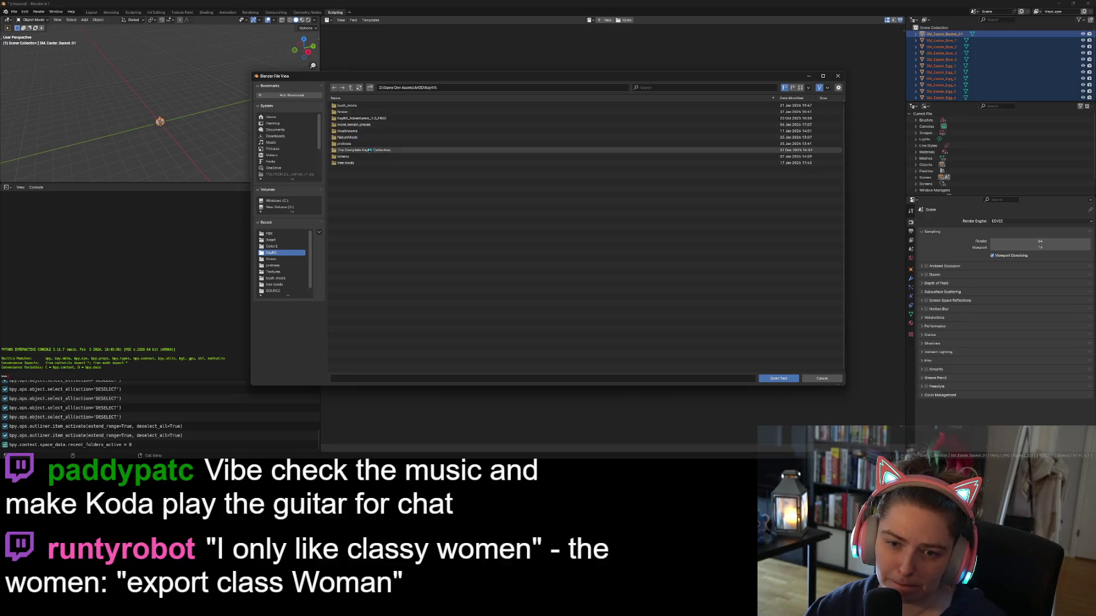
Browse the NatureMods and KayKit collection folders down to the Forest Nature Pack SOURCE folder
{"action": "double_click", "coordinate": [355, 138]}
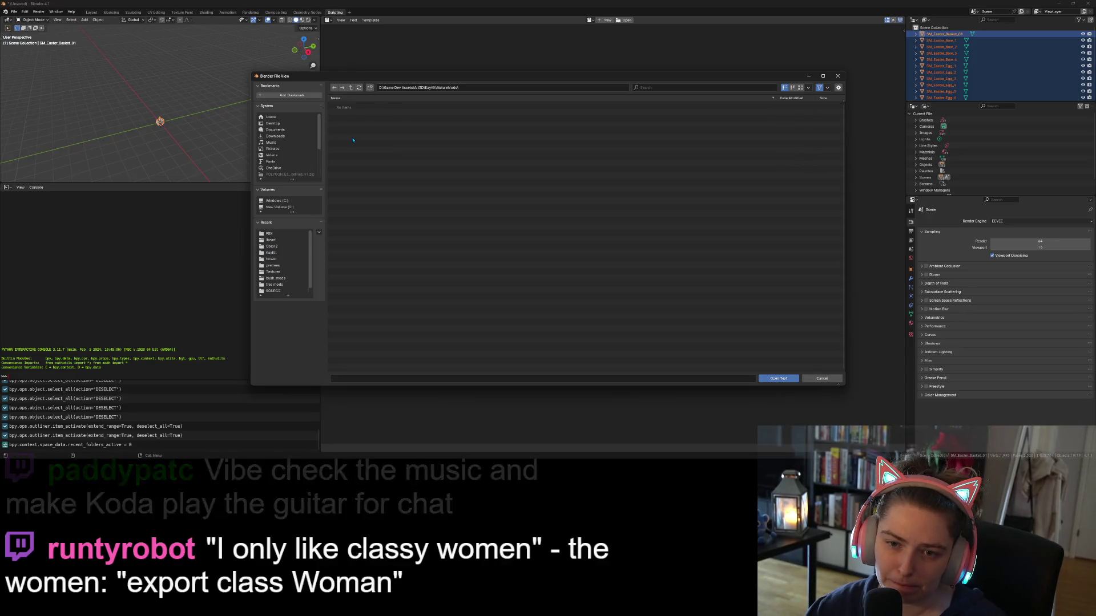
{"action": "left_click", "coordinate": [350, 88]}
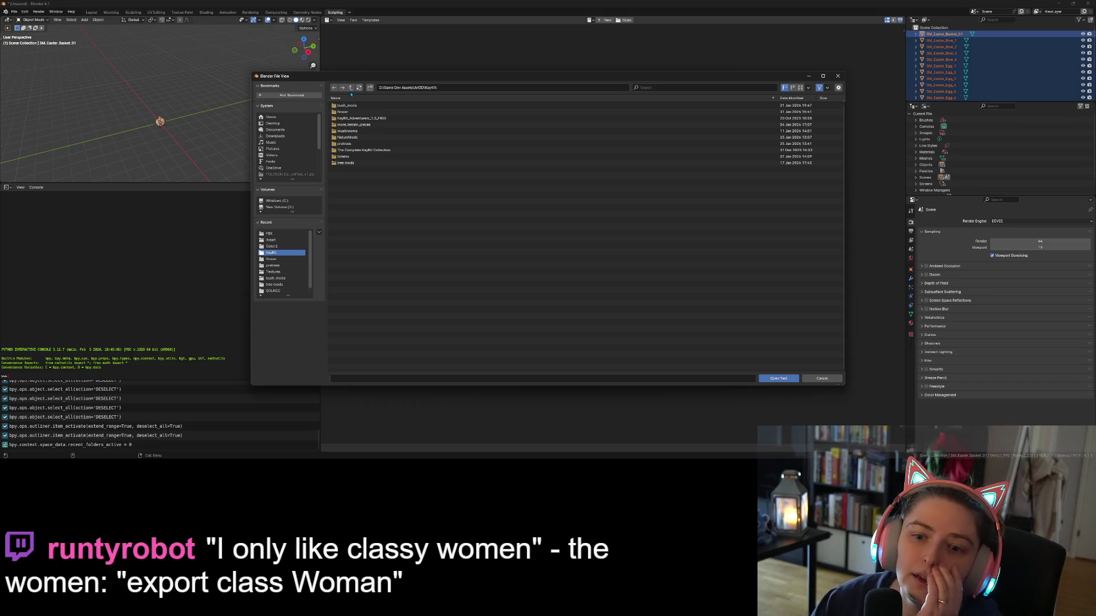
{"action": "left_click", "coordinate": [355, 151]}
{"action": "double_click", "coordinate": [355, 151]}
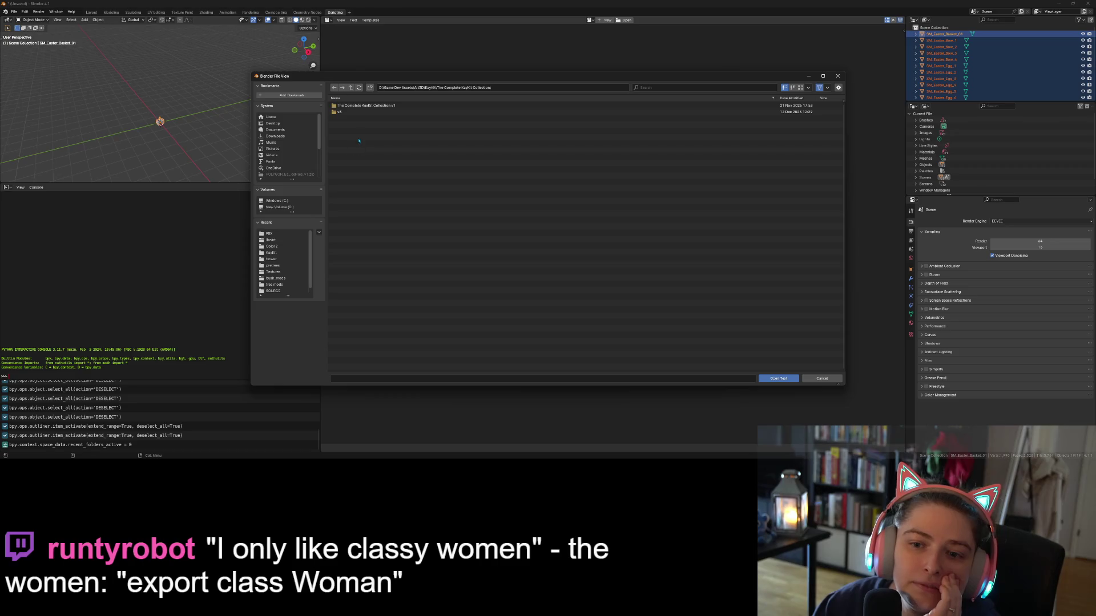
{"action": "double_click", "coordinate": [357, 106]}
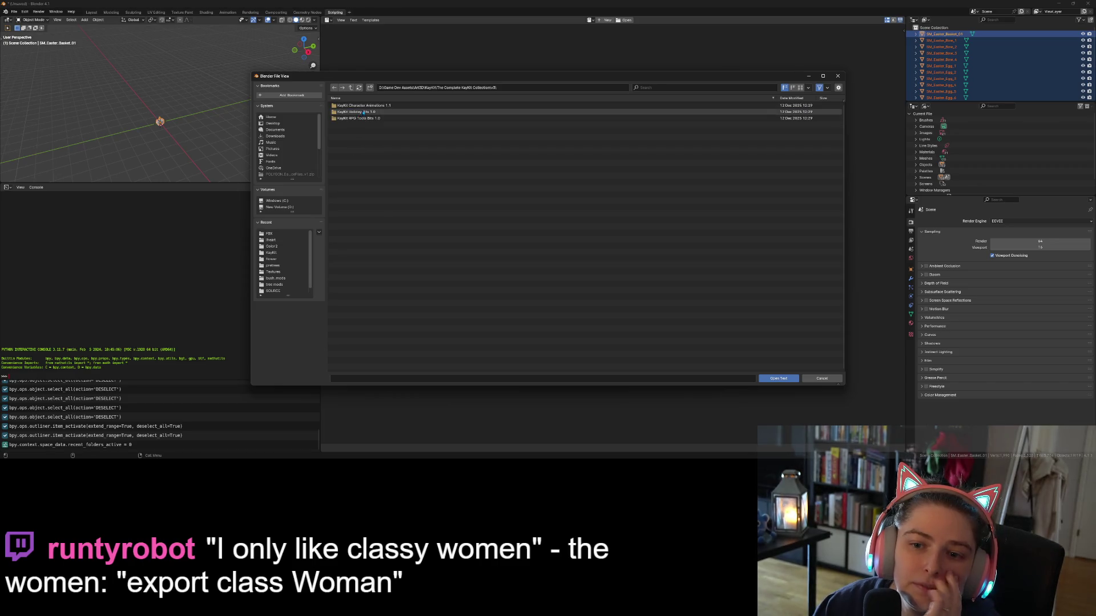
{"action": "left_click", "coordinate": [350, 87]}
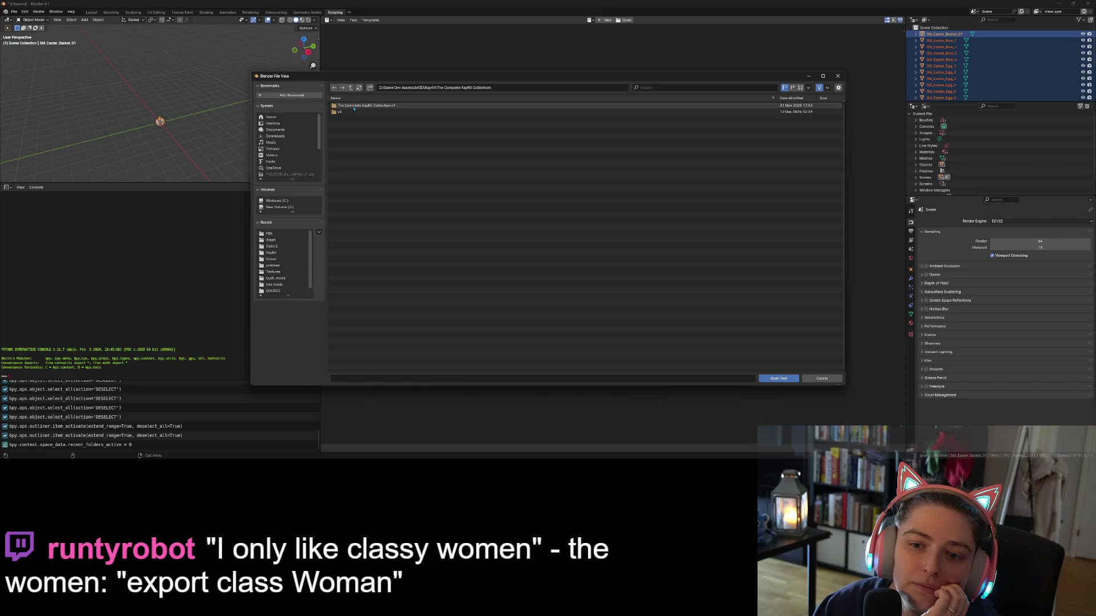
{"action": "double_click", "coordinate": [357, 106]}
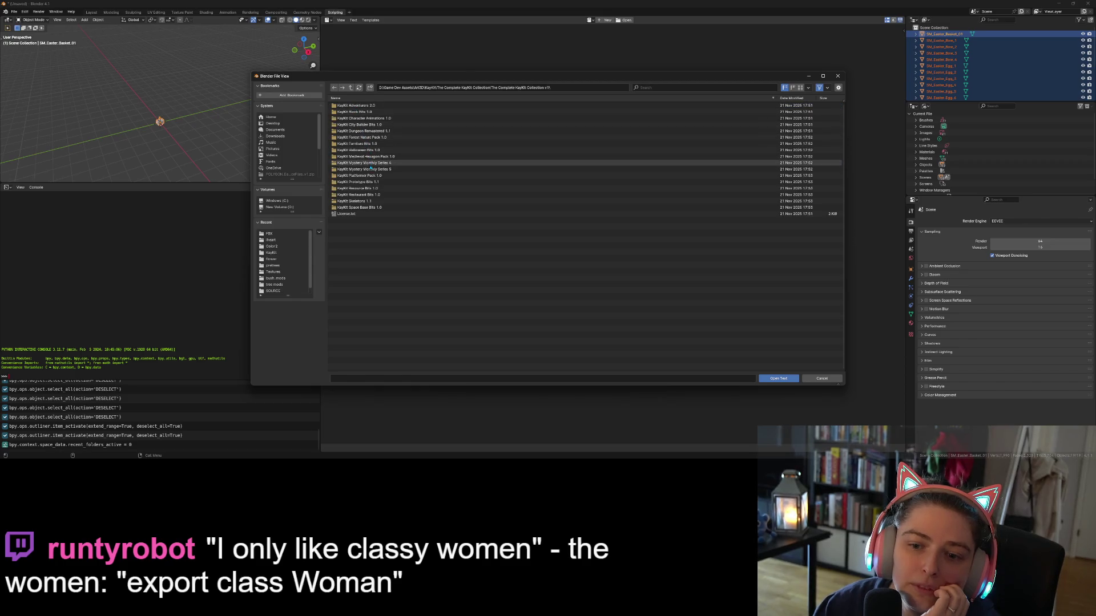
{"action": "double_click", "coordinate": [360, 137]}
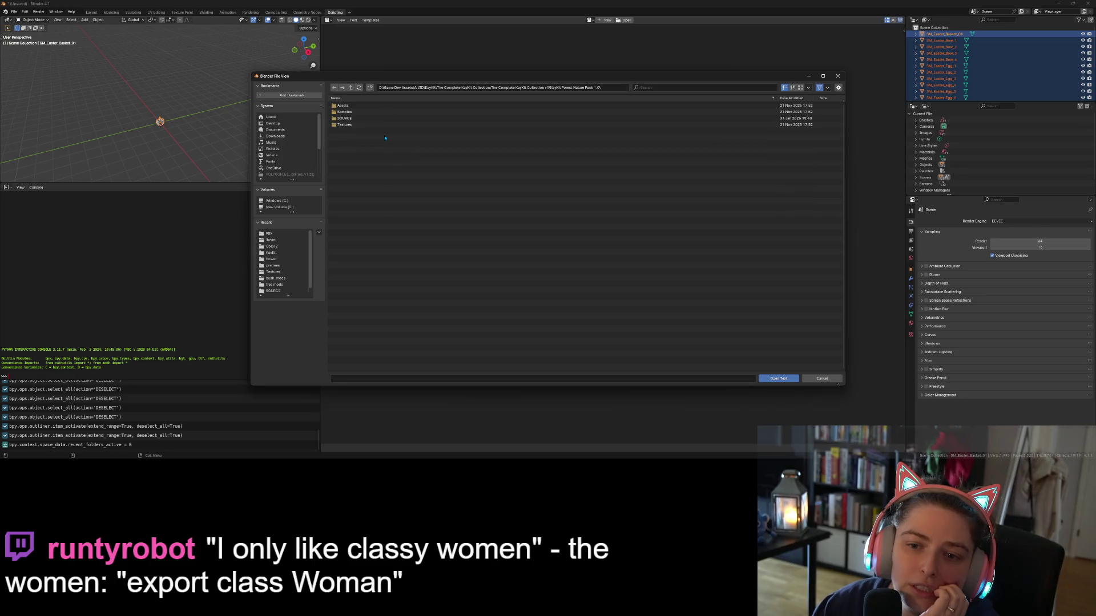
{"action": "double_click", "coordinate": [345, 118]}
Go back up to Art3D and open io_export_batch_obj.py in the text editor
{"action": "left_click", "coordinate": [350, 88]}
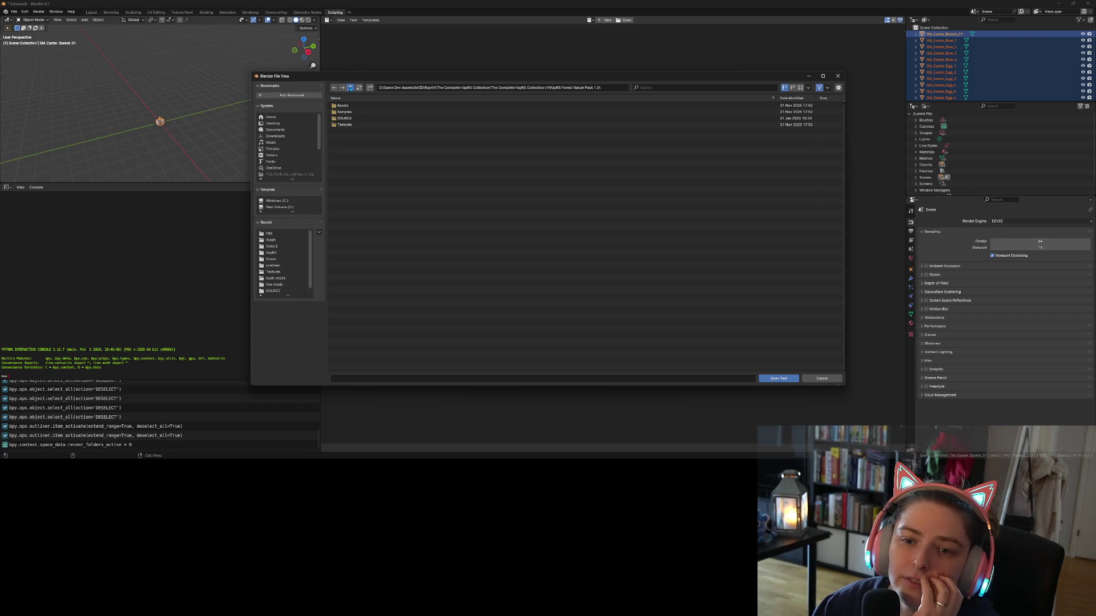
{"action": "left_click", "coordinate": [351, 88]}
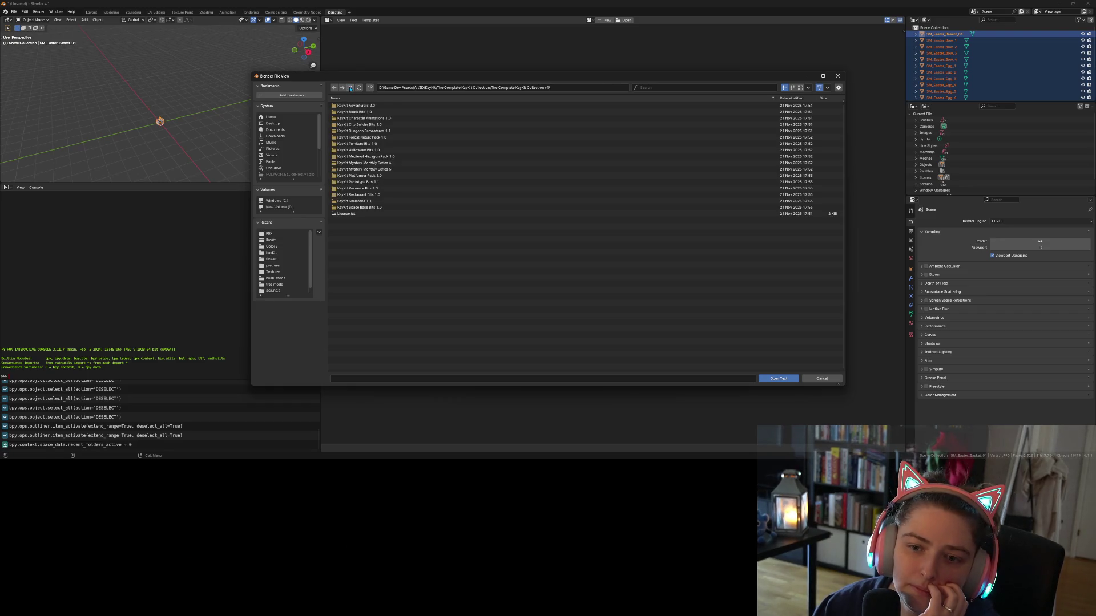
{"action": "left_click", "coordinate": [350, 88]}
{"action": "left_click", "coordinate": [351, 88]}
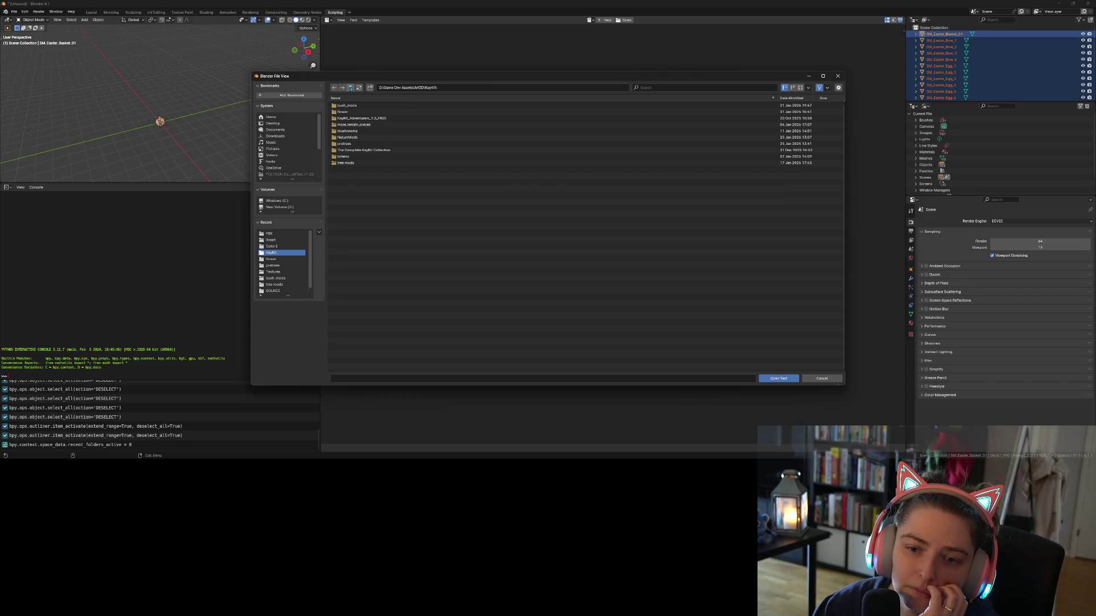
{"action": "left_click", "coordinate": [351, 88]}
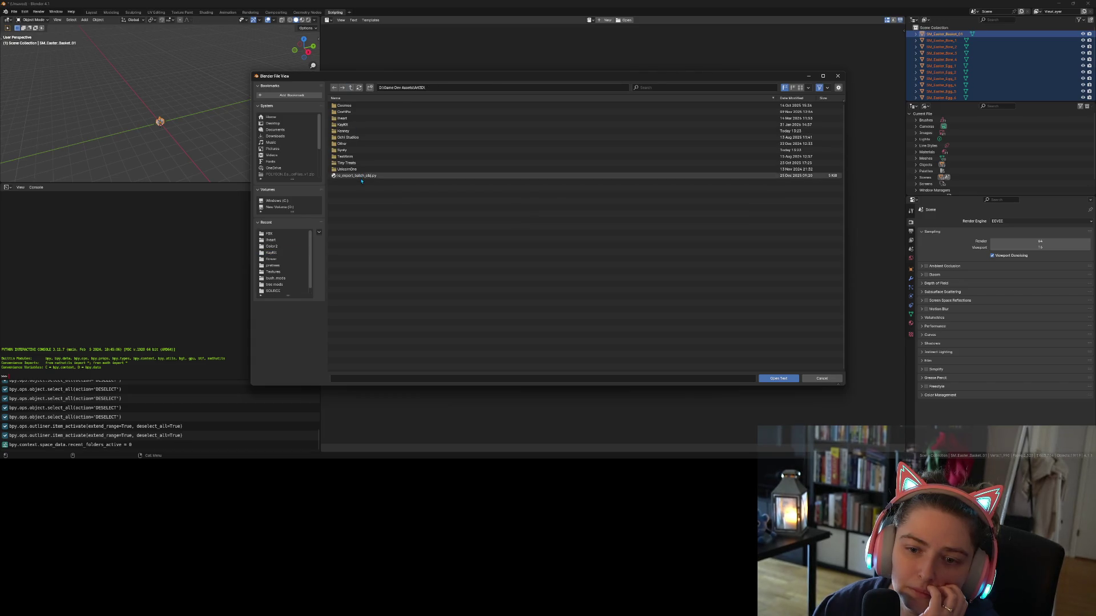
{"action": "double_click", "coordinate": [571, 175]}
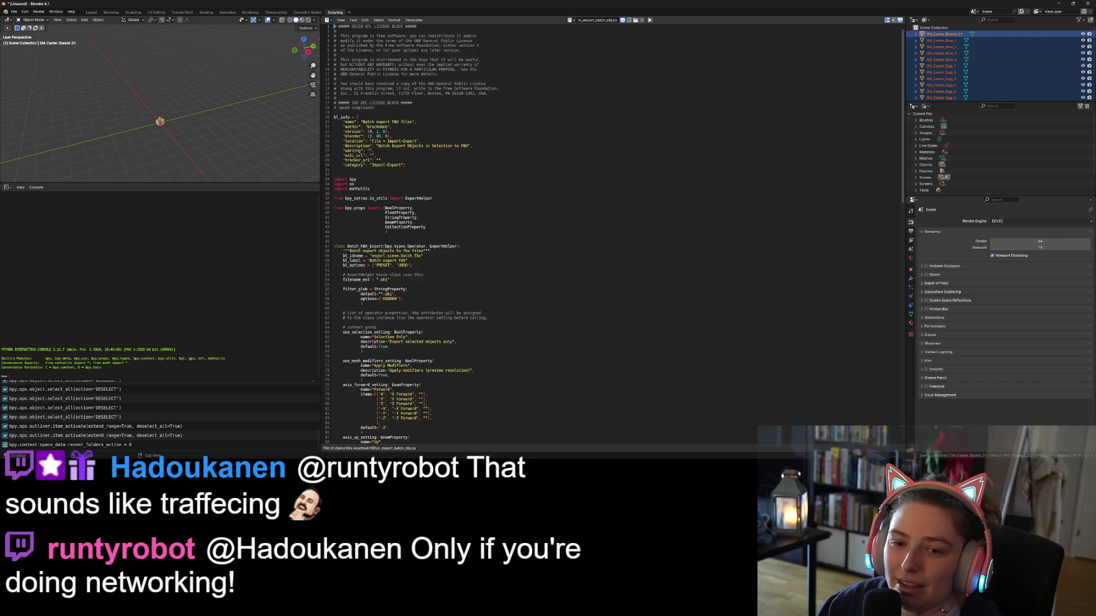
Widen the 3D viewport, frame and orbit the basket, and enlarge the Outliner
{"action": "mouse_move", "coordinate": [322, 192]}
{"action": "left_mouse_down"}
{"action": "mouse_move", "coordinate": [531, 192]}
{"action": "mouse_move", "coordinate": [495, 350]}
{"action": "left_mouse_up"}
{"action": "scroll", "coordinate": [305, 275], "scroll_direction": "up", "scroll_amount": 5}
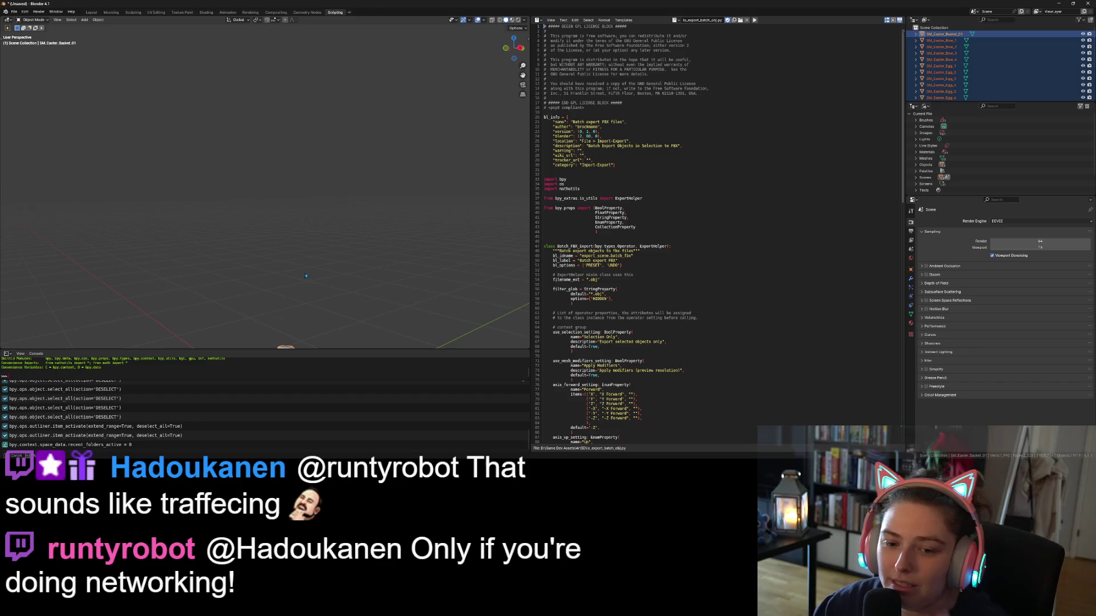
{"action": "key", "text": "KP_Decimal"}
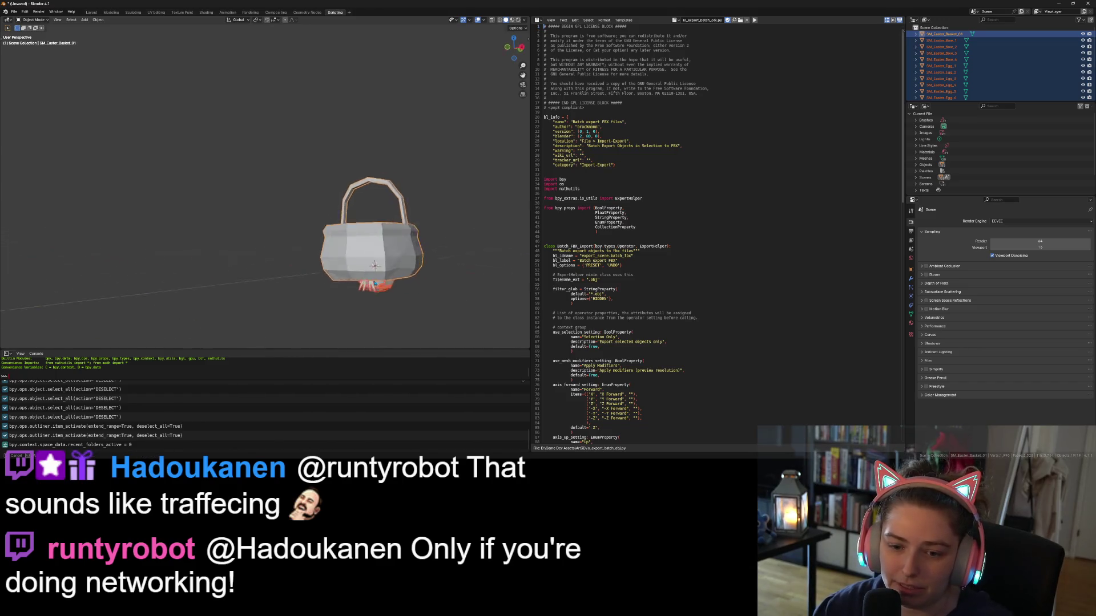
{"action": "left_click_drag", "start_coordinate": [375, 283], "coordinate": [348, 245]}
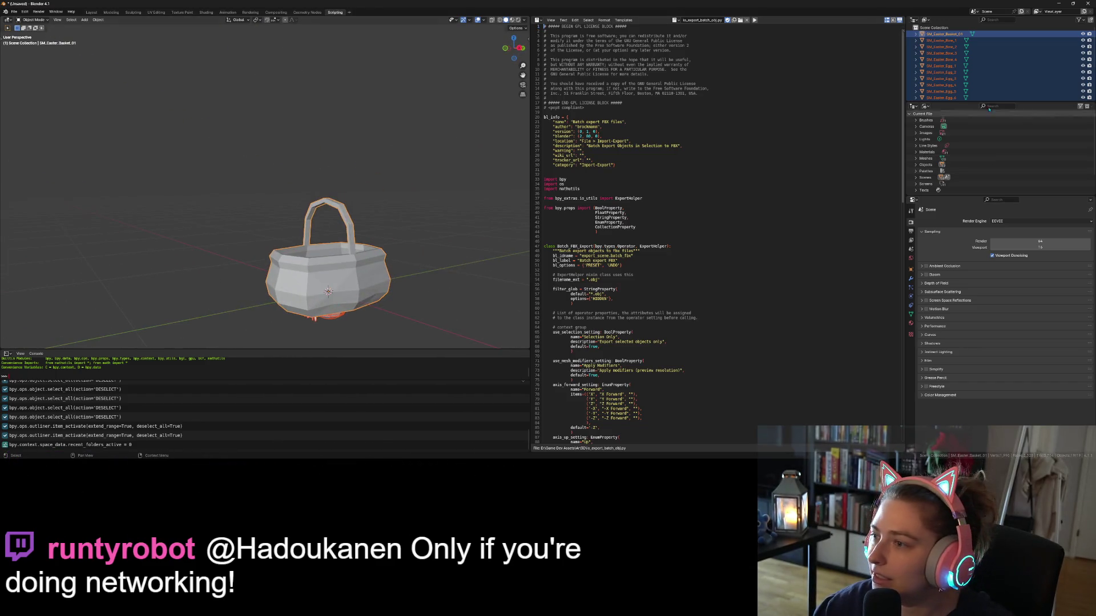
{"action": "mouse_move", "coordinate": [989, 108]}
{"action": "left_mouse_down"}
{"action": "mouse_move", "coordinate": [998, 184]}
{"action": "mouse_move", "coordinate": [998, 168]}
{"action": "left_mouse_up"}
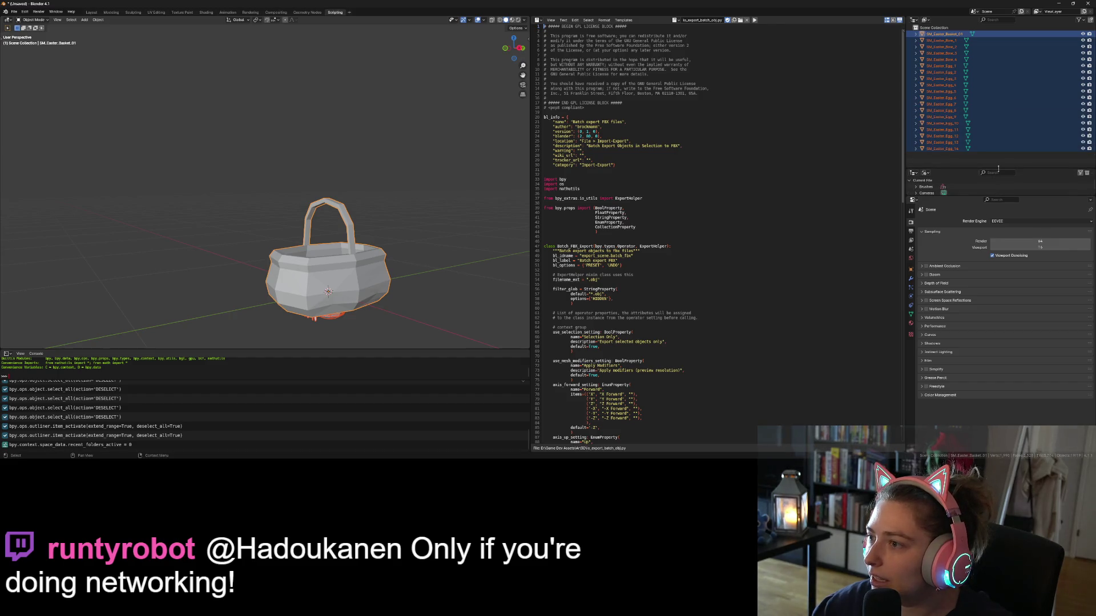
Run the batch export script and start File > Export > OBJ Batch Export
{"action": "left_click", "coordinate": [14, 11]}
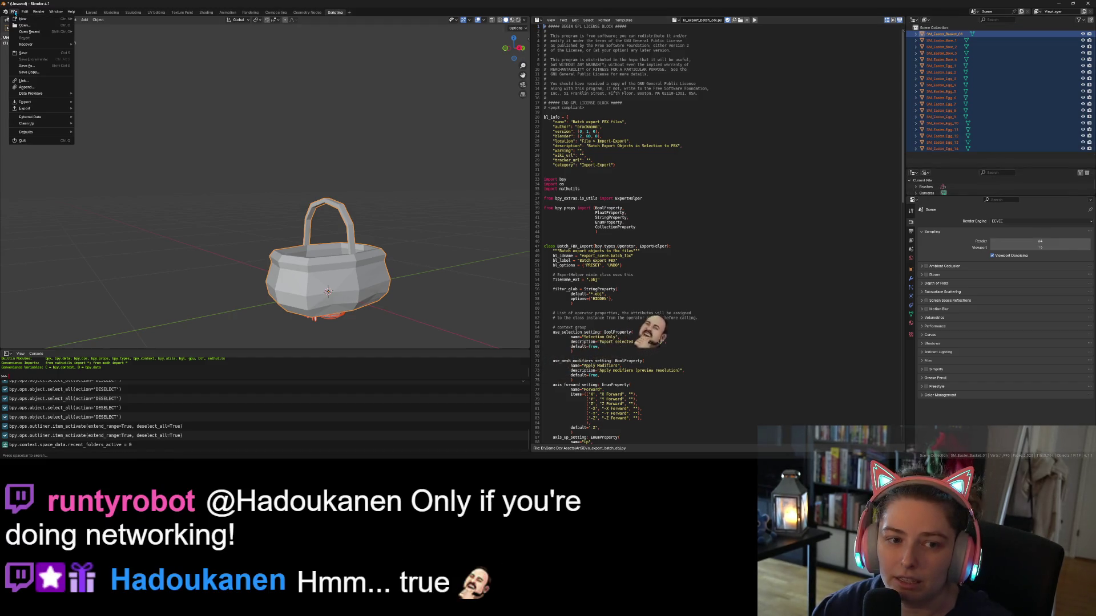
{"action": "mouse_move", "coordinate": [25, 108]}
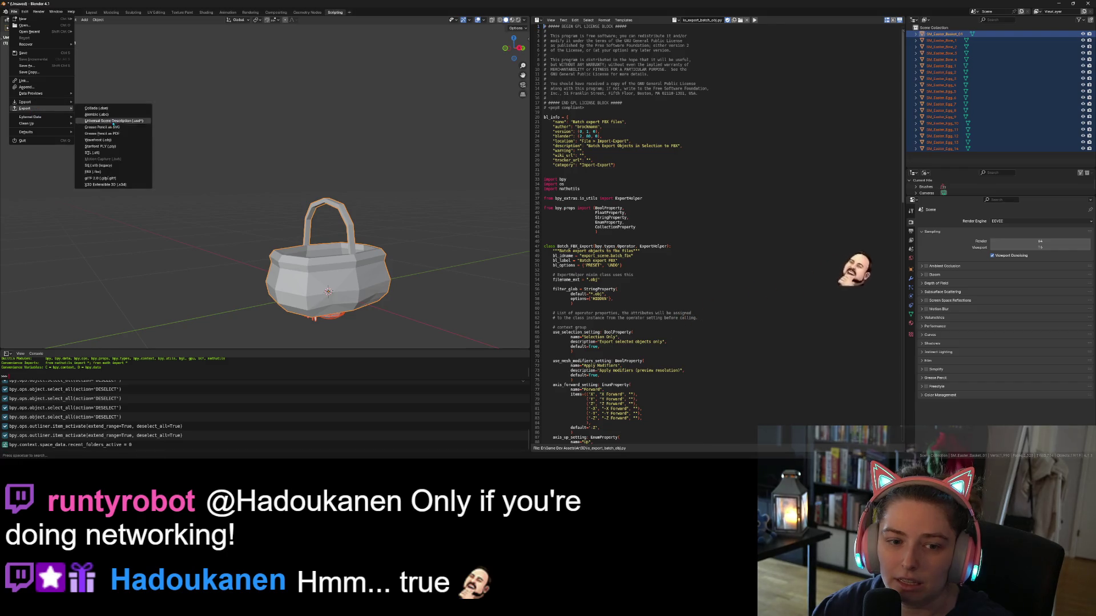
{"action": "left_click", "coordinate": [754, 20]}
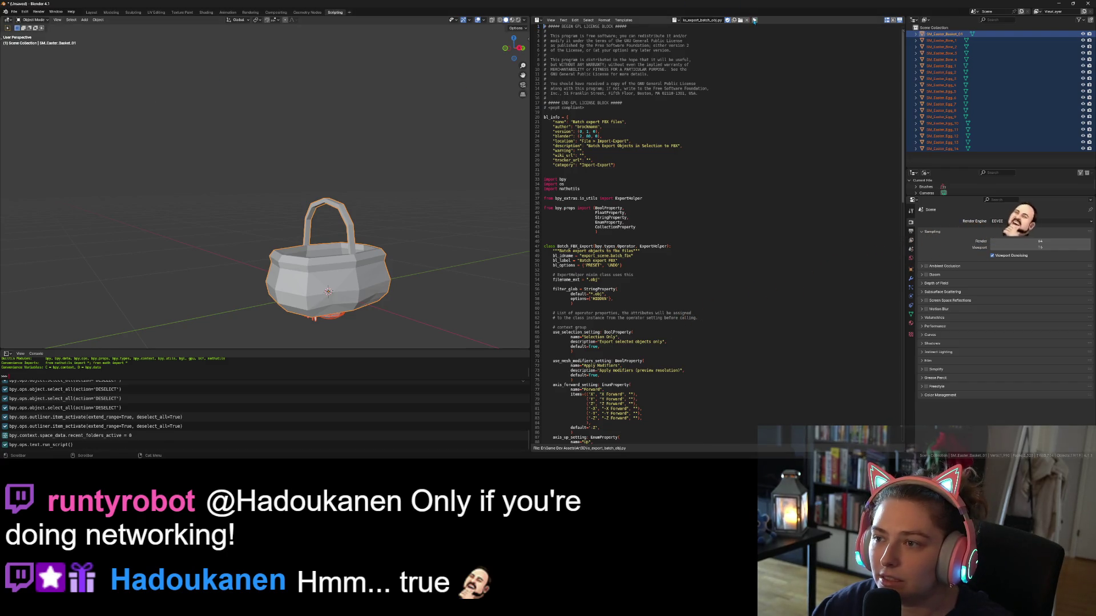
{"action": "left_click", "coordinate": [14, 11]}
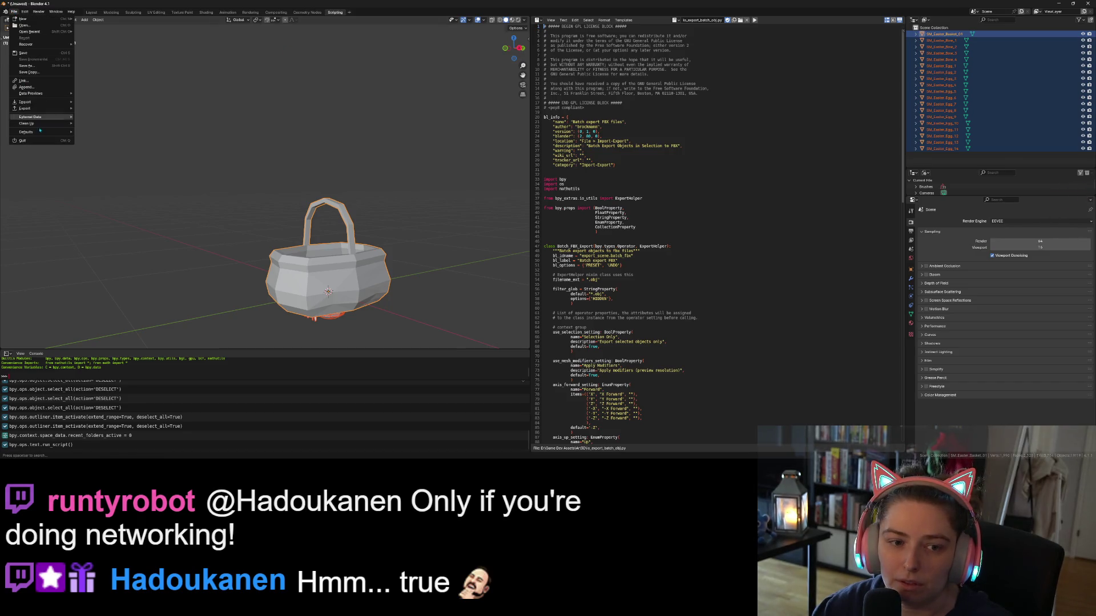
{"action": "mouse_move", "coordinate": [24, 107]}
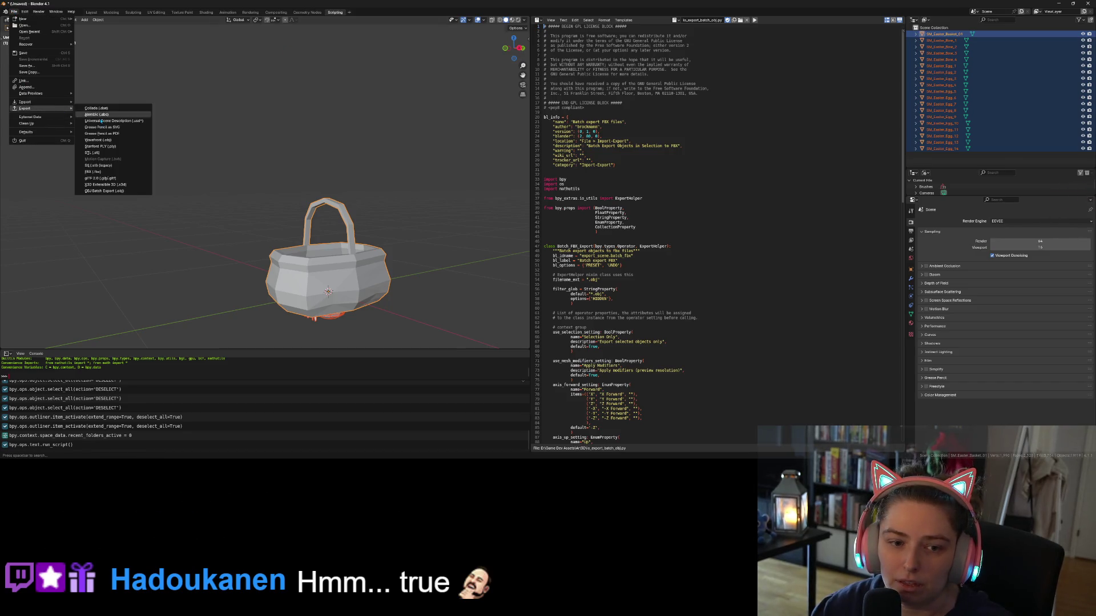
{"action": "left_click", "coordinate": [125, 191]}
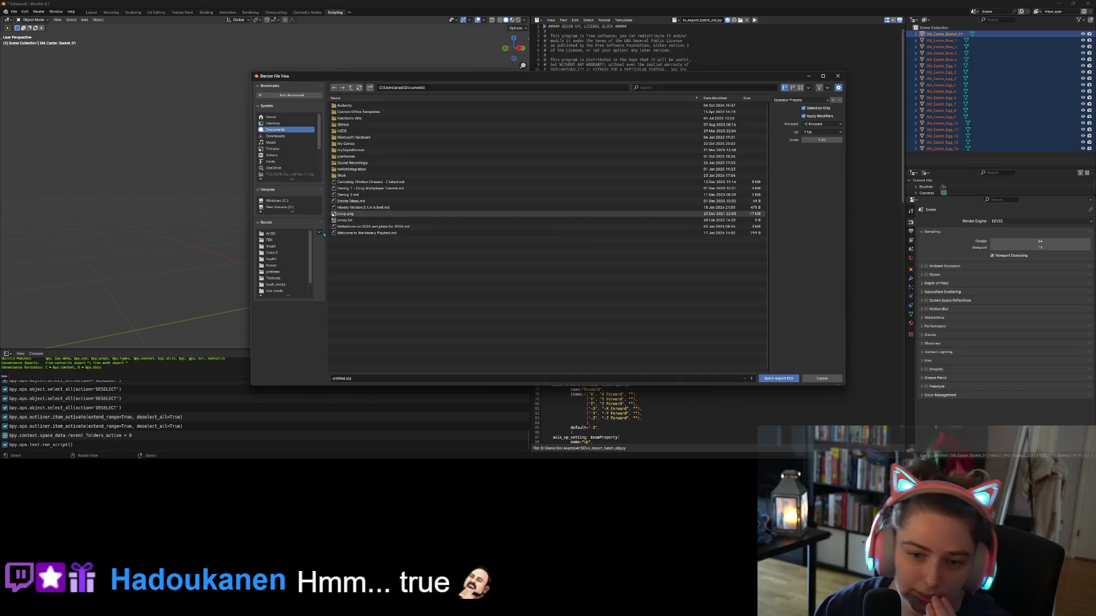
Browse to D:\Game Dev Assets\Art3D\Synty\Easter\POLYGON_Easter_SourceFiles_v1
{"action": "left_click", "coordinate": [279, 207]}
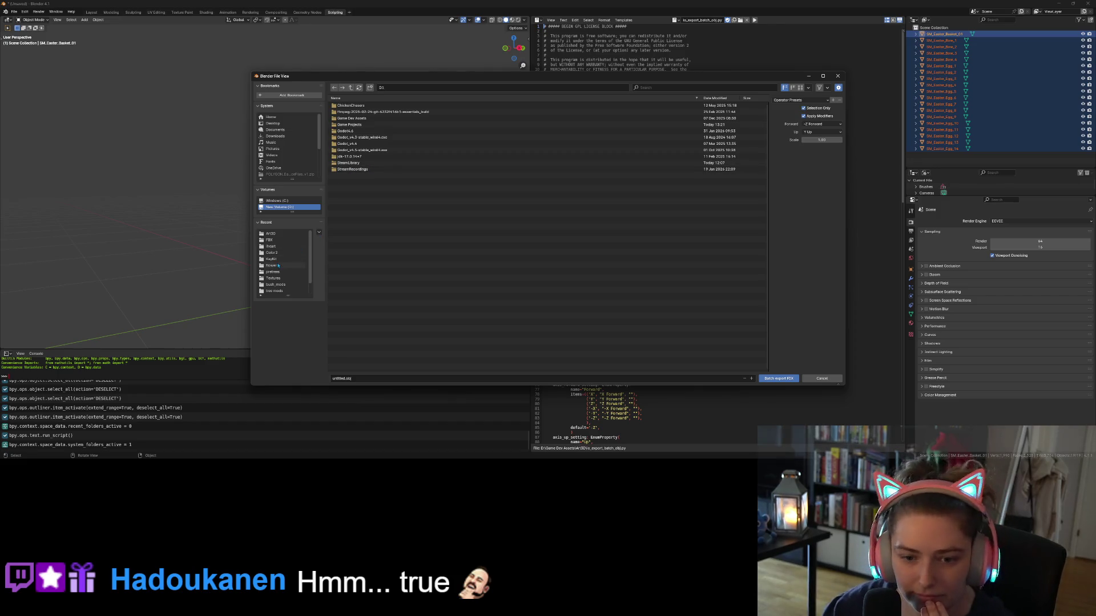
{"action": "left_click", "coordinate": [351, 119]}
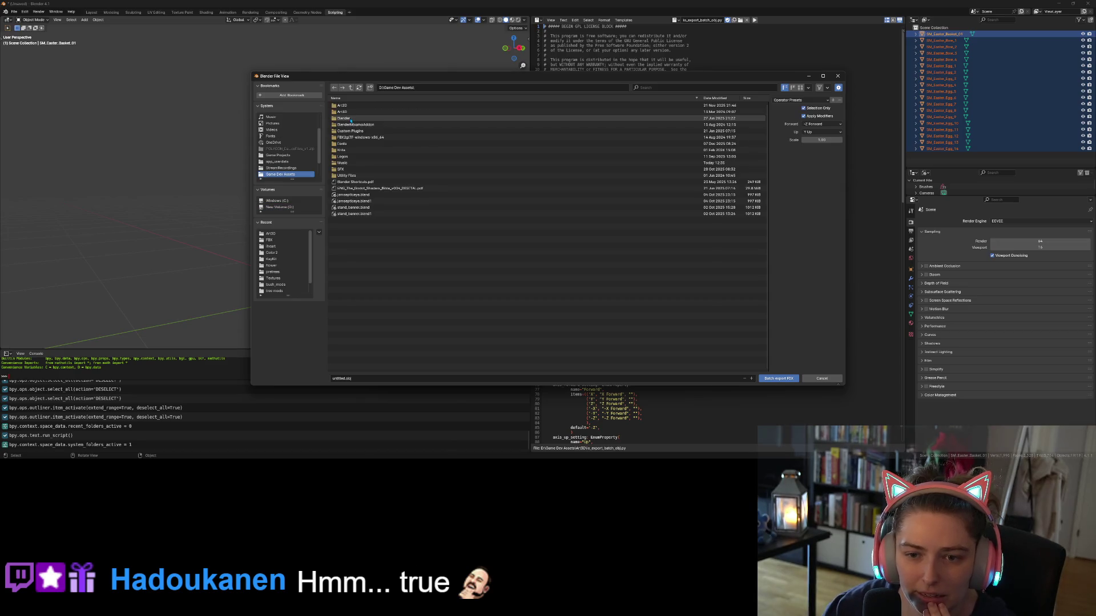
{"action": "left_click", "coordinate": [348, 111]}
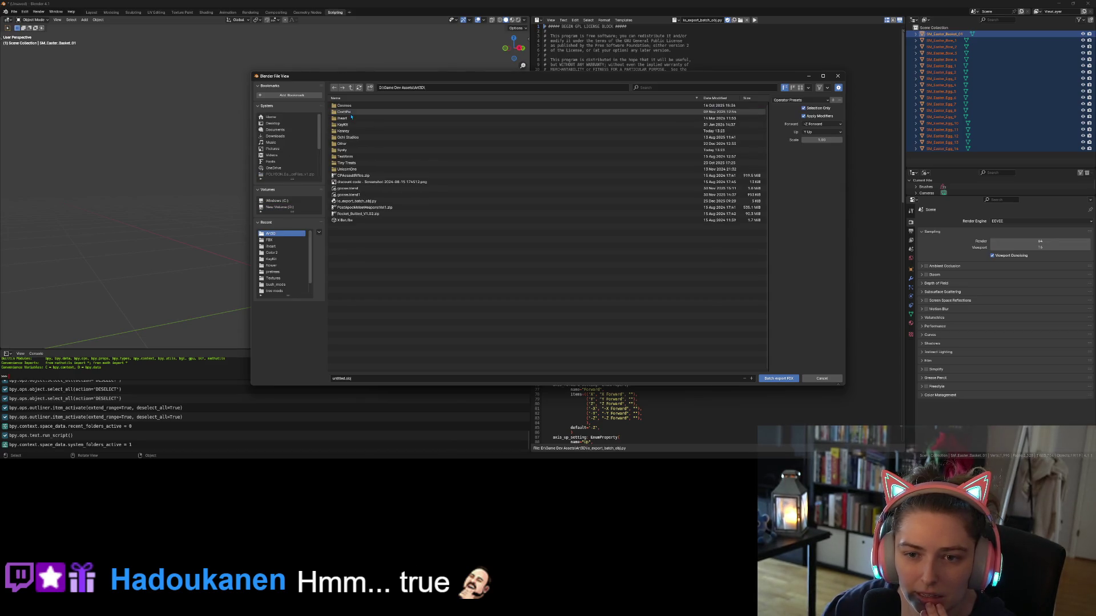
{"action": "left_click", "coordinate": [349, 150]}
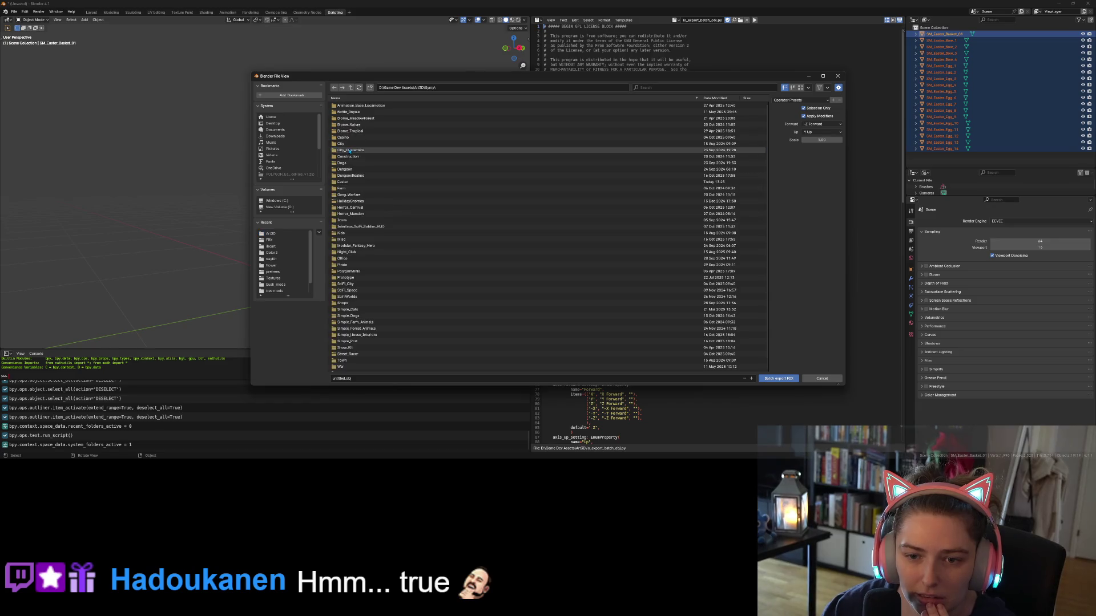
{"action": "left_click", "coordinate": [346, 181]}
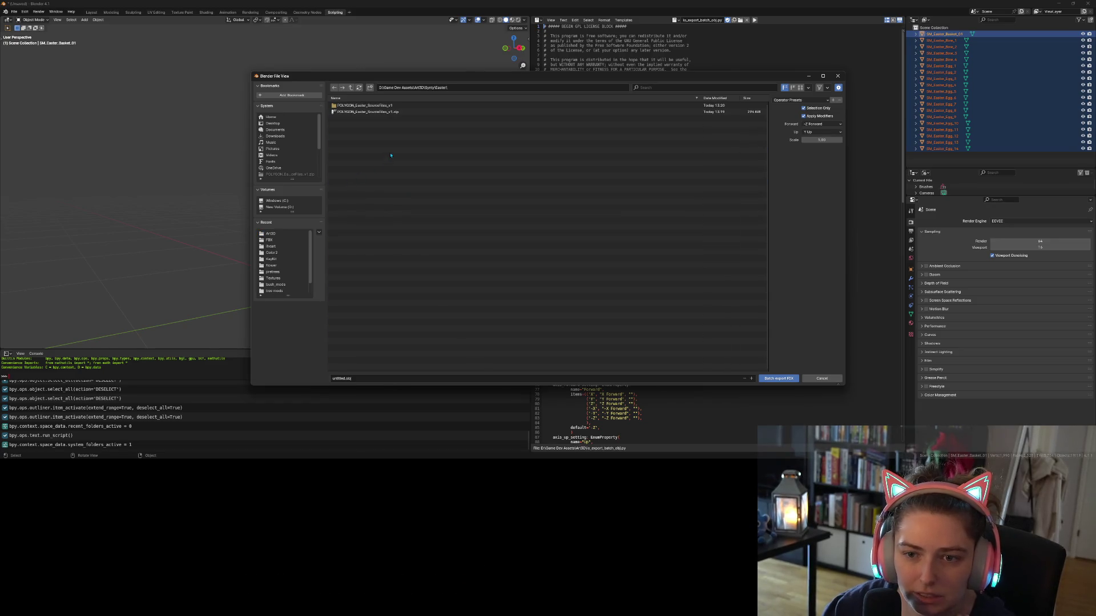
{"action": "left_click", "coordinate": [365, 106]}
Create a new Obj folder there and run the batch export into it
{"action": "right_click", "coordinate": [392, 144]}
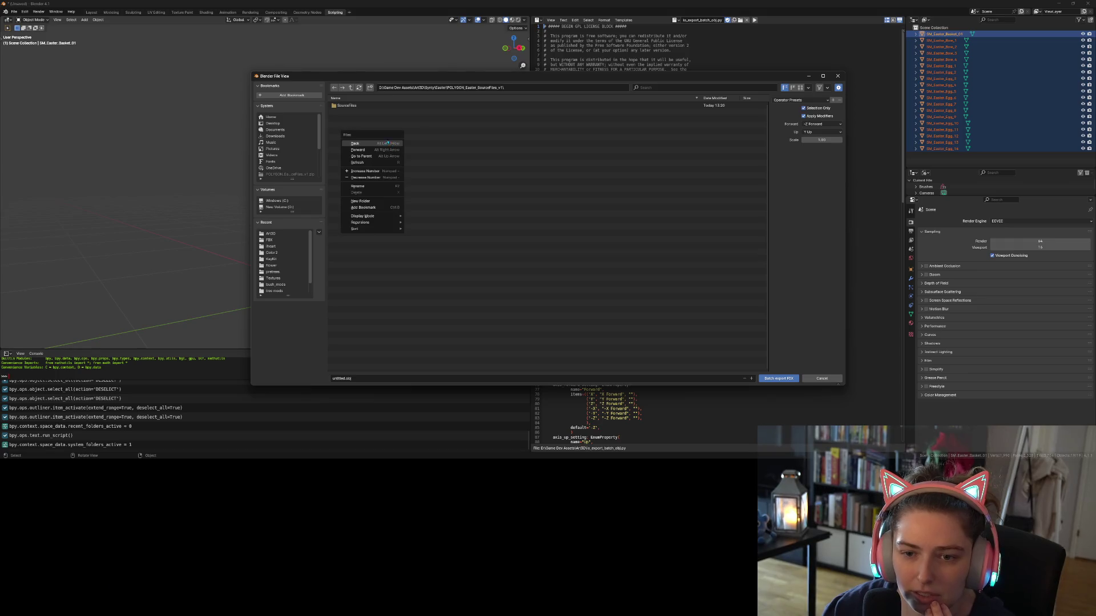
{"action": "right_click", "coordinate": [328, 137]}
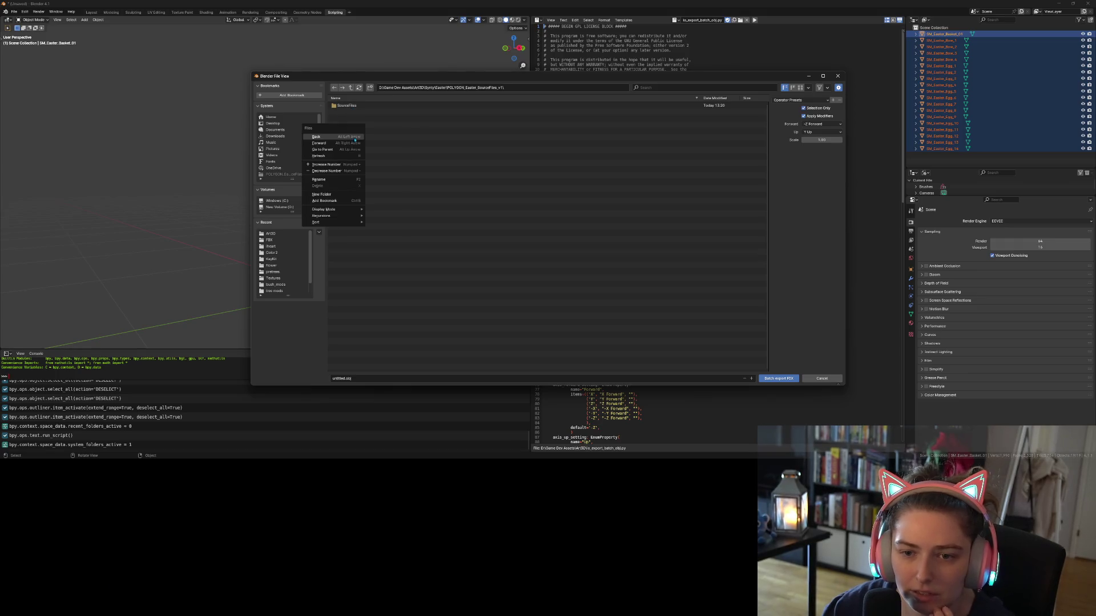
{"action": "left_click", "coordinate": [329, 196]}
{"action": "type", "text": "0"}
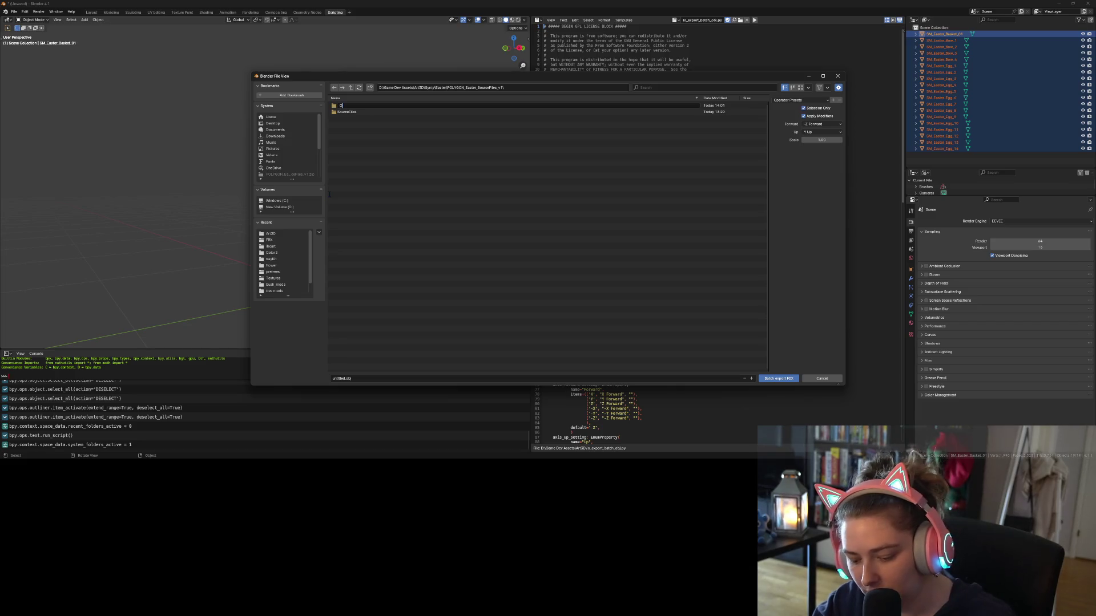
{"action": "key", "text": "Return"}
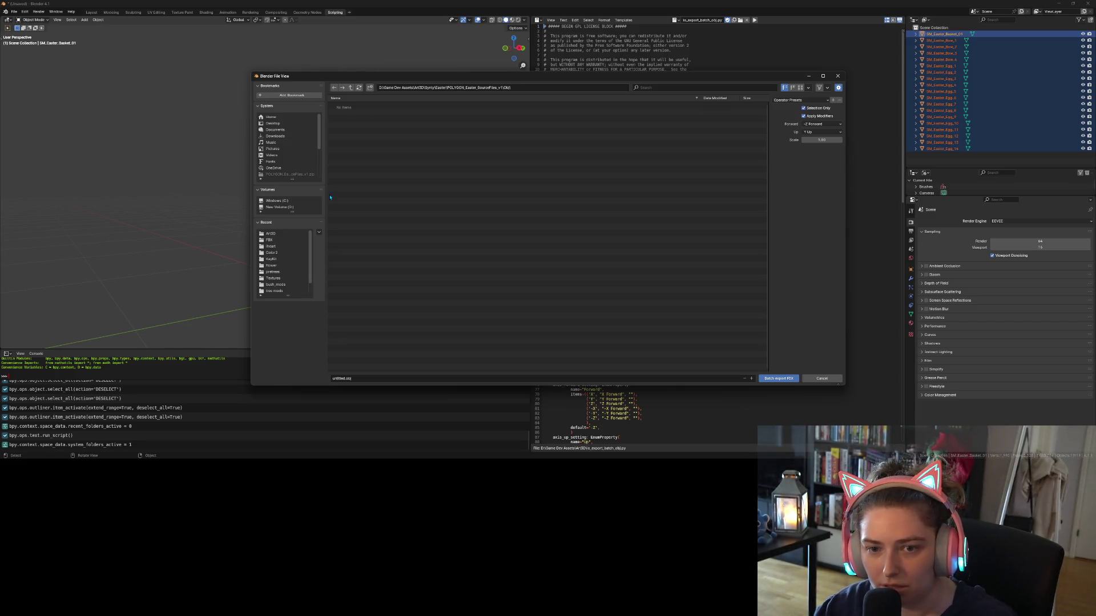
{"action": "left_click", "coordinate": [780, 379]}
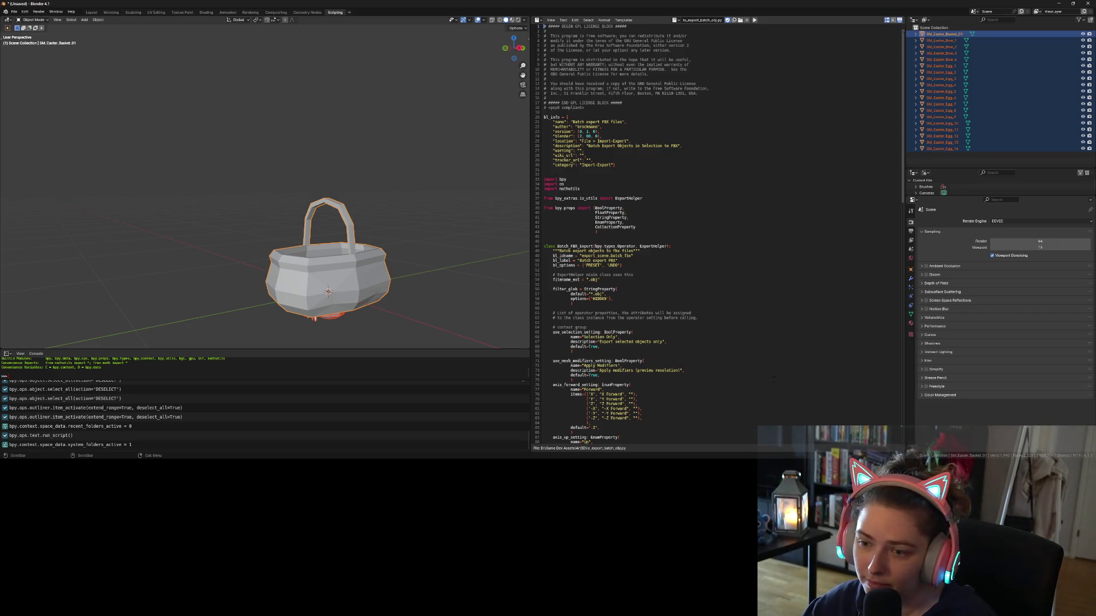
Scroll down through the export script code, then bring up File Explorer
{"action": "scroll", "coordinate": [774, 381], "scroll_direction": "down", "scroll_amount": 12}
{"action": "scroll", "coordinate": [712, 366], "scroll_direction": "down", "scroll_amount": 3}
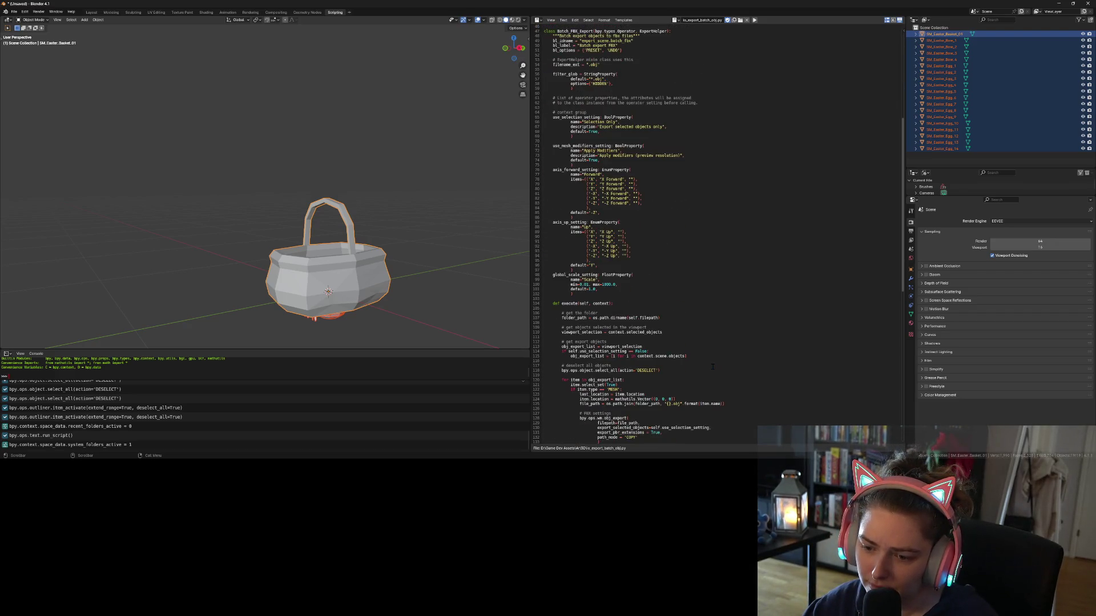
{"action": "scroll", "coordinate": [713, 366], "scroll_direction": "down", "scroll_amount": 4}
{"action": "scroll", "coordinate": [712, 366], "scroll_direction": "down", "scroll_amount": 3}
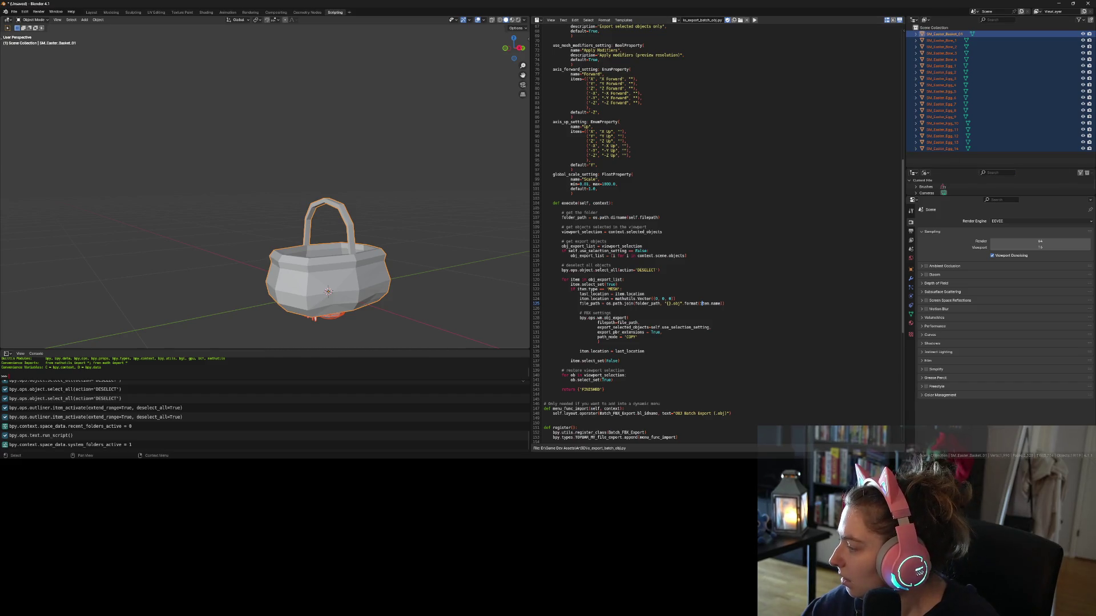
{"action": "key", "text": "alt+Tab"}
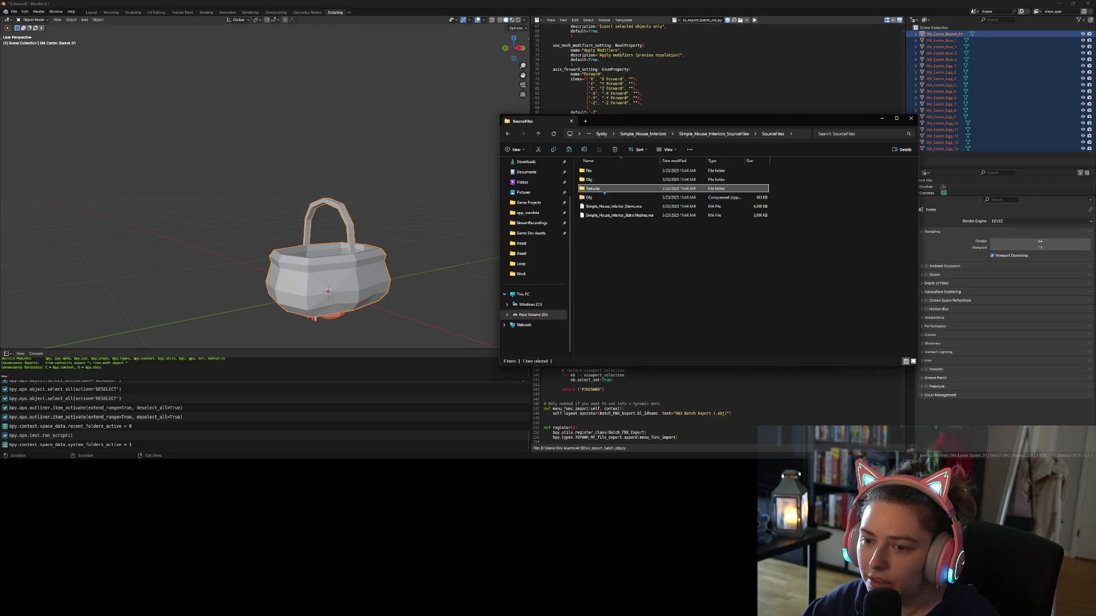
Go up to Synty and open Easter > POLYGON_Easter_SourceFiles_v1 > Obj
{"action": "left_click", "coordinate": [602, 134]}
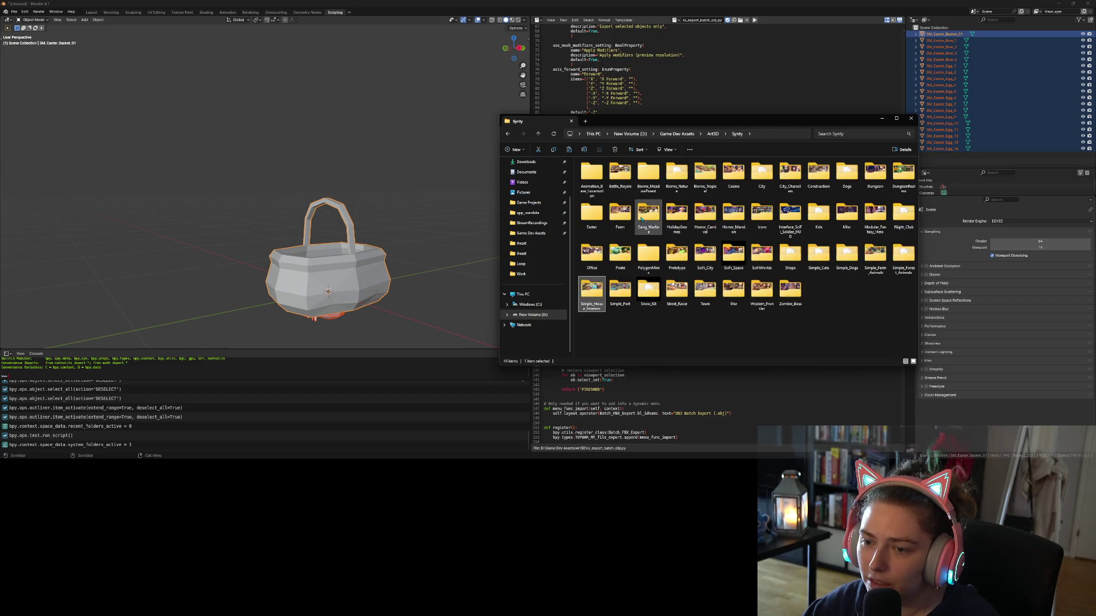
{"action": "left_click", "coordinate": [588, 221]}
{"action": "double_click", "coordinate": [592, 216]}
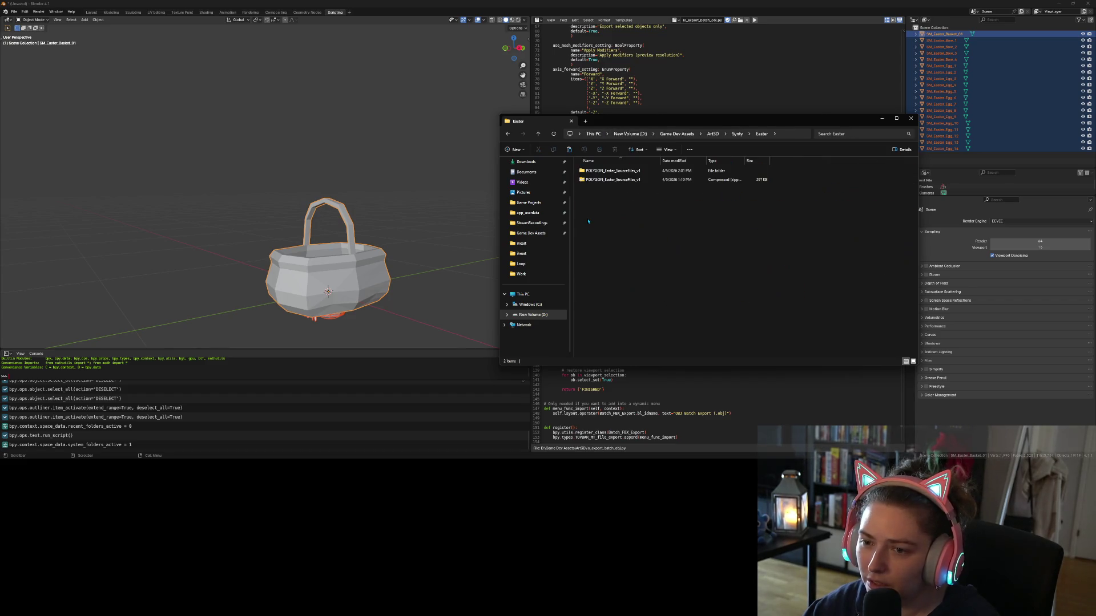
{"action": "double_click", "coordinate": [618, 171]}
{"action": "double_click", "coordinate": [617, 171]}
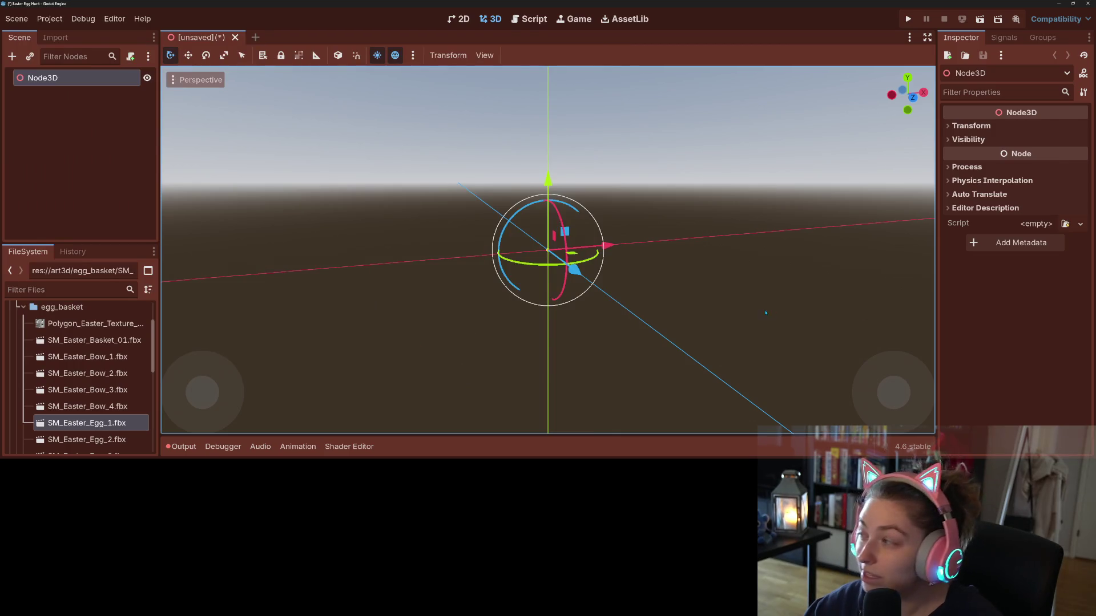
Remove the SM_Easter model files through SM_Easter_Egg_14.fbx from egg_basket
{"action": "scroll", "coordinate": [85, 354], "scroll_direction": "up", "scroll_amount": 2}
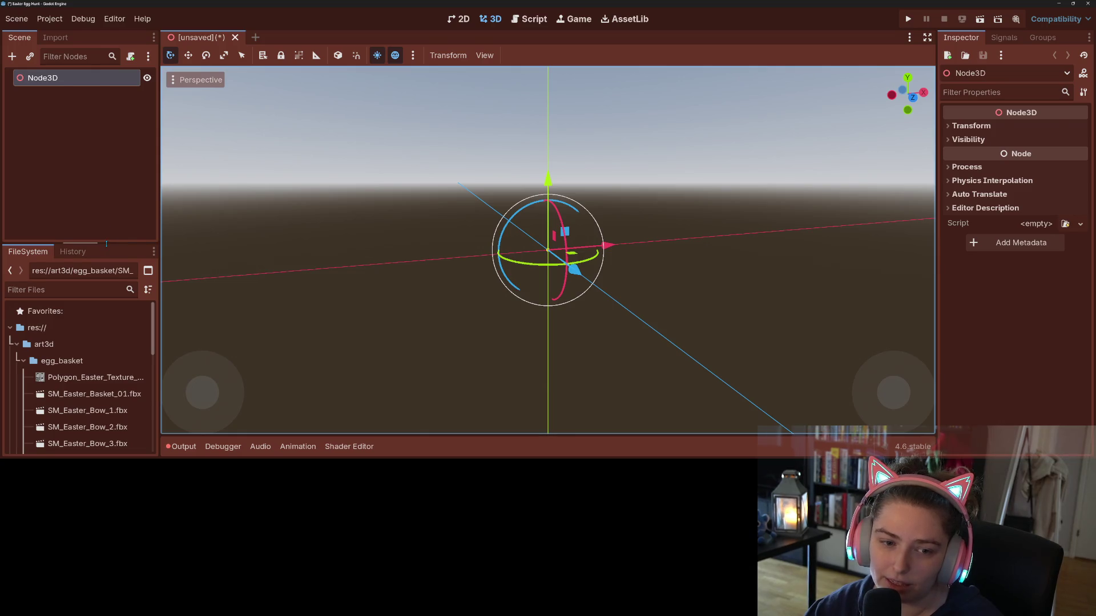
{"action": "left_click_drag", "start_coordinate": [108, 248], "coordinate": [107, 137]}
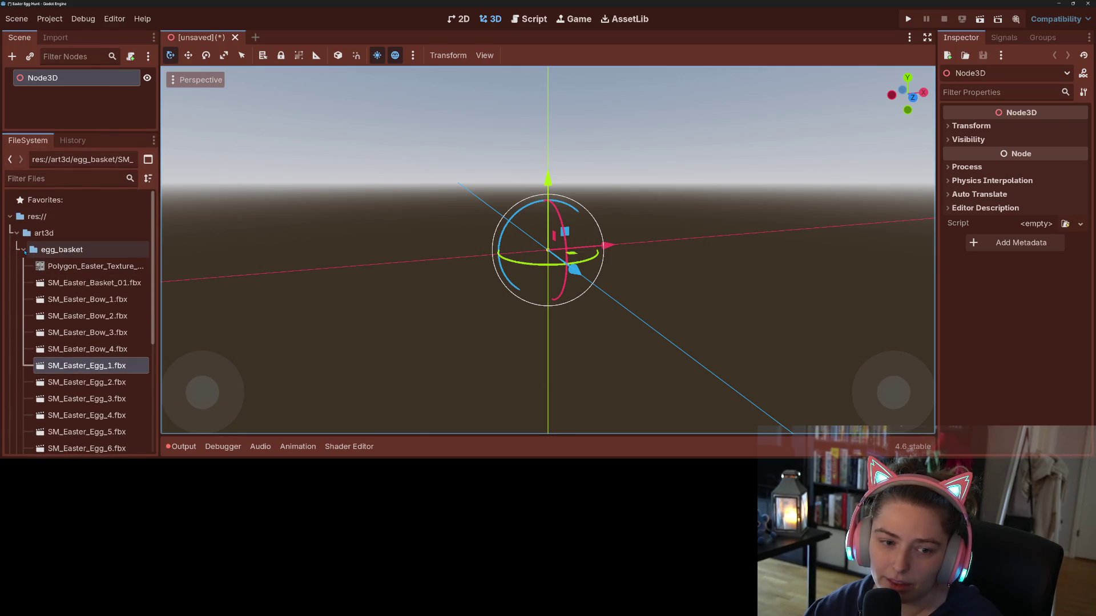
{"action": "left_click", "coordinate": [57, 266]}
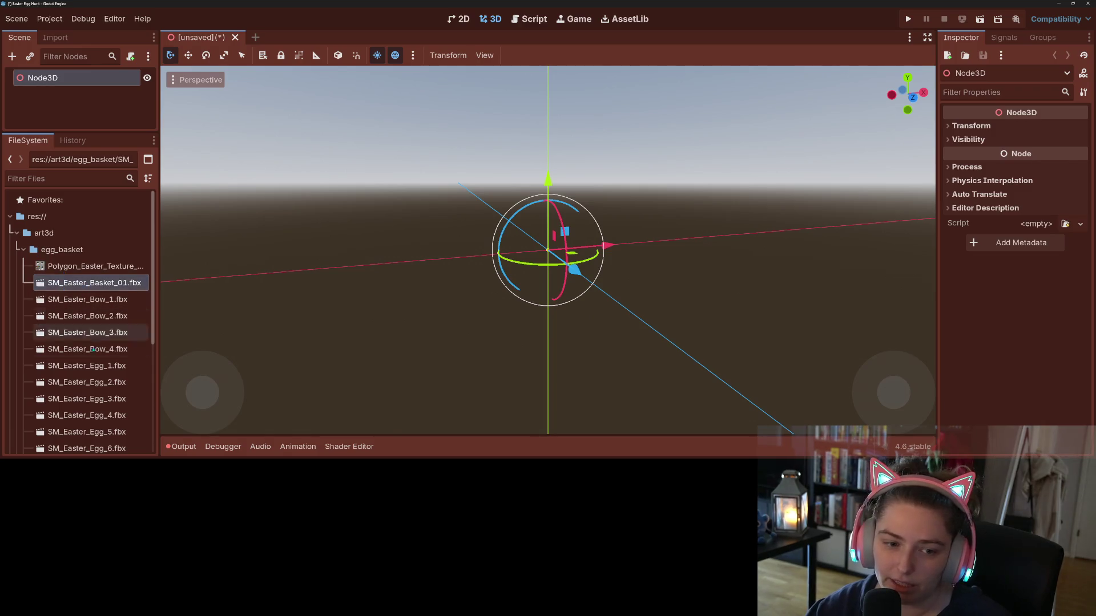
{"action": "scroll", "coordinate": [85, 365], "scroll_direction": "down", "scroll_amount": 5}
{"action": "left_click", "coordinate": [108, 426]}
{"action": "left_click", "coordinate": [112, 425], "text": "shift"}
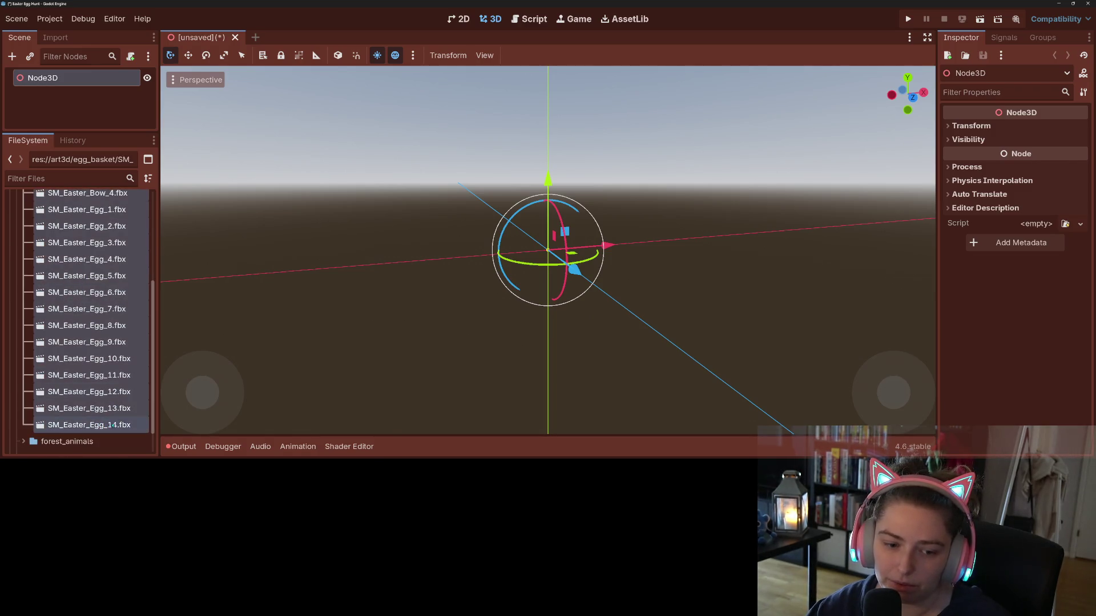
{"action": "key", "text": "Delete"}
{"action": "key", "text": "Escape"}
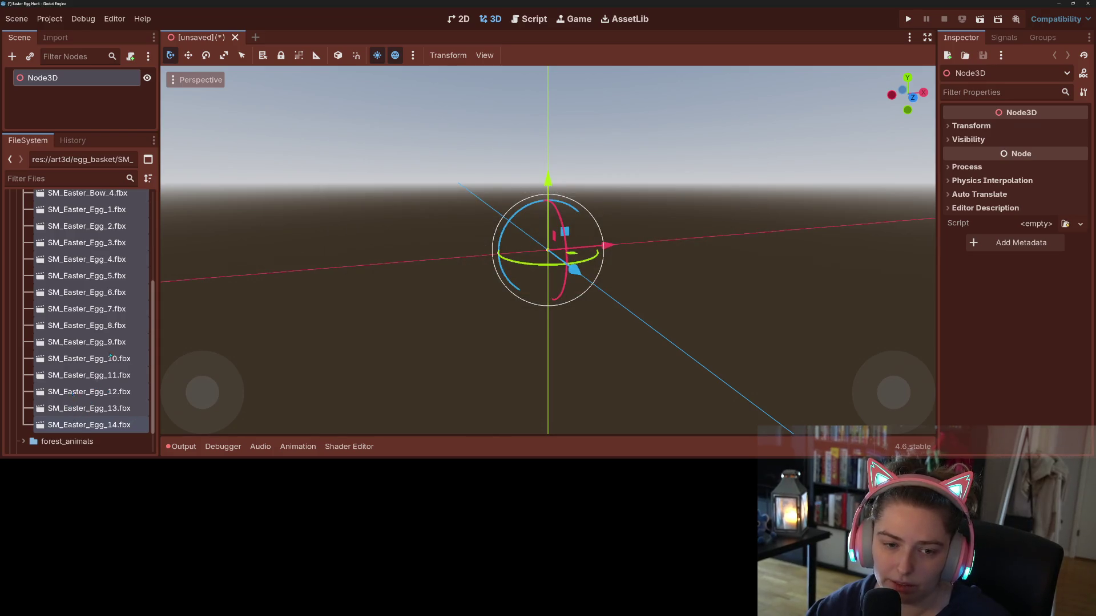
Remove the house_interior models from Ceiling.fbx through Window.fbx
{"action": "left_click", "coordinate": [23, 299]}
{"action": "left_click", "coordinate": [62, 317]}
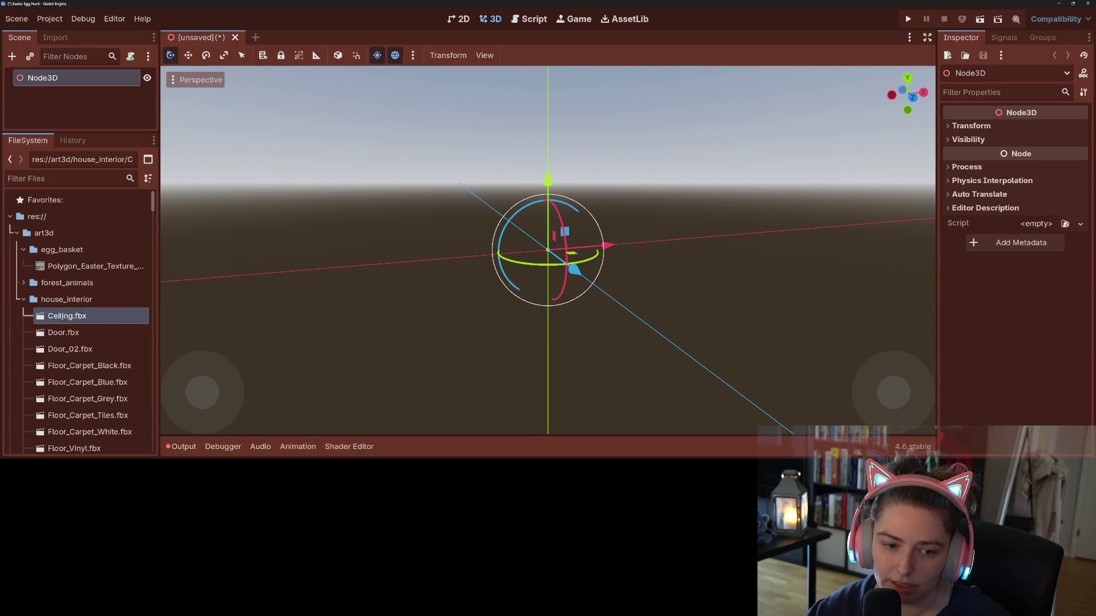
{"action": "scroll", "coordinate": [62, 318], "scroll_direction": "down", "scroll_amount": 20}
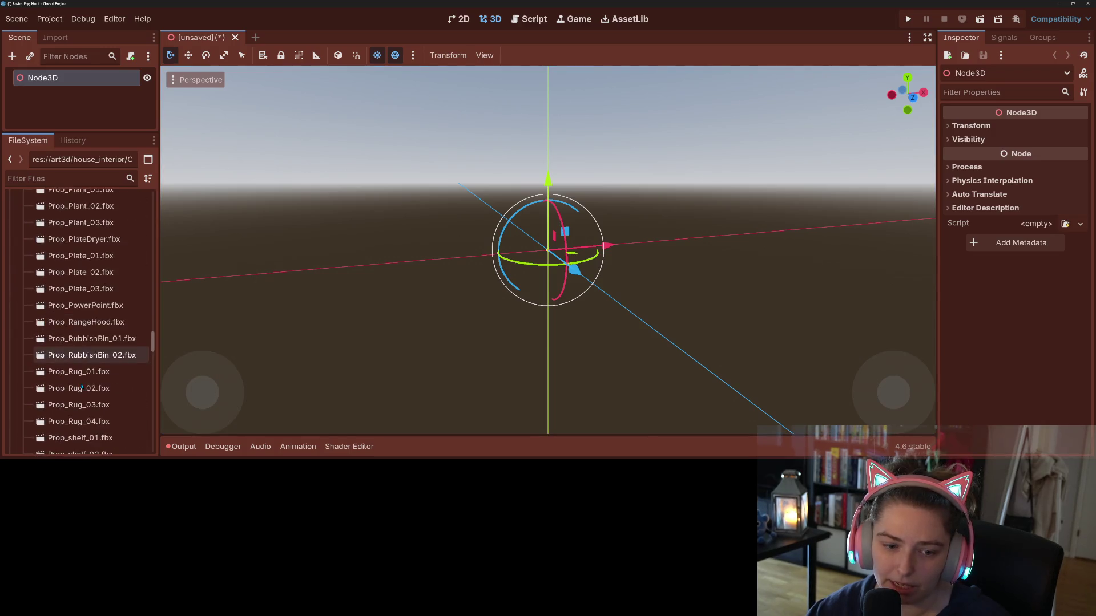
{"action": "scroll", "coordinate": [81, 387], "scroll_direction": "down", "scroll_amount": 20}
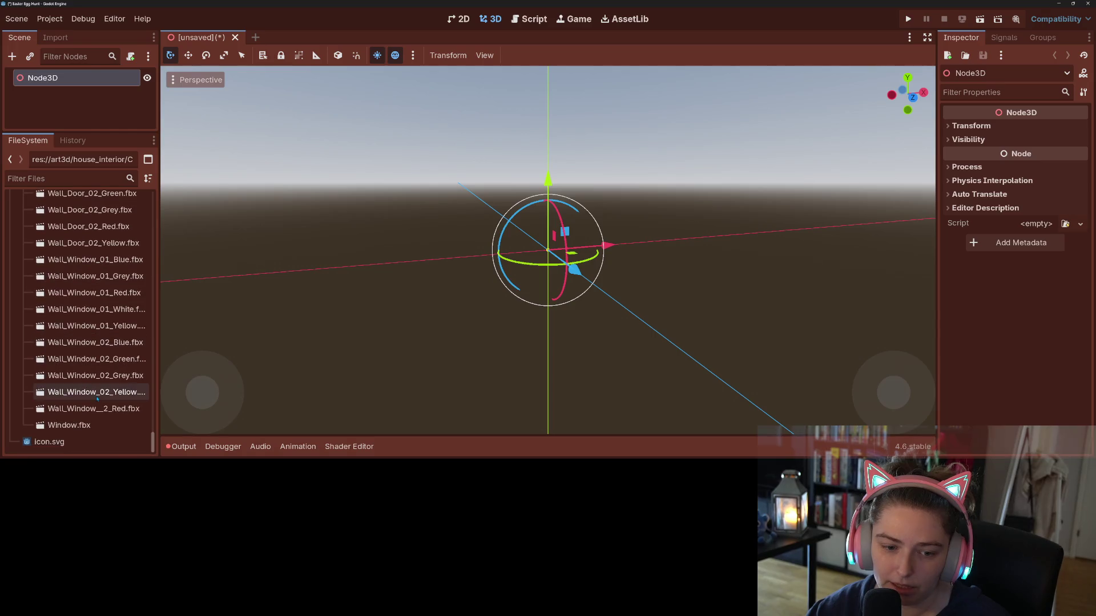
{"action": "left_click", "coordinate": [96, 425], "text": "shift"}
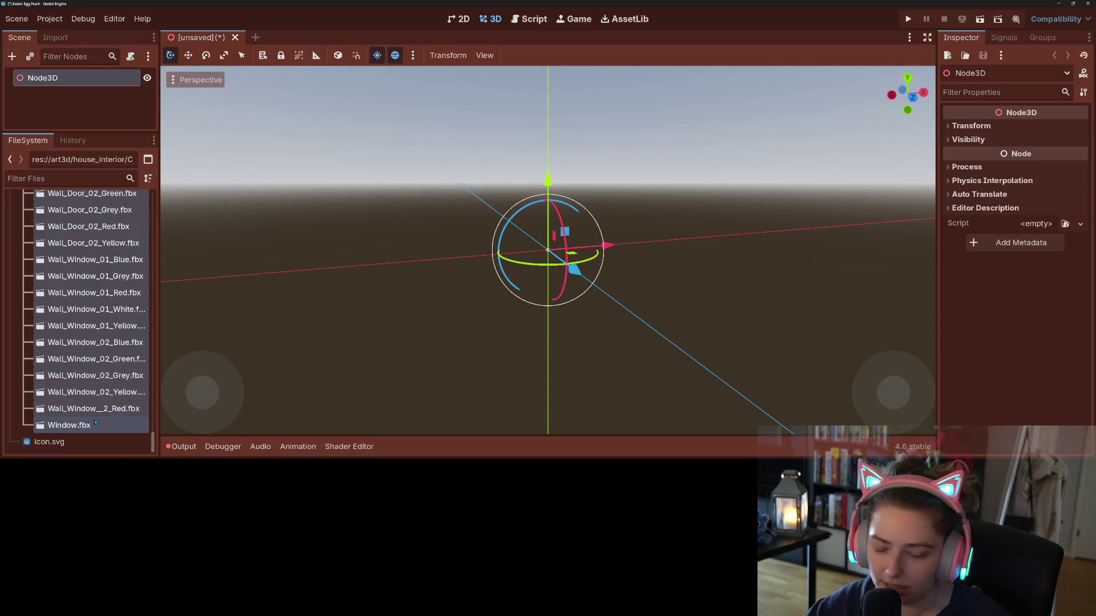
{"action": "key", "text": "Delete"}
{"action": "key", "text": "Escape"}
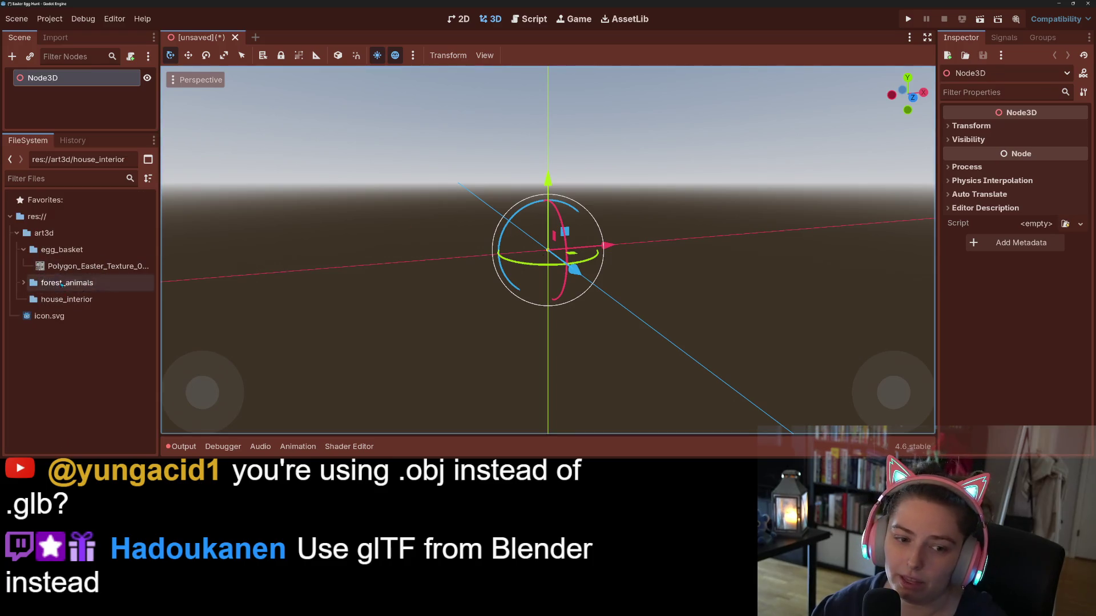
Change the root Node3D's type to MeshInstance3D via a 'meshin' search, and widen the Inspector
{"action": "left_click", "coordinate": [62, 249]}
{"action": "right_click", "coordinate": [63, 78]}
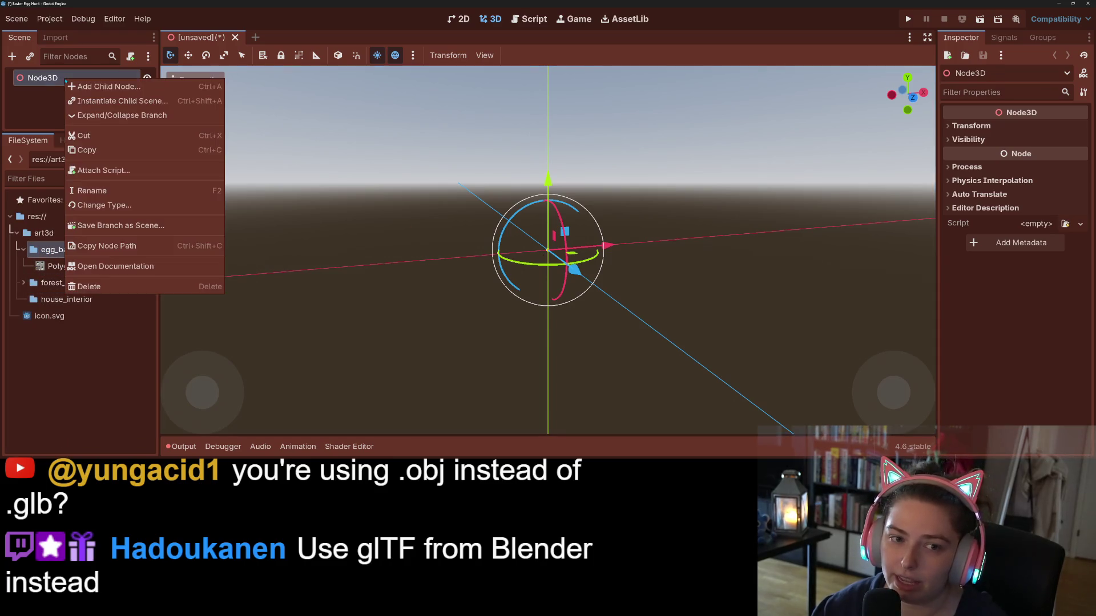
{"action": "left_click", "coordinate": [119, 201]}
{"action": "type", "text": "meshin"}
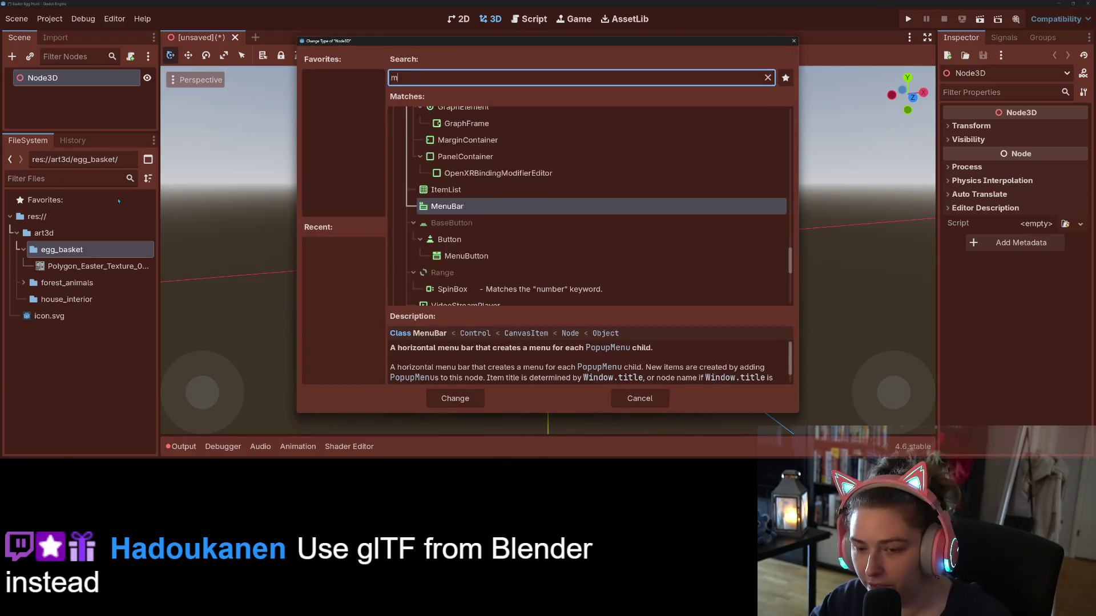
{"action": "key", "text": "Up"}
{"action": "key", "text": "Up"}
{"action": "key", "text": "Up"}
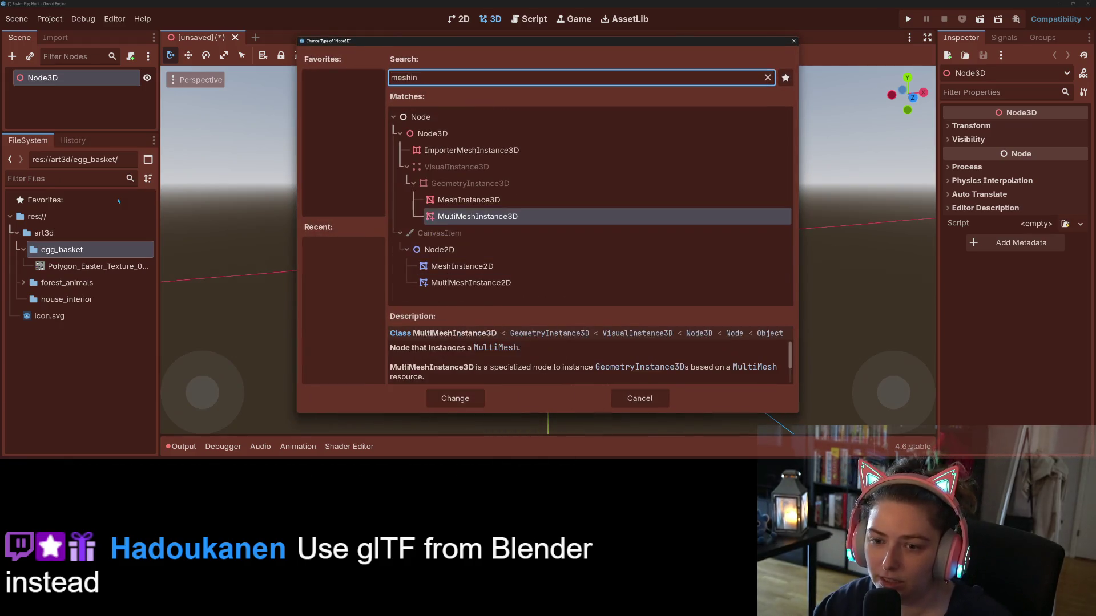
{"action": "key", "text": "Return"}
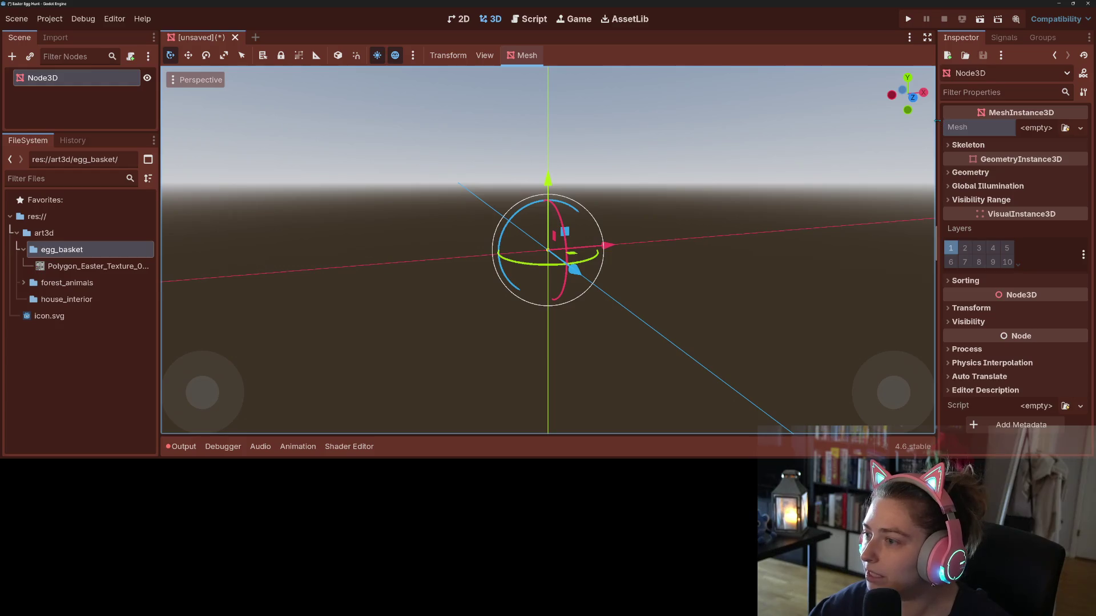
{"action": "left_click_drag", "start_coordinate": [938, 122], "coordinate": [863, 122]}
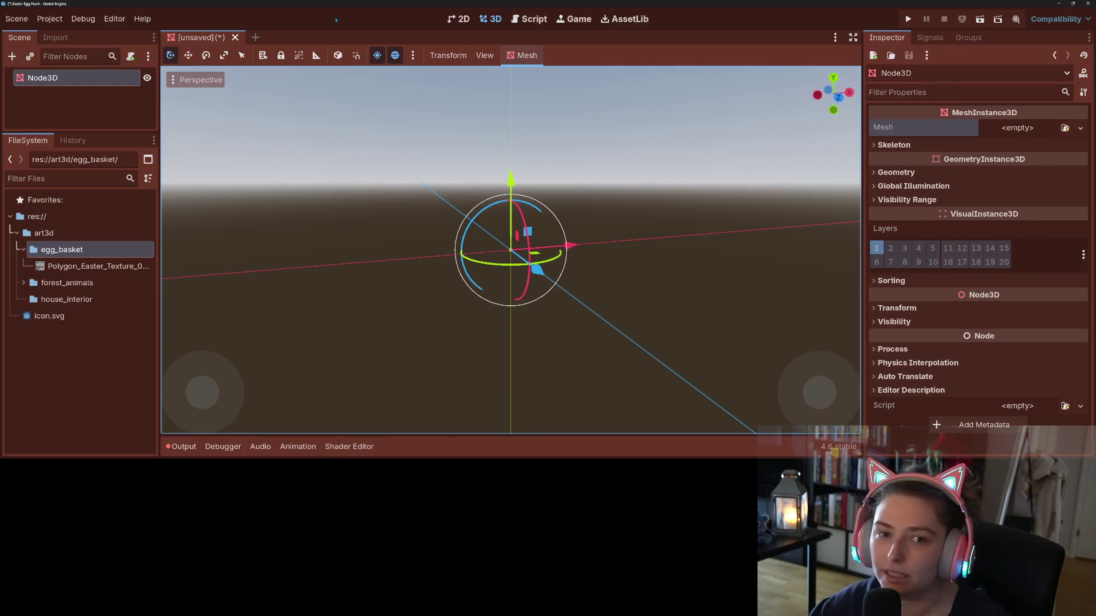
Set Editor Settings > Interface > Editor Display Scale to 200% and close the settings
{"action": "left_click_drag", "start_coordinate": [159, 243], "coordinate": [188, 243]}
{"action": "left_click", "coordinate": [114, 18]}
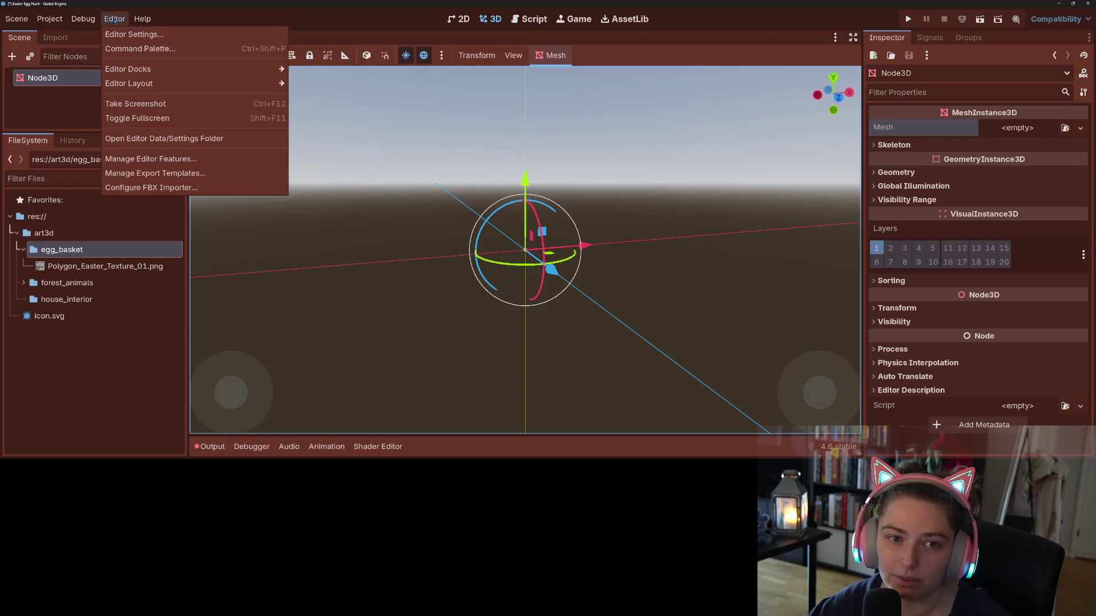
{"action": "left_click", "coordinate": [149, 35]}
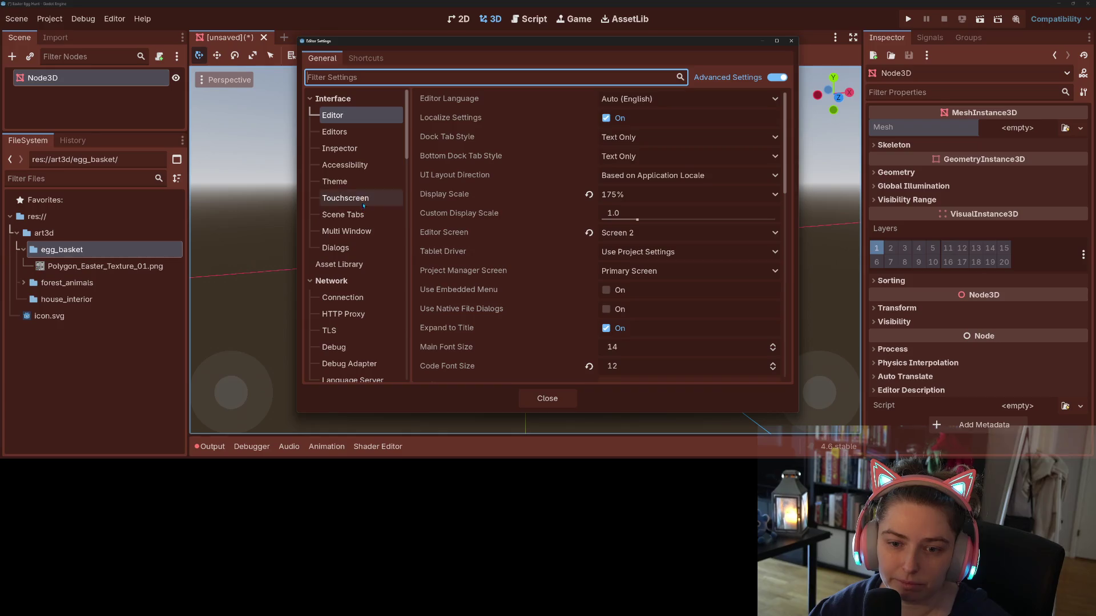
{"action": "left_click", "coordinate": [361, 182]}
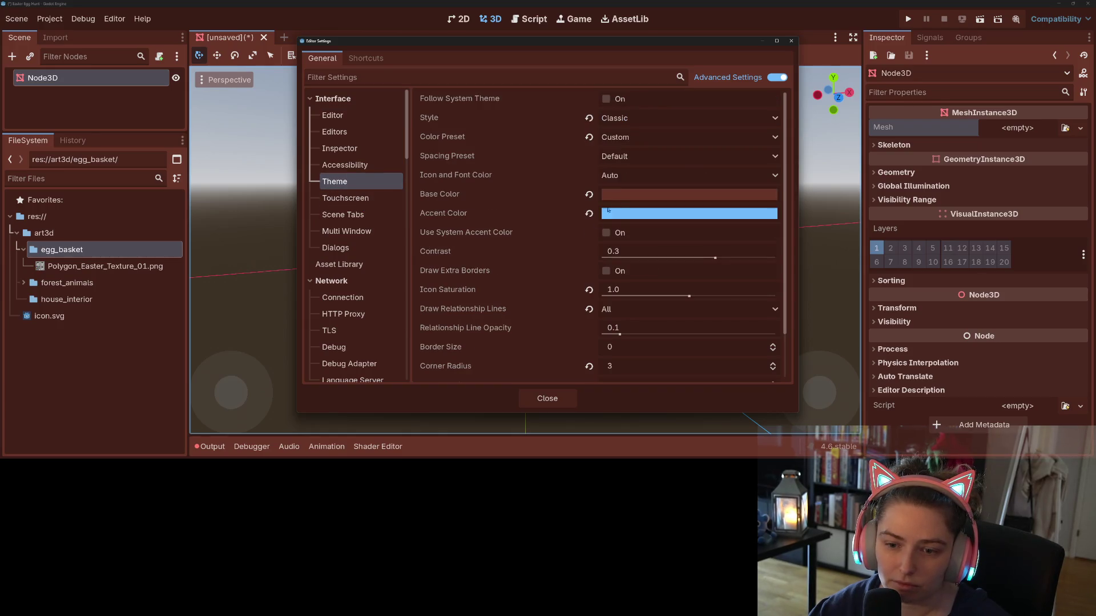
{"action": "scroll", "coordinate": [527, 332], "scroll_direction": "down", "scroll_amount": 2}
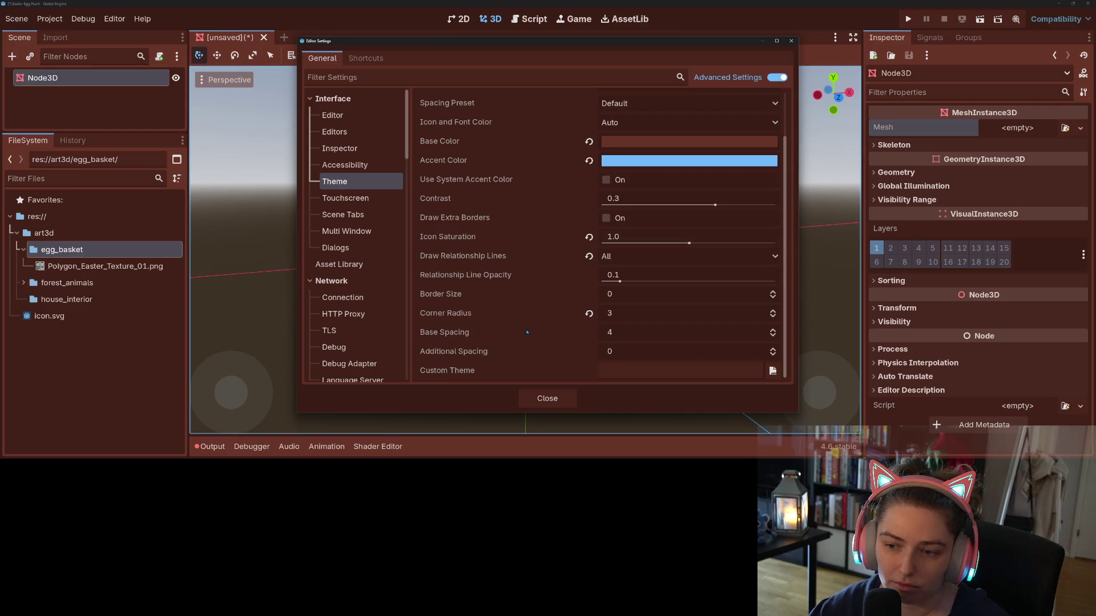
{"action": "scroll", "coordinate": [527, 333], "scroll_direction": "up", "scroll_amount": 2}
{"action": "left_click", "coordinate": [365, 120]}
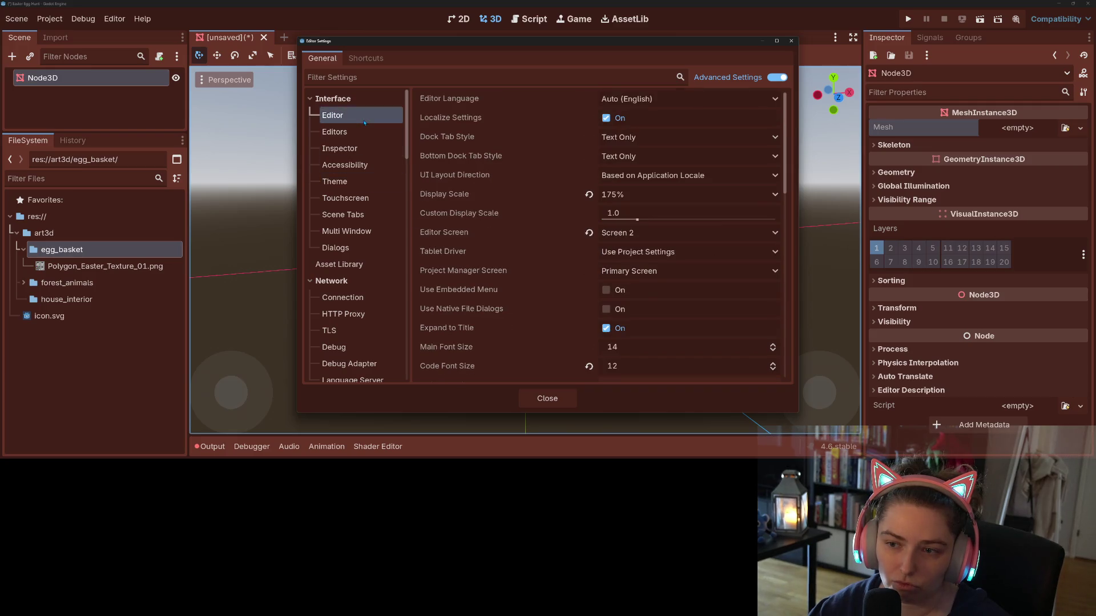
{"action": "left_click", "coordinate": [633, 195]}
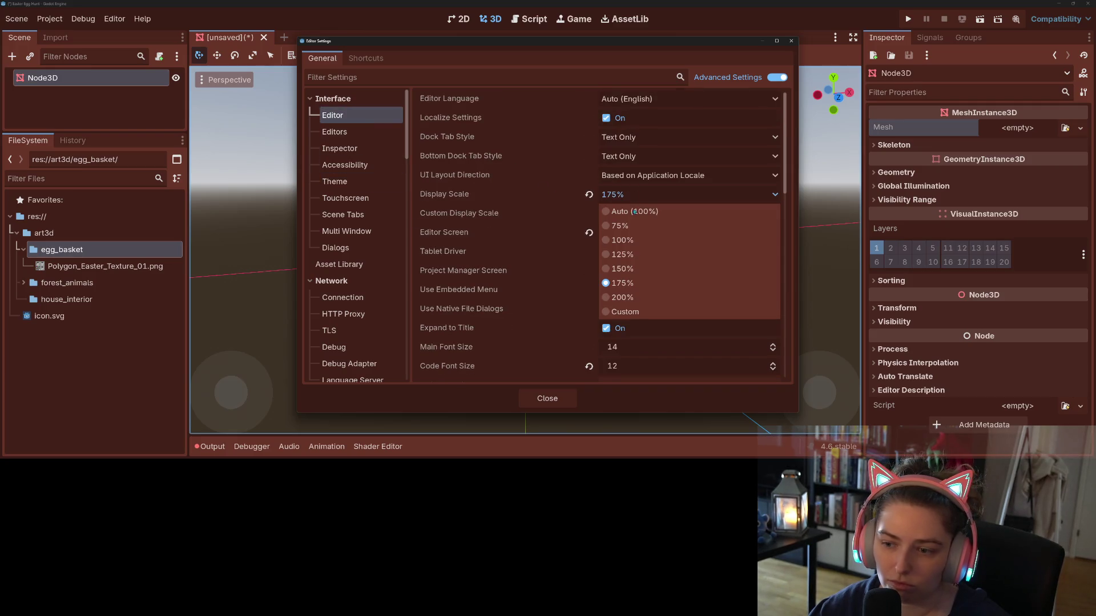
{"action": "left_click", "coordinate": [623, 297]}
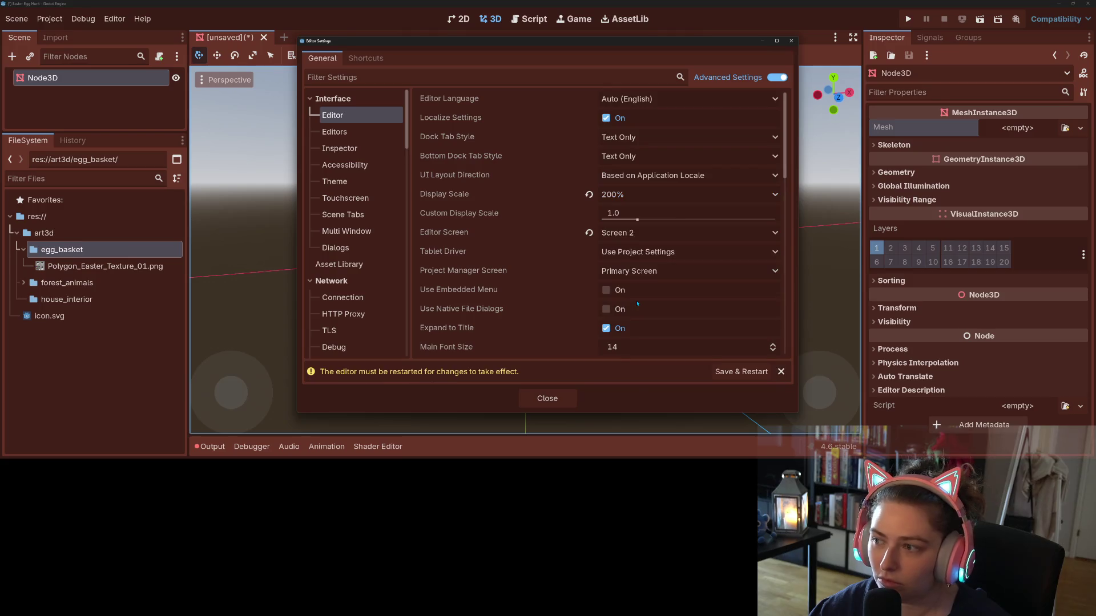
{"action": "left_click", "coordinate": [561, 400]}
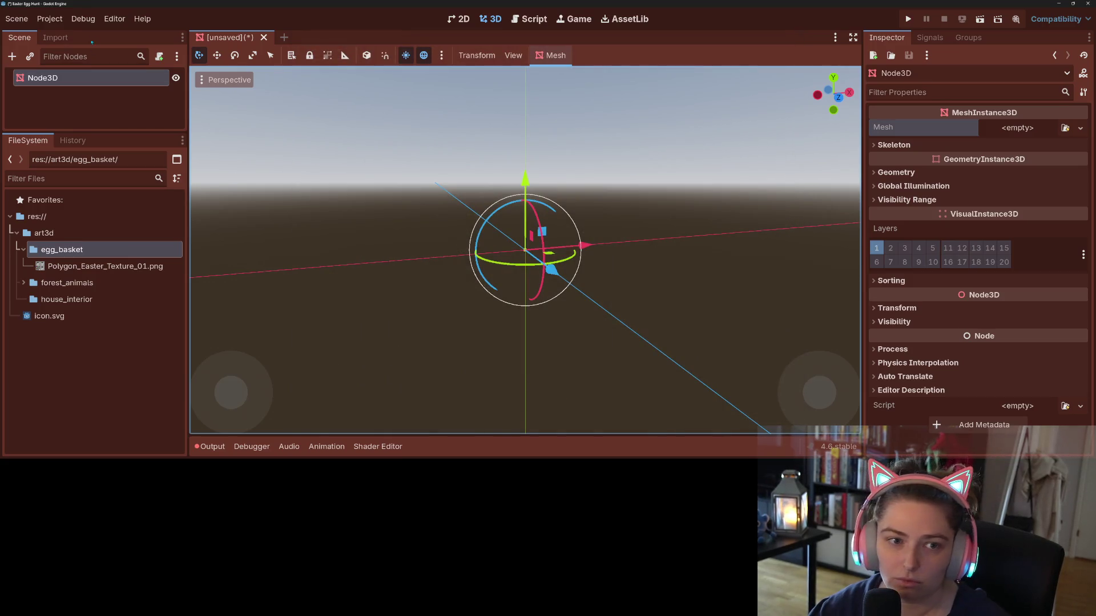
Rename the root node to Egg
{"action": "key", "text": "ctrl+s"}
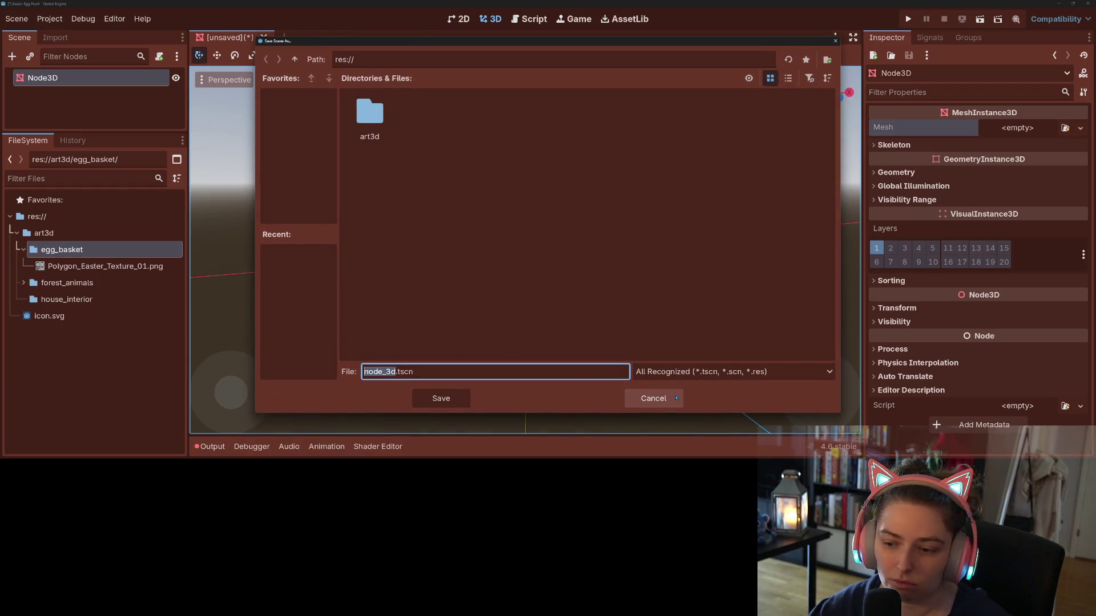
{"action": "left_click", "coordinate": [653, 399]}
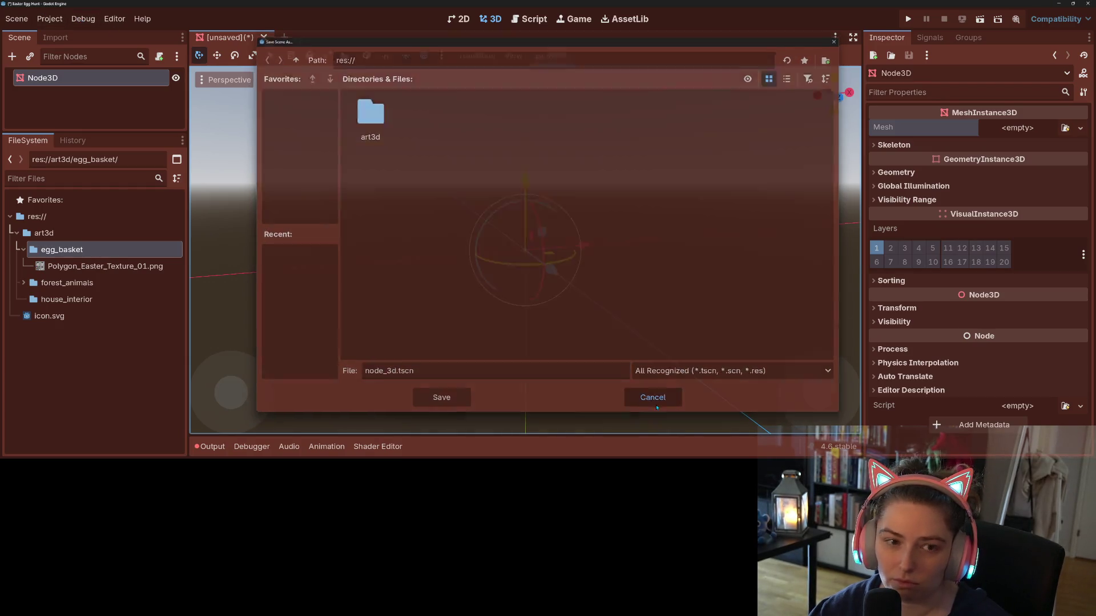
{"action": "double_click", "coordinate": [118, 78]}
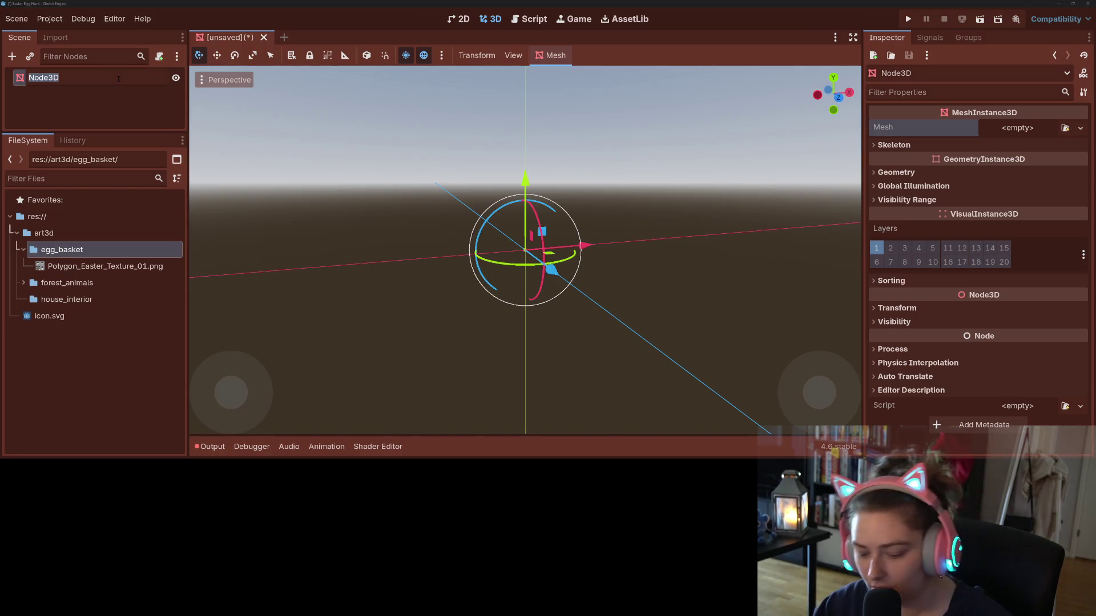
{"action": "type", "text": "Egg"}
{"action": "key", "text": "Return"}
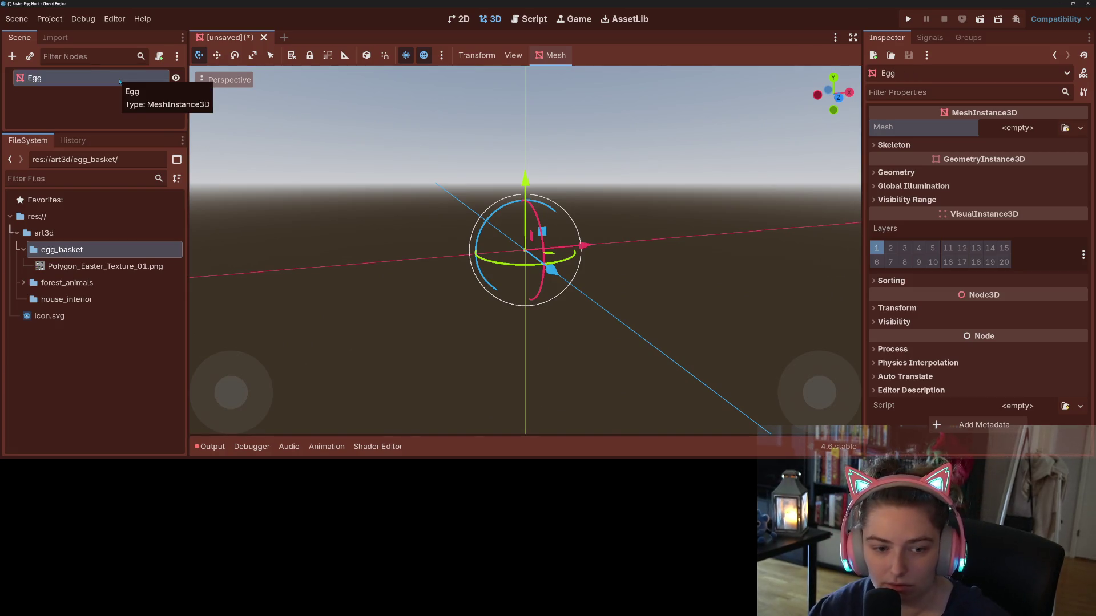
Save the scene as egg.tscn in a new scenes folder
{"action": "key", "text": "ctrl+s"}
{"action": "right_click", "coordinate": [457, 141]}
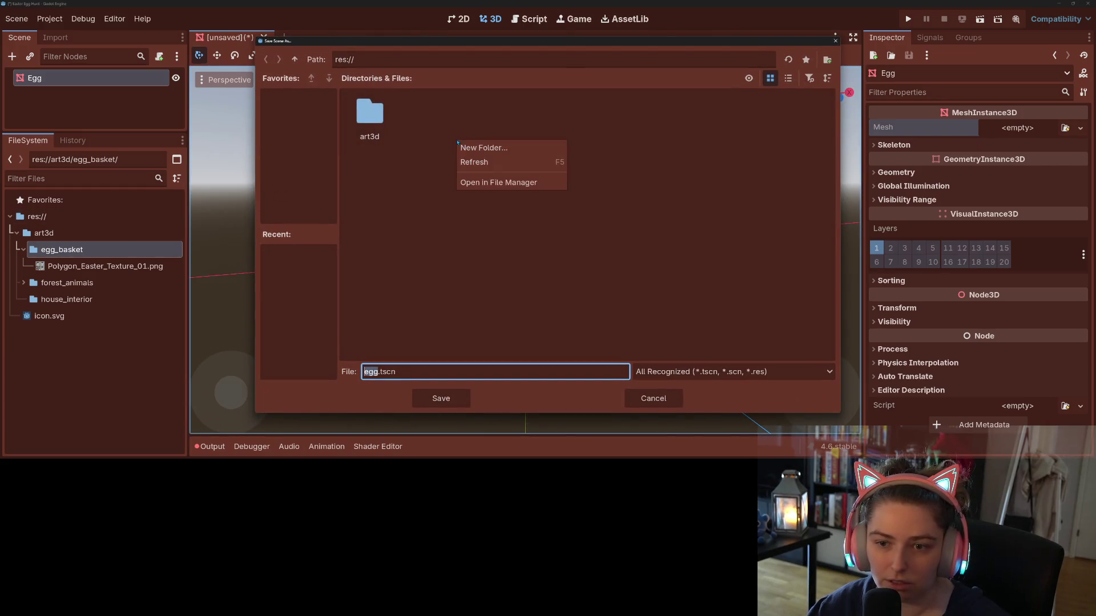
{"action": "left_click", "coordinate": [468, 148]}
{"action": "type", "text": "scenes"}
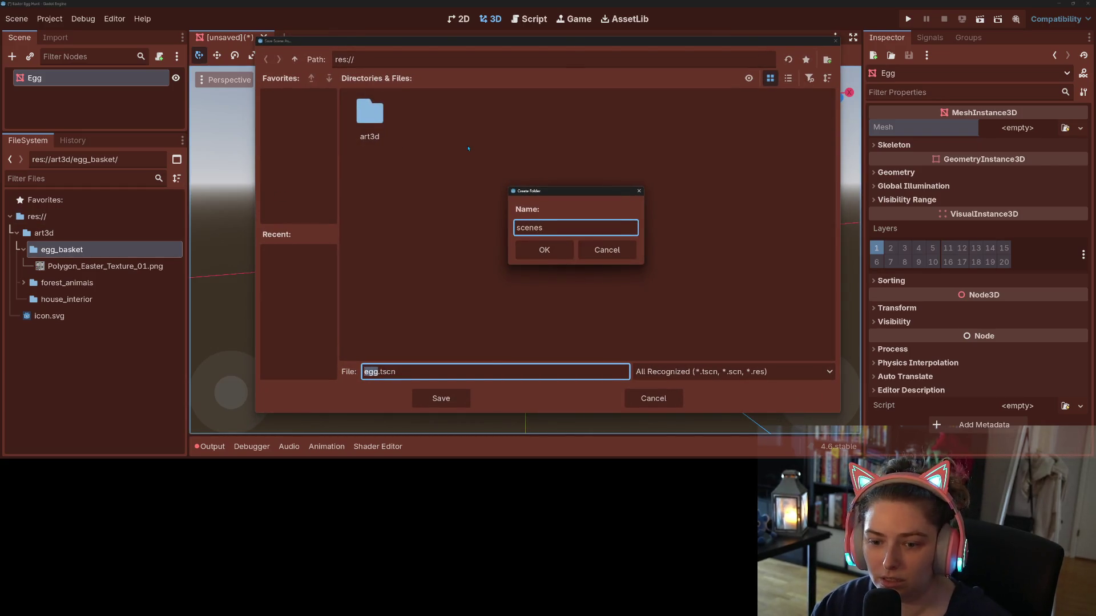
{"action": "key", "text": "Return"}
{"action": "left_click", "coordinate": [441, 398]}
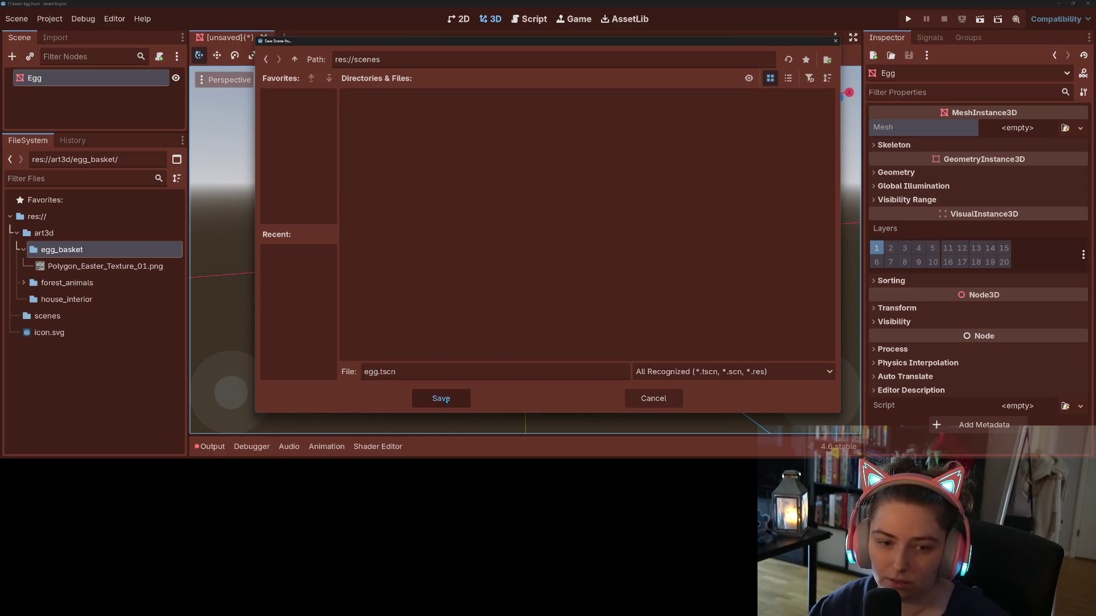
{"action": "left_click", "coordinate": [48, 19]}
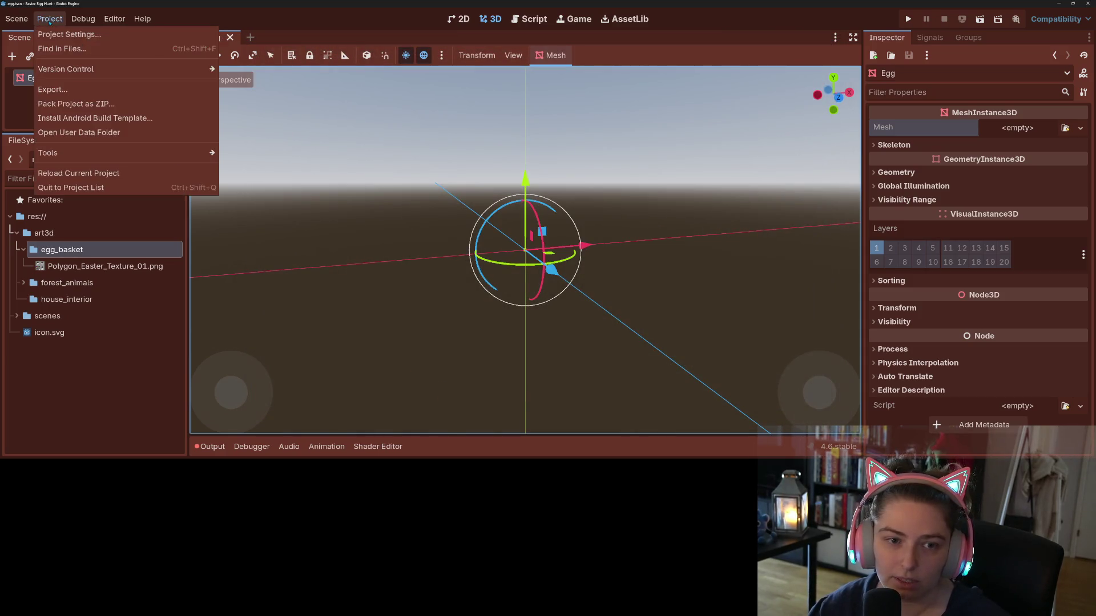
Reload the current project, then open easter-egg-hunt\art3d\egg_basket in File Explorer
{"action": "left_click", "coordinate": [85, 174]}
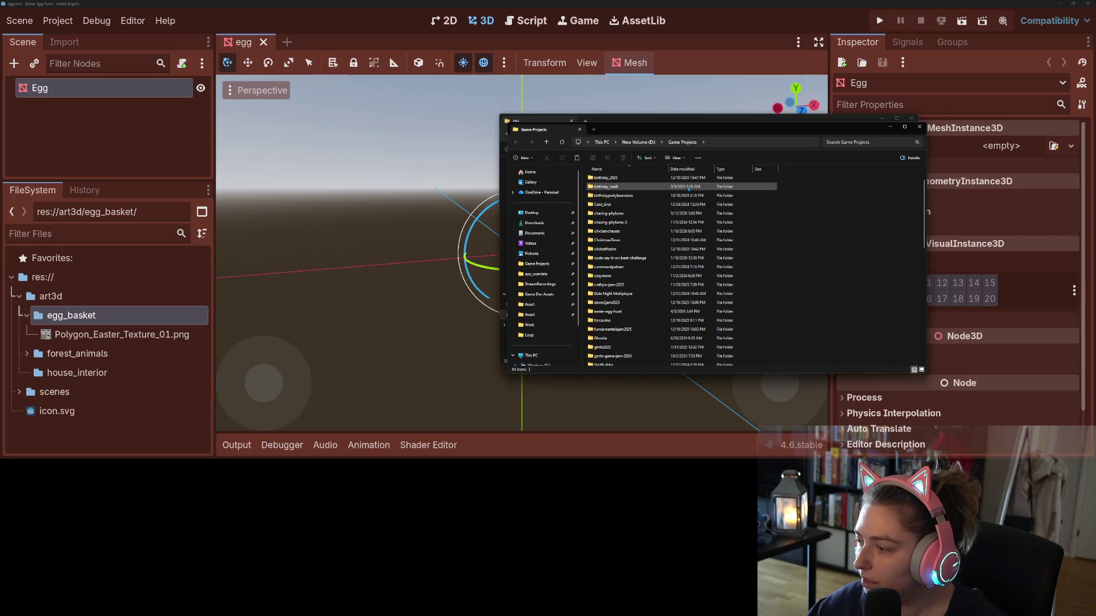
{"action": "left_click_drag", "start_coordinate": [725, 130], "coordinate": [273, 142]}
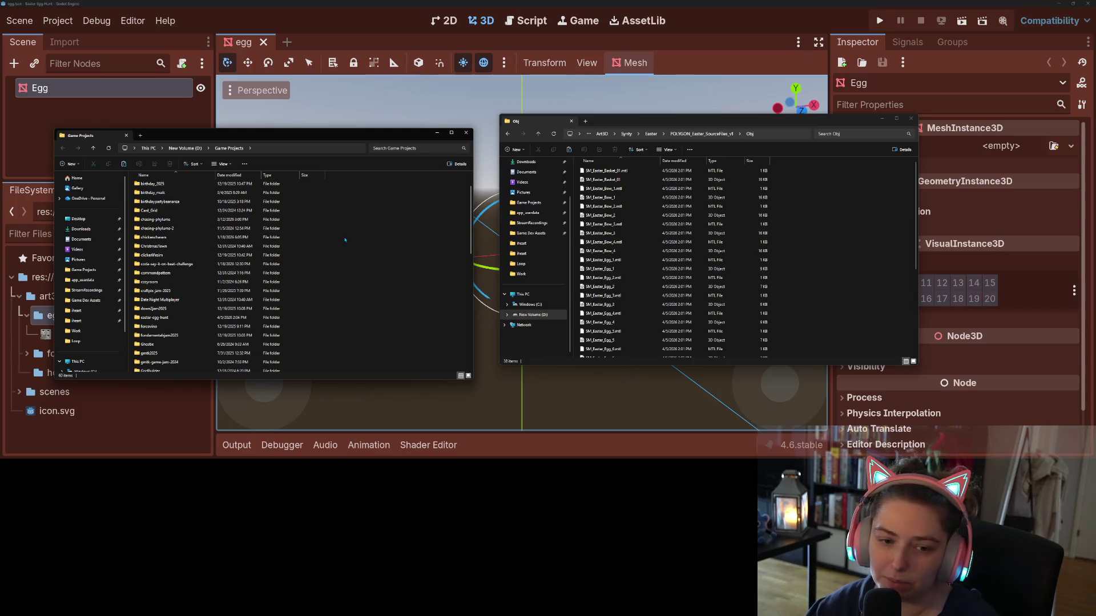
{"action": "scroll", "coordinate": [171, 318], "scroll_direction": "down", "scroll_amount": 2}
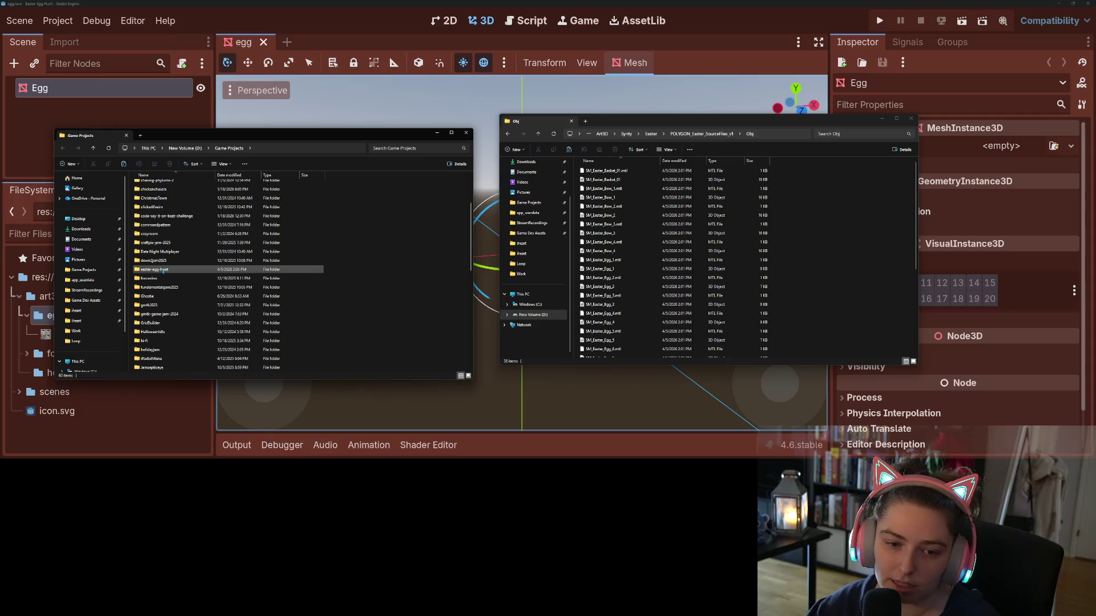
{"action": "double_click", "coordinate": [163, 270]}
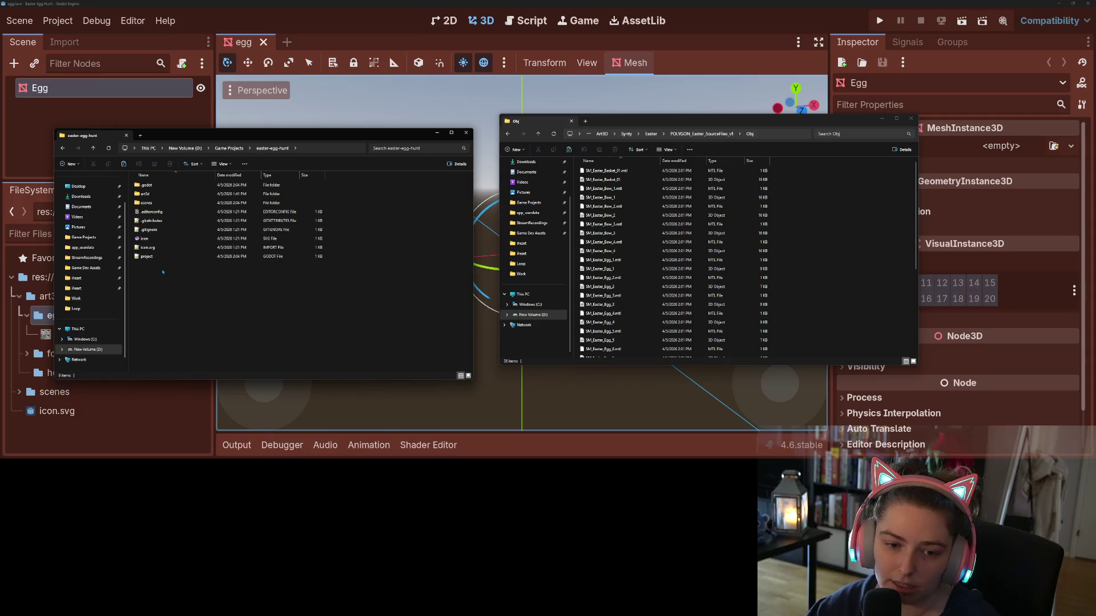
{"action": "double_click", "coordinate": [149, 194]}
{"action": "double_click", "coordinate": [150, 185]}
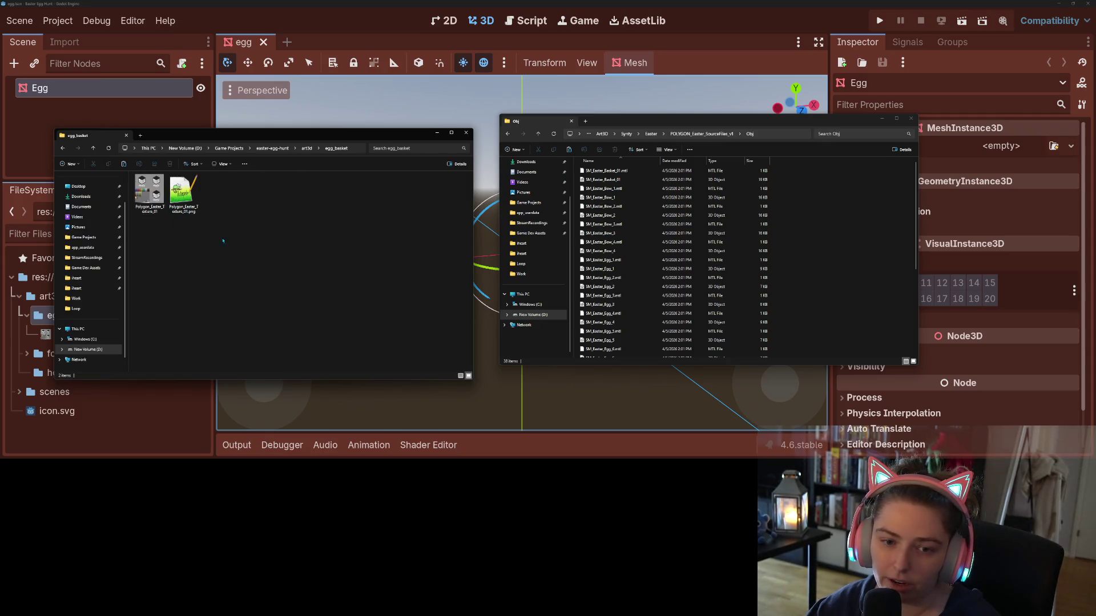
Copy all 38 model files from the Obj folder into egg_basket
{"action": "left_click", "coordinate": [824, 289]}
{"action": "scroll", "coordinate": [824, 288], "scroll_direction": "down", "scroll_amount": 5}
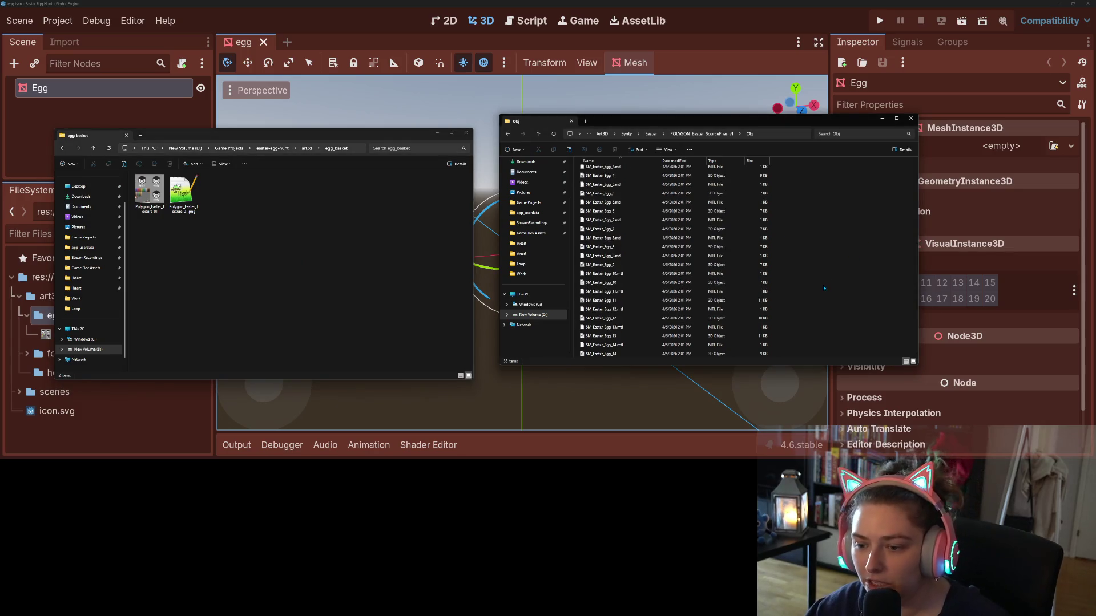
{"action": "left_click", "coordinate": [741, 285]}
{"action": "key", "text": "ctrl+a"}
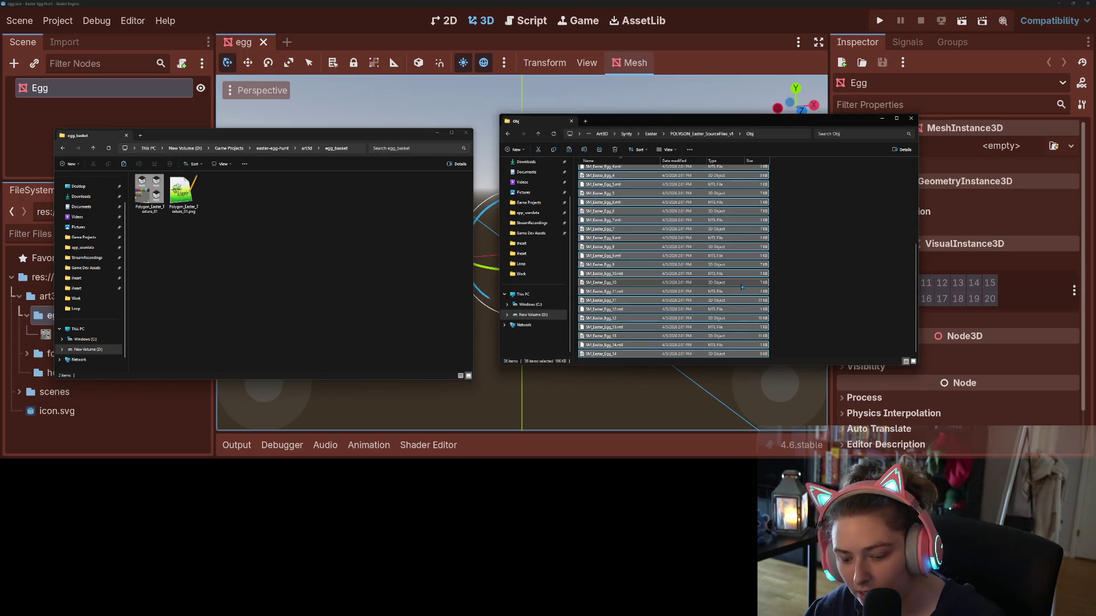
{"action": "left_click", "coordinate": [318, 279]}
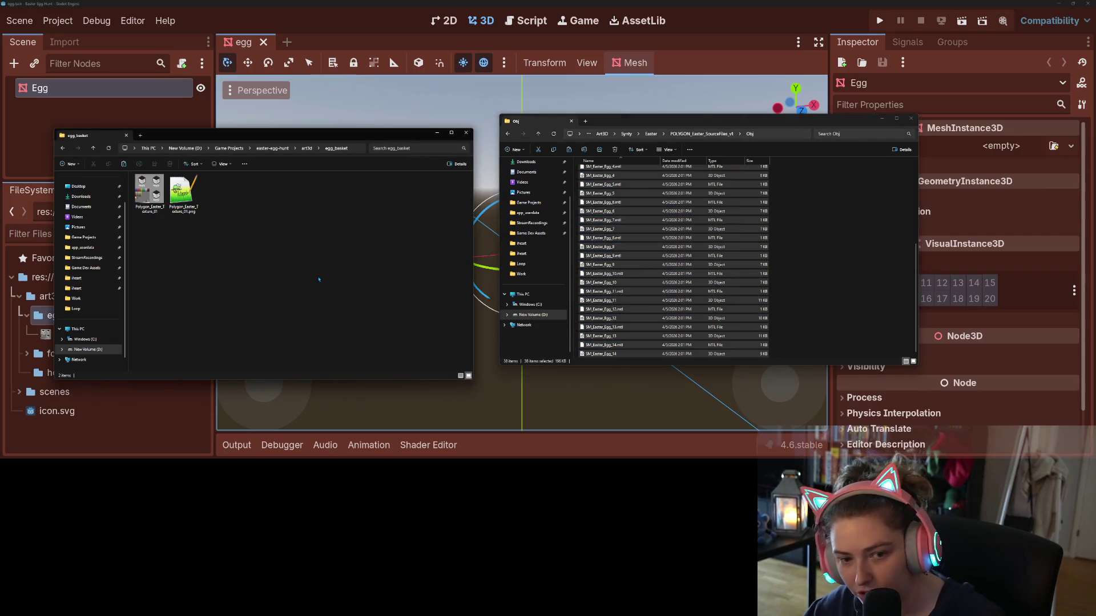
{"action": "key", "text": "ctrl+v"}
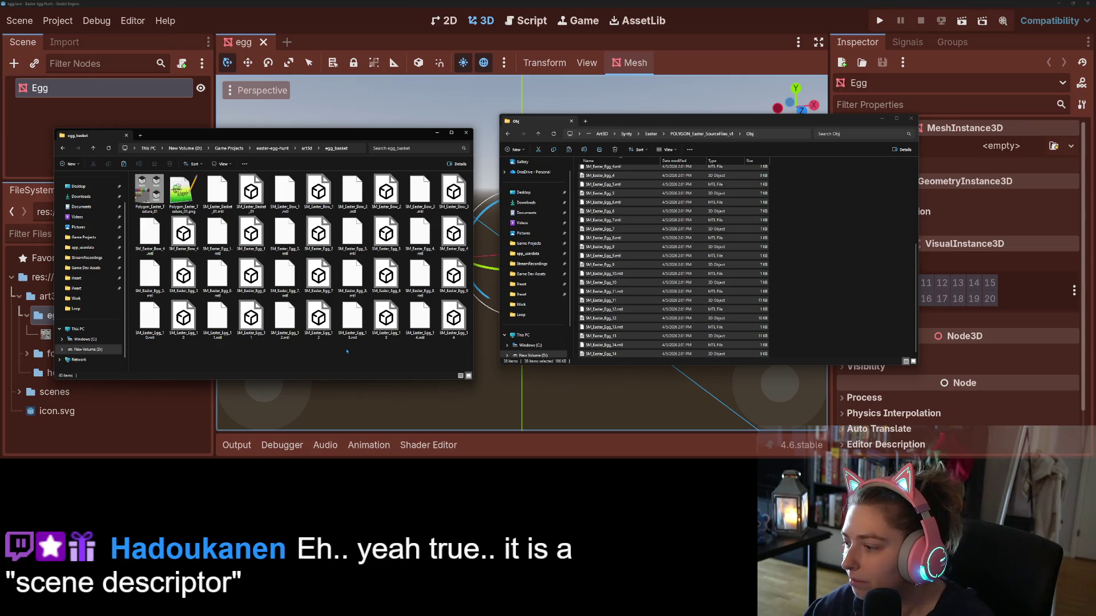
{"action": "left_click", "coordinate": [830, 239]}
{"action": "left_click", "coordinate": [731, 4]}
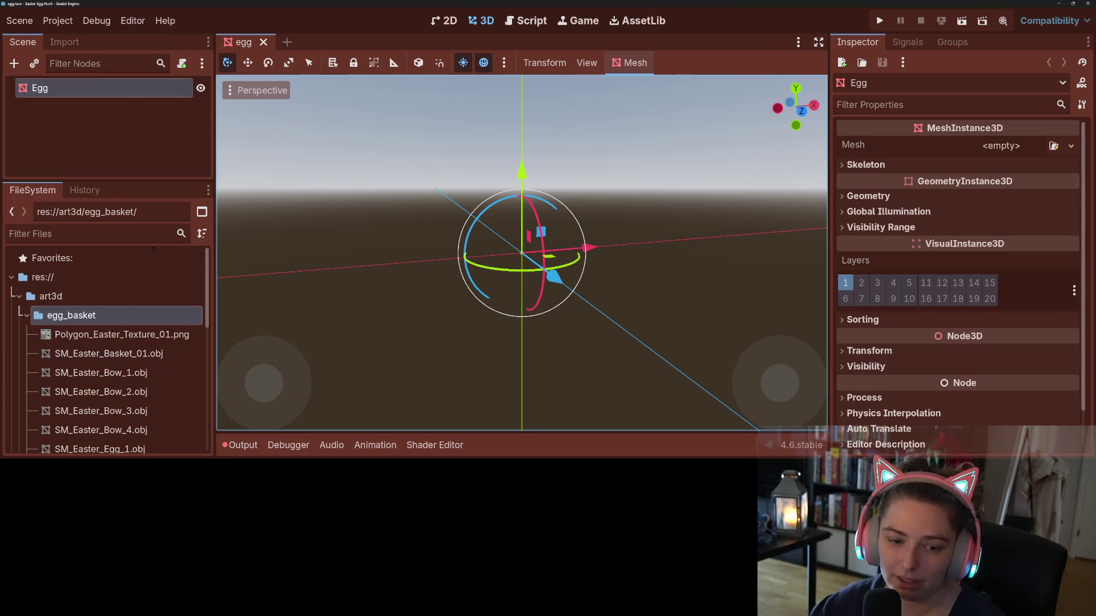
Assign SM_Easter_Egg_1.obj as the Egg node's mesh
{"action": "scroll", "coordinate": [133, 393], "scroll_direction": "down", "scroll_amount": 3}
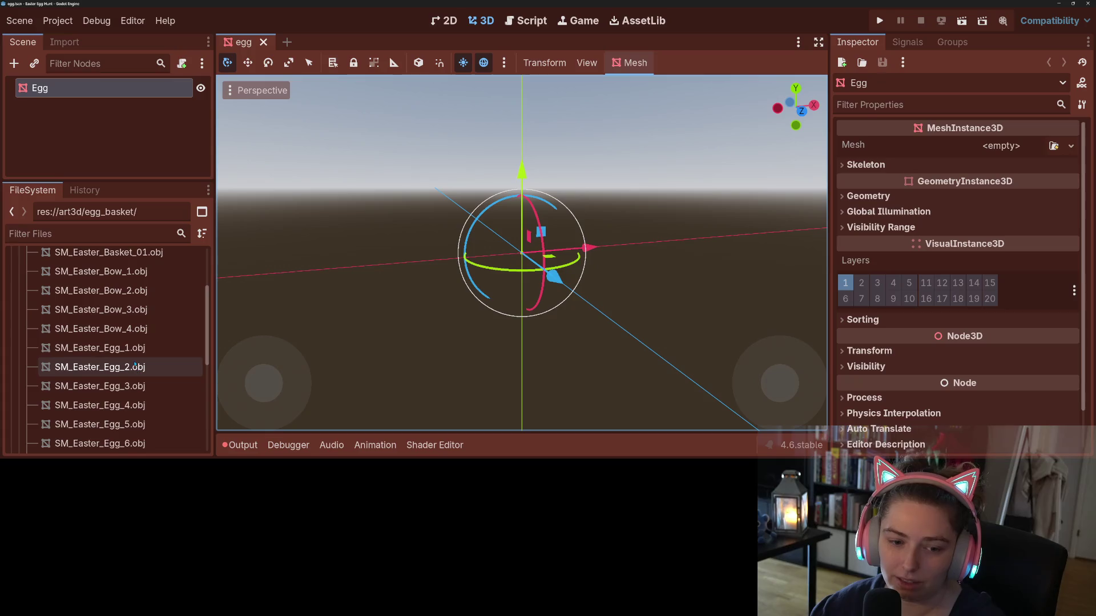
{"action": "left_click", "coordinate": [127, 354]}
{"action": "mouse_move", "coordinate": [126, 354]}
{"action": "left_mouse_down"}
{"action": "mouse_move", "coordinate": [993, 112]}
{"action": "mouse_move", "coordinate": [998, 145]}
{"action": "left_mouse_up"}
Create a new standard material in surface override slot 0 and give its albedo the Polygon Easter texture
{"action": "left_click", "coordinate": [936, 202]}
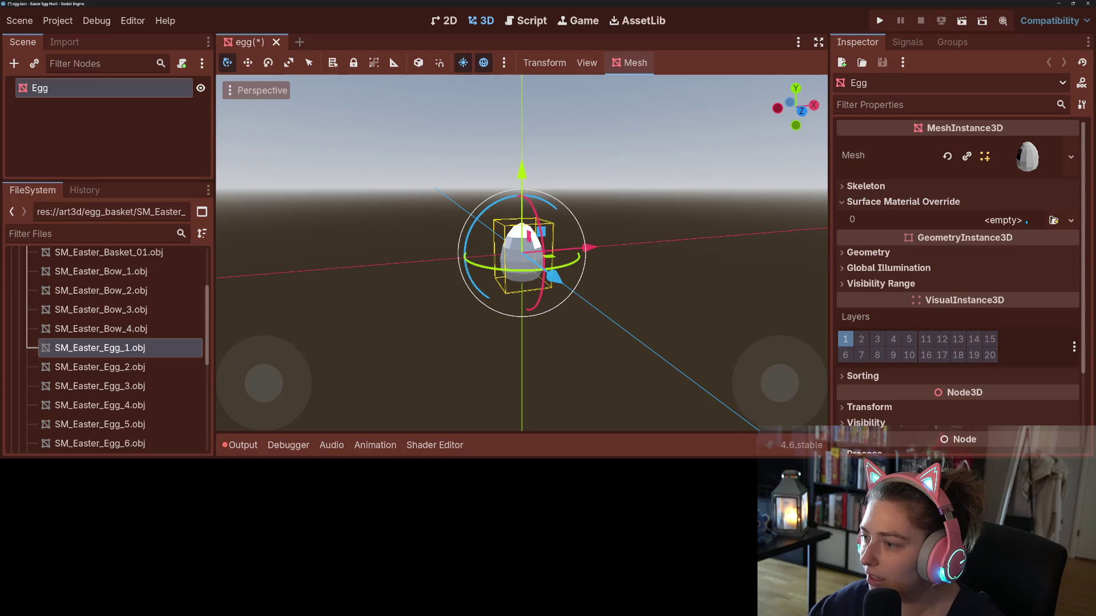
{"action": "left_click", "coordinate": [1003, 221]}
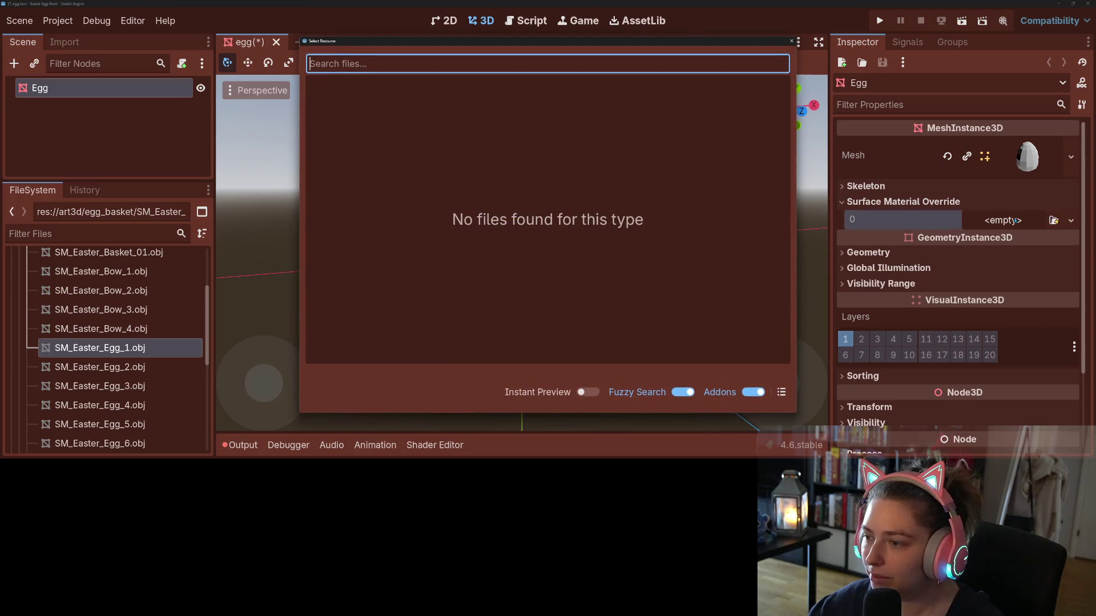
{"action": "left_click", "coordinate": [791, 41]}
{"action": "left_click", "coordinate": [1071, 221]}
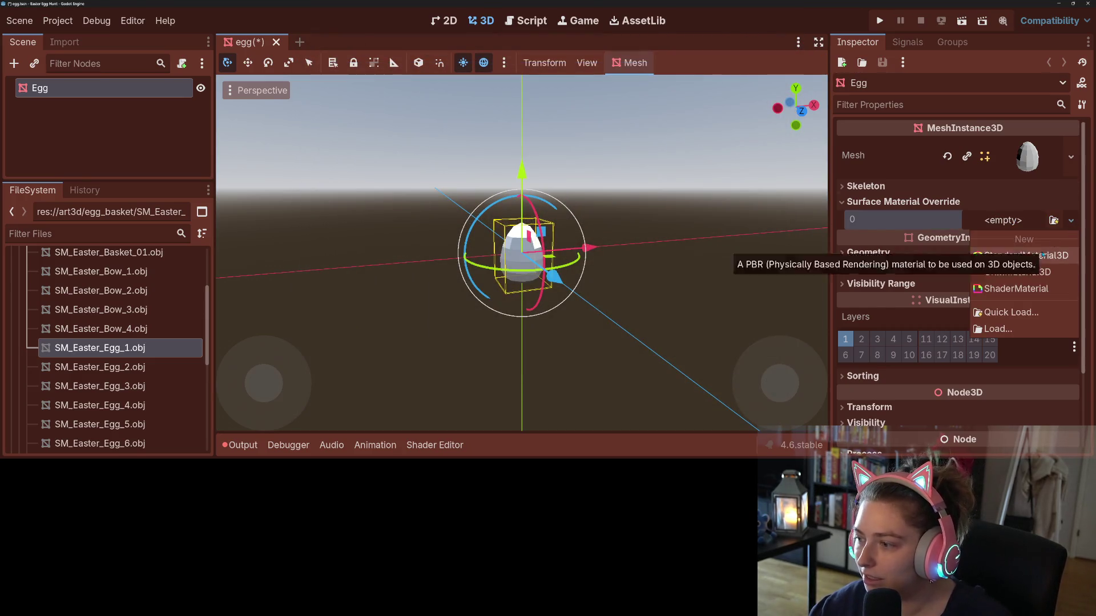
{"action": "left_click", "coordinate": [1042, 256]}
{"action": "left_click", "coordinate": [1037, 231]}
{"action": "scroll", "coordinate": [870, 307], "scroll_direction": "down", "scroll_amount": 5}
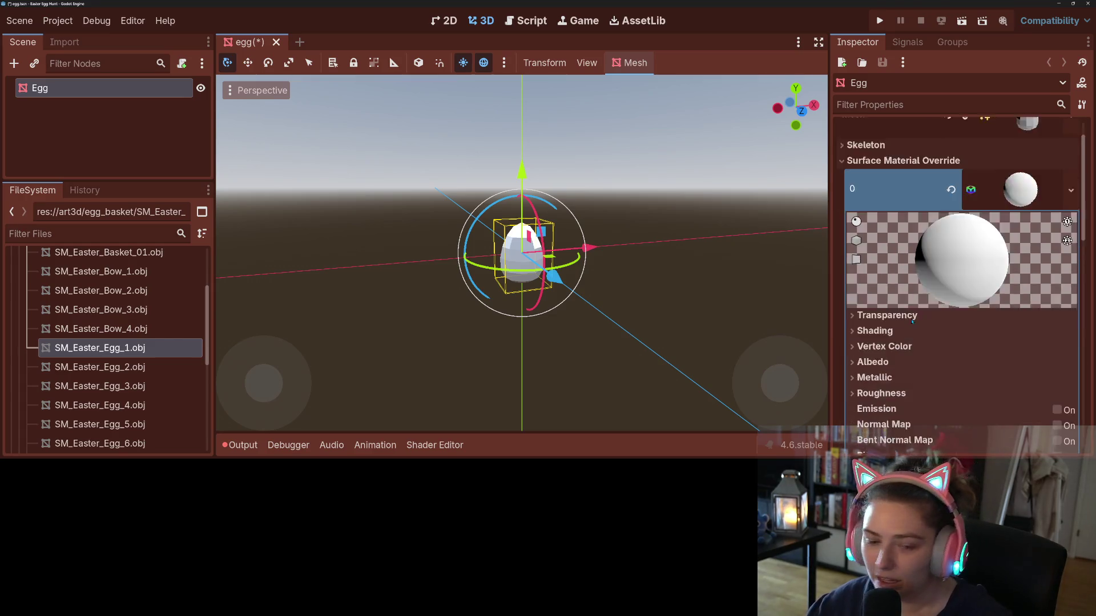
{"action": "left_click", "coordinate": [873, 279]}
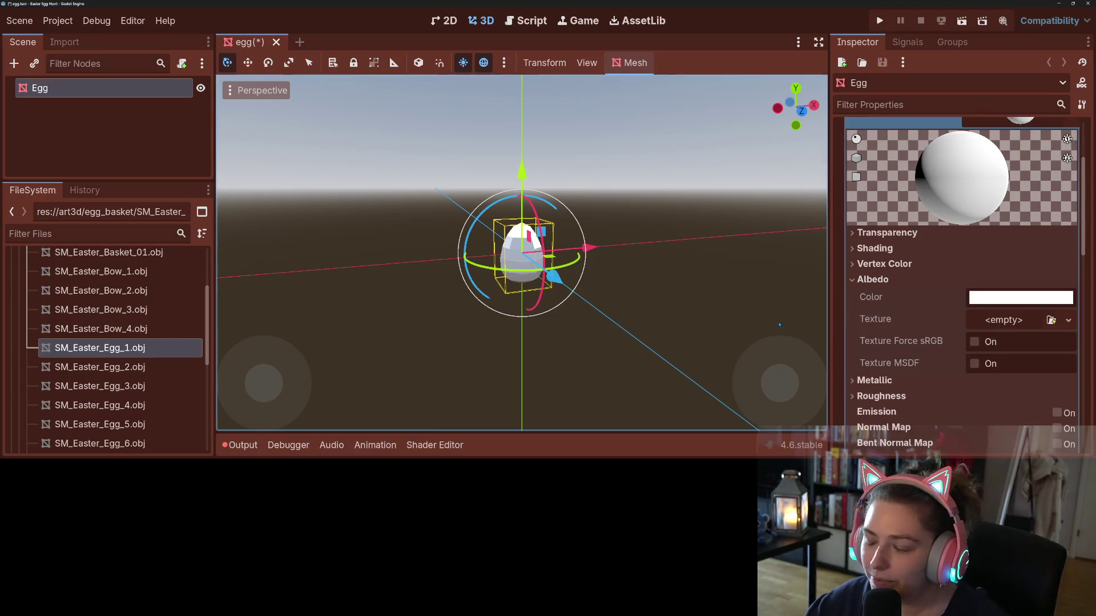
{"action": "scroll", "coordinate": [131, 377], "scroll_direction": "up", "scroll_amount": 4}
{"action": "scroll", "coordinate": [130, 377], "scroll_direction": "down", "scroll_amount": 2}
{"action": "scroll", "coordinate": [130, 343], "scroll_direction": "up", "scroll_amount": 1}
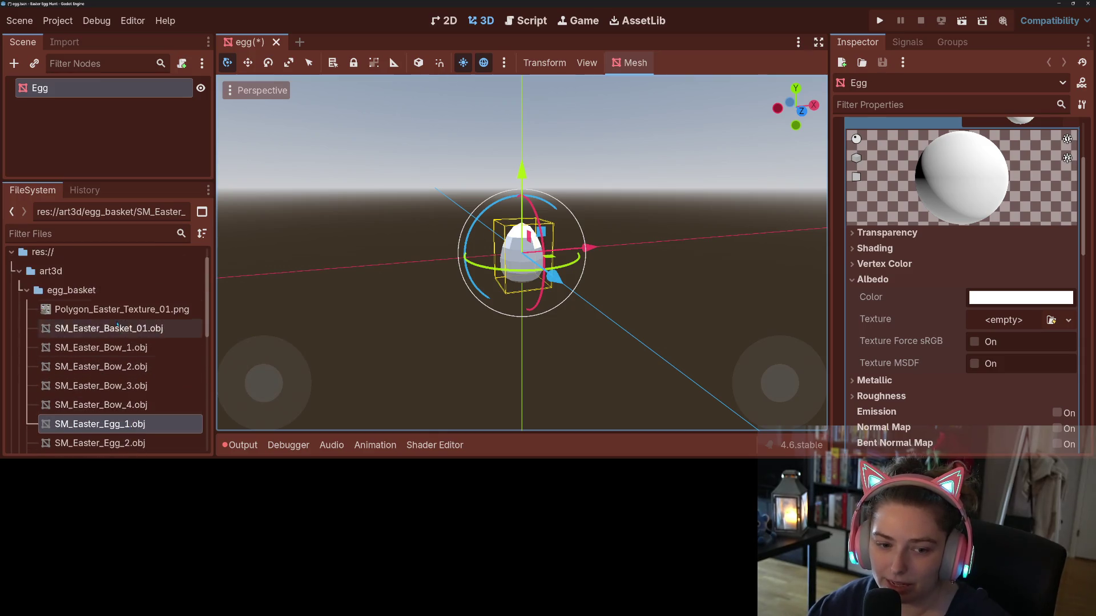
{"action": "mouse_move", "coordinate": [114, 309]}
{"action": "left_mouse_down"}
{"action": "mouse_move", "coordinate": [502, 322]}
{"action": "mouse_move", "coordinate": [1006, 317]}
{"action": "left_mouse_up"}
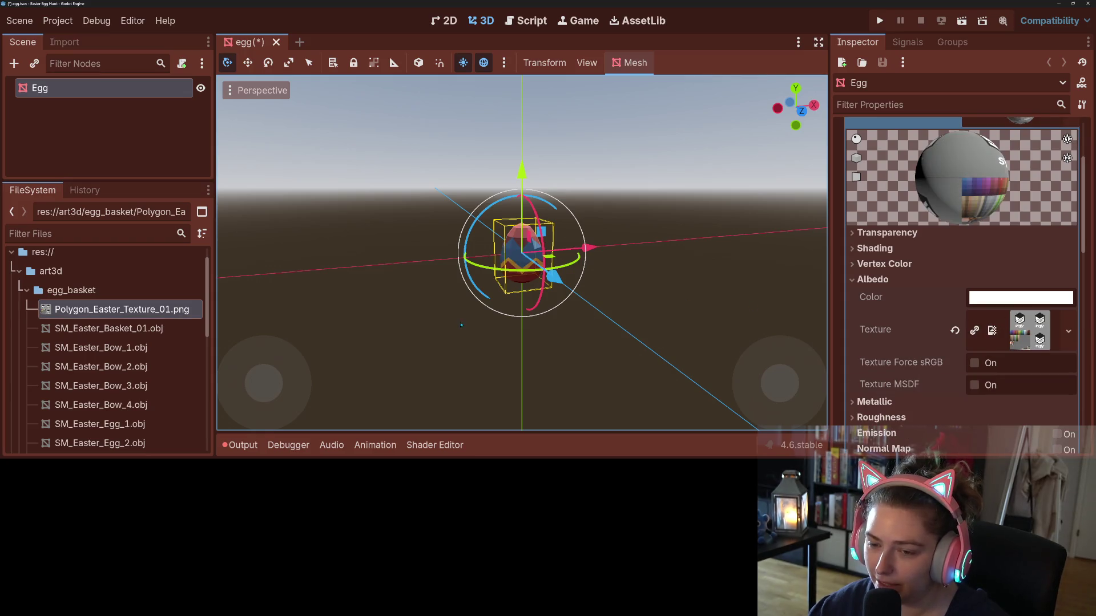
Inspect the textured egg from several angles, save the scene, and collapse the material settings
{"action": "scroll", "coordinate": [542, 341], "scroll_direction": "up", "scroll_amount": 4}
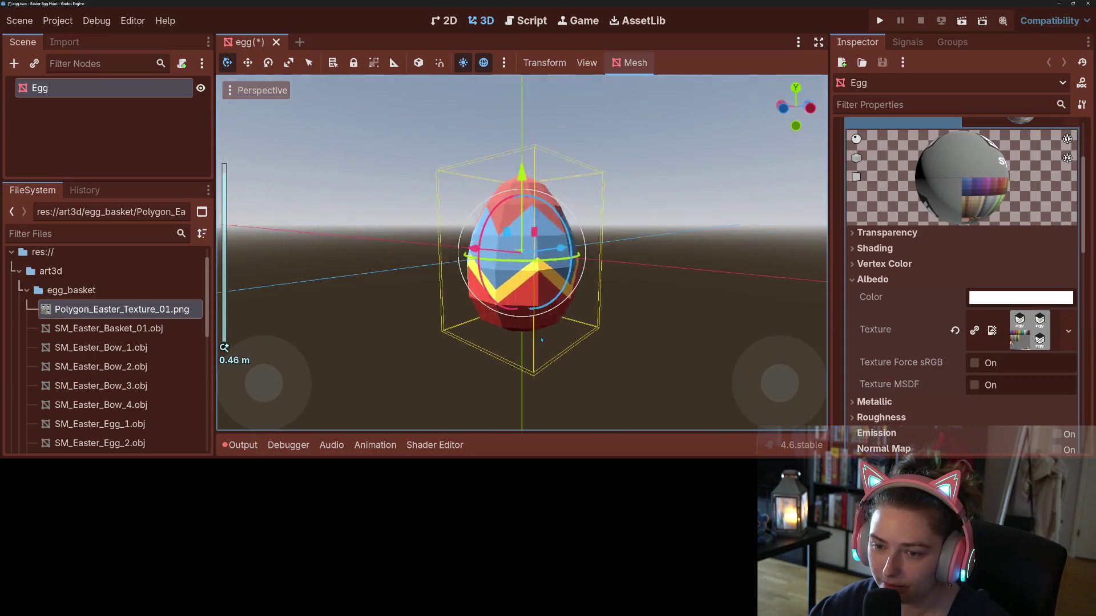
{"action": "left_click_drag", "start_coordinate": [542, 340], "coordinate": [655, 339]}
{"action": "scroll", "coordinate": [655, 339], "scroll_direction": "down", "scroll_amount": 3}
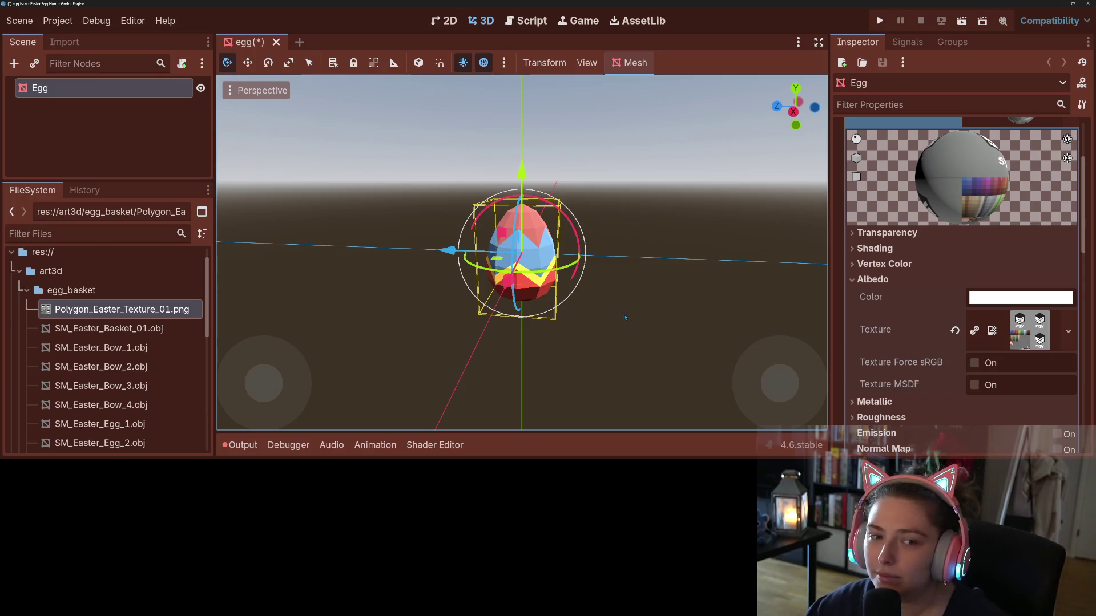
{"action": "key", "text": "ctrl+s"}
{"action": "scroll", "coordinate": [967, 236], "scroll_direction": "up", "scroll_amount": 3}
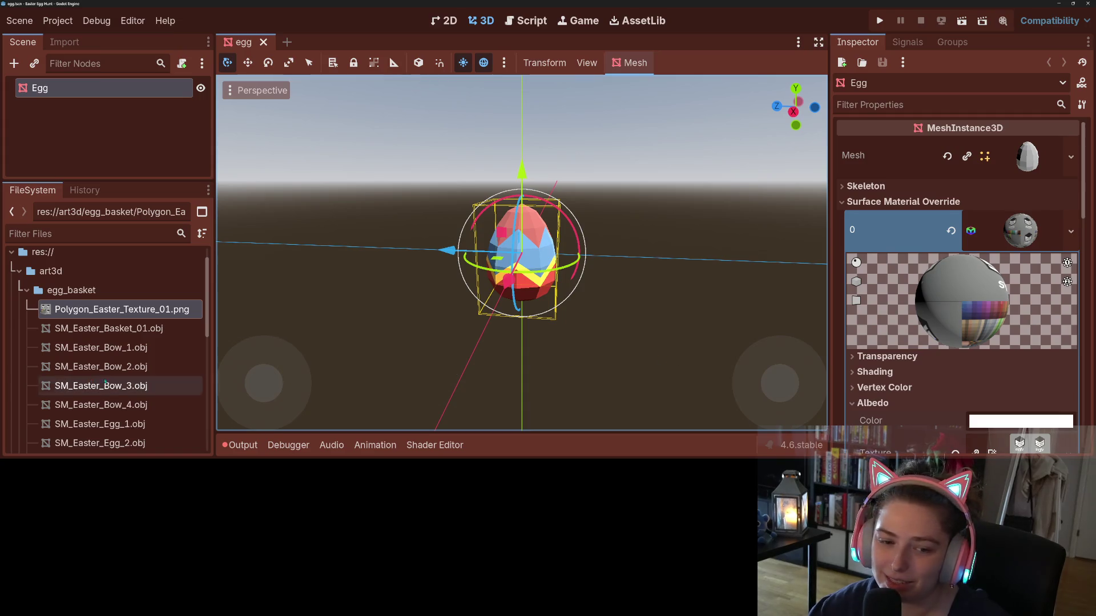
{"action": "left_click", "coordinate": [1021, 230]}
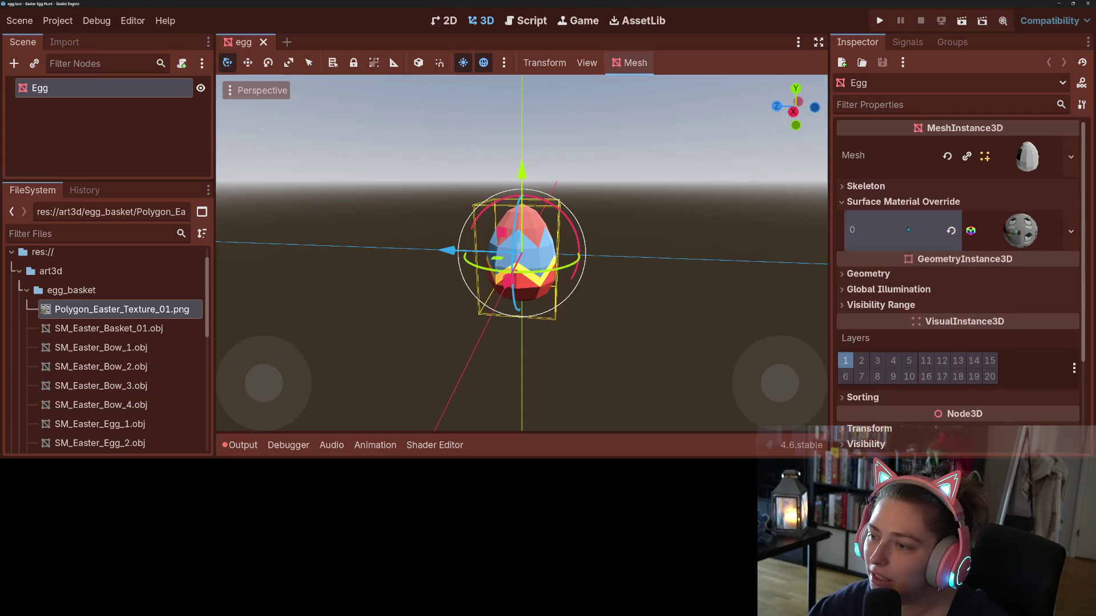
Attach a new script at res://scenes/egg.gd to the Egg node
{"action": "right_click", "coordinate": [137, 98]}
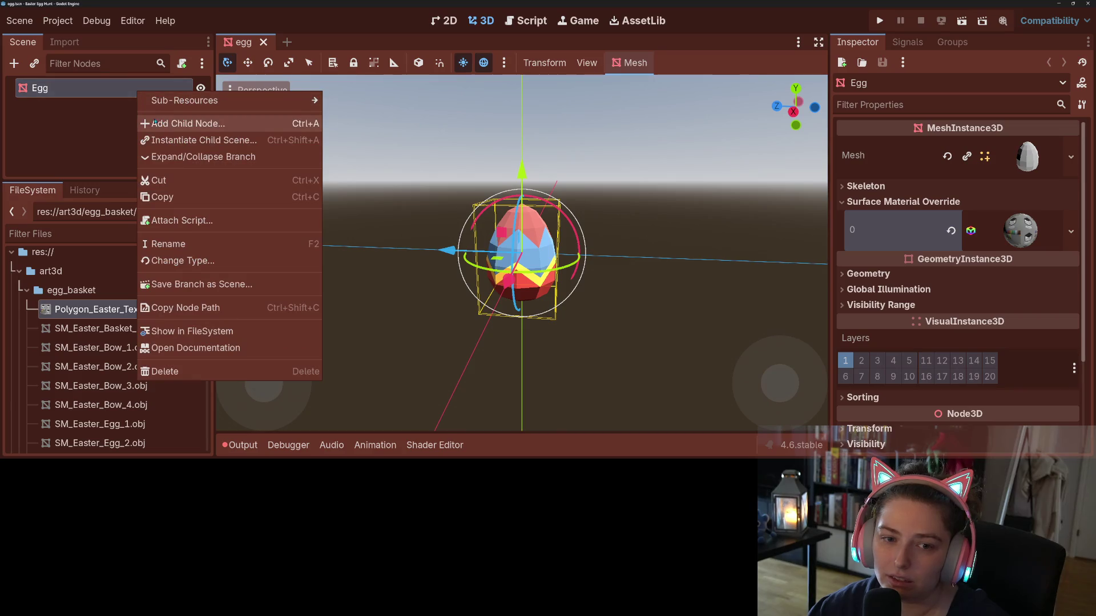
{"action": "left_click", "coordinate": [192, 221]}
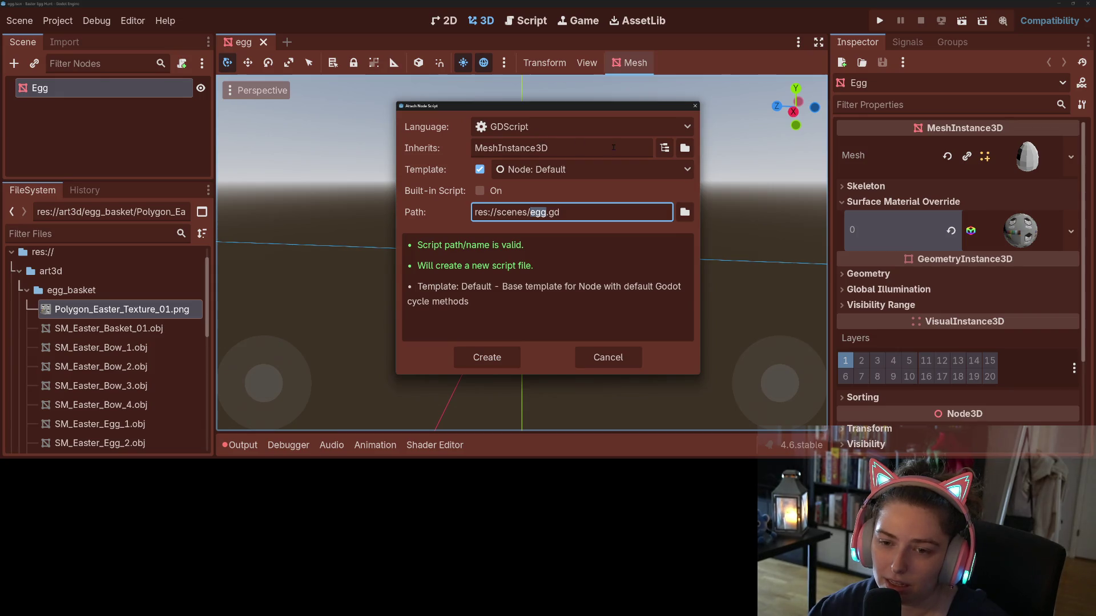
{"action": "left_click", "coordinate": [488, 357]}
{"action": "left_click", "coordinate": [548, 274]}
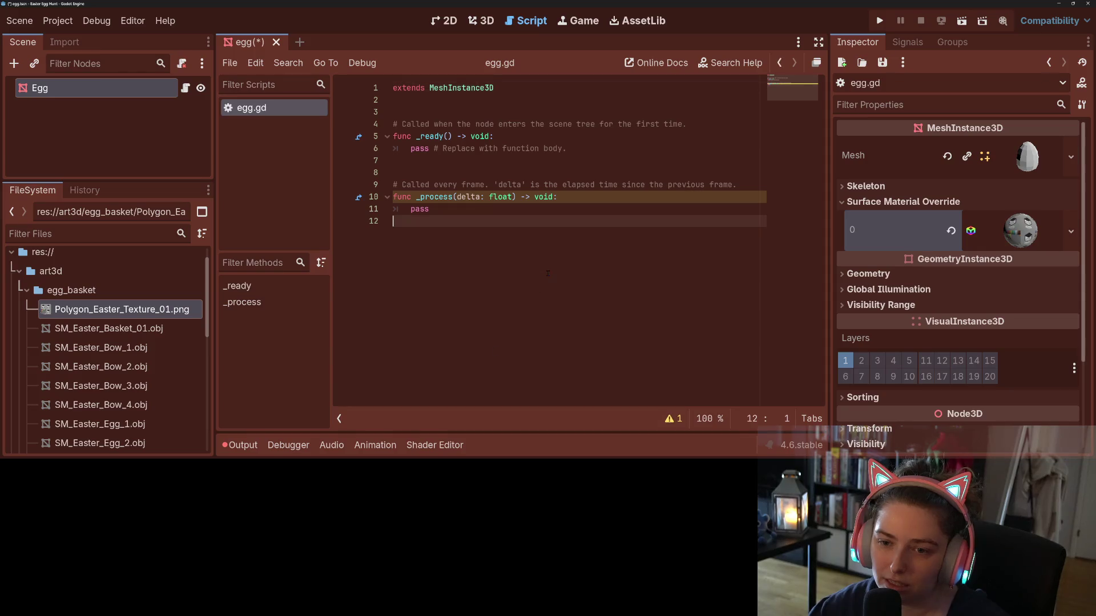
{"action": "left_click", "coordinate": [430, 110]}
{"action": "key", "text": "Return"}
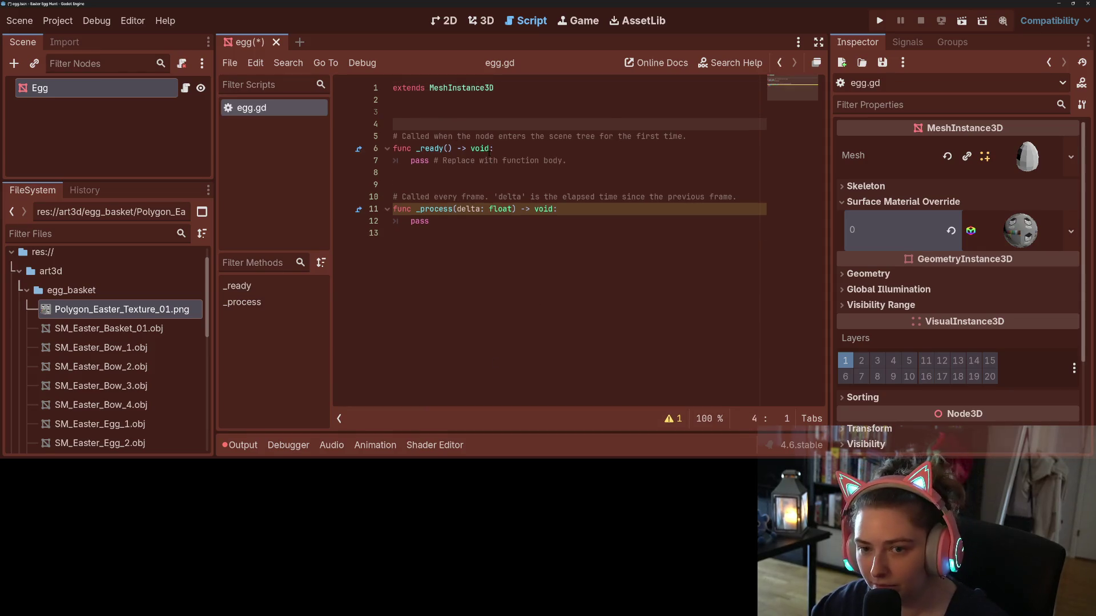
{"action": "key", "text": "Up"}
{"action": "type", "text": "@export var "}
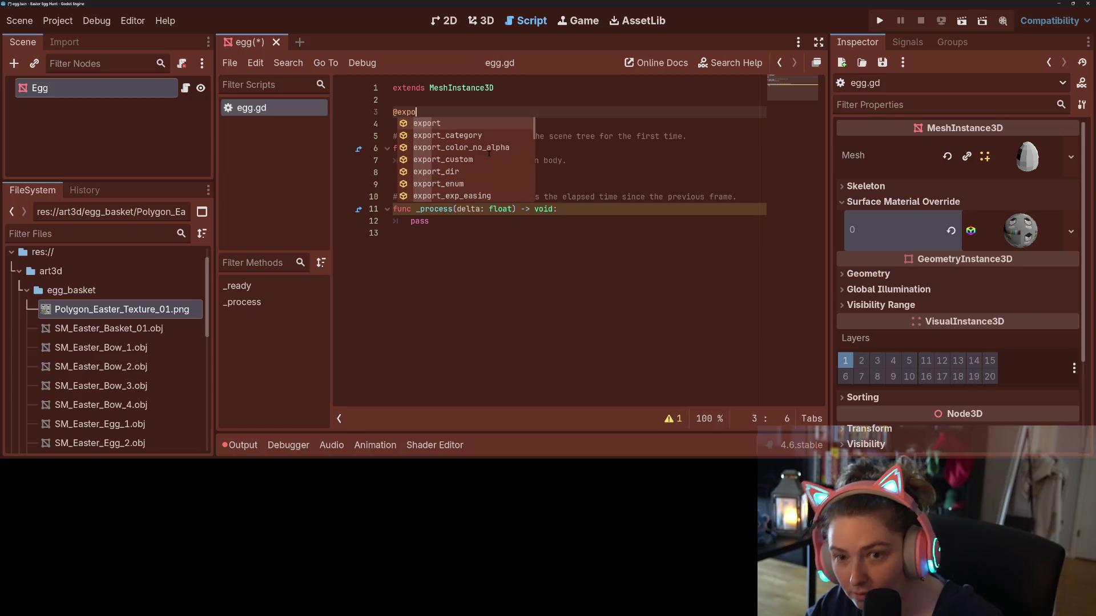
{"action": "type", "text": "egg"}
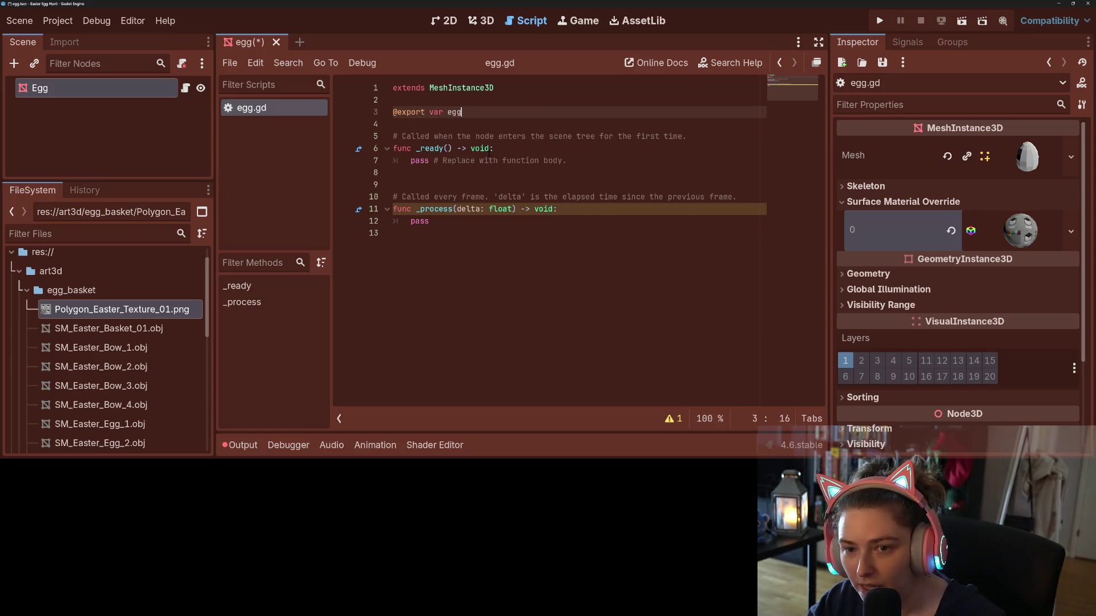
{"action": "type", "text": "_meshes : "}
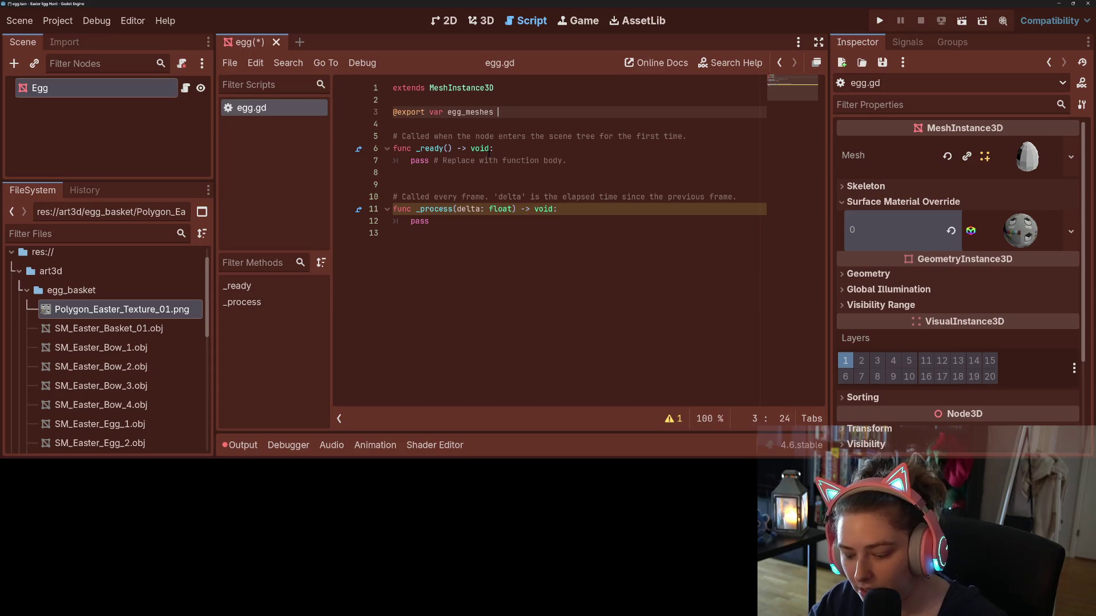
{"action": "type", "text": "Array"}
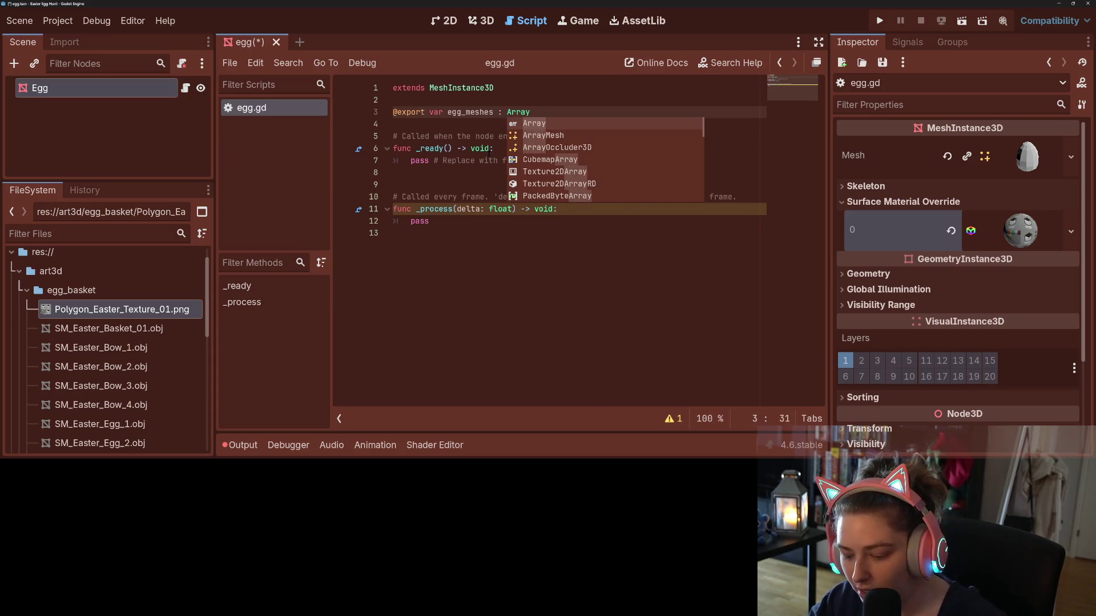
{"action": "type", "text": "[Mesh"}
{"action": "key", "text": "ctrl+s"}
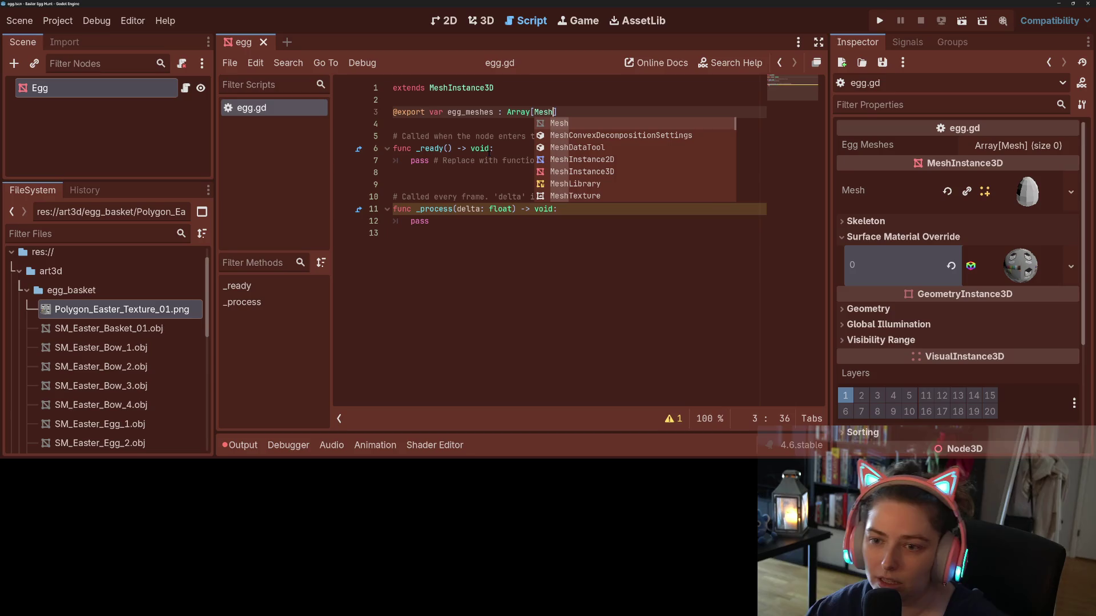
{"action": "left_click", "coordinate": [489, 150]}
{"action": "left_click", "coordinate": [484, 220]}
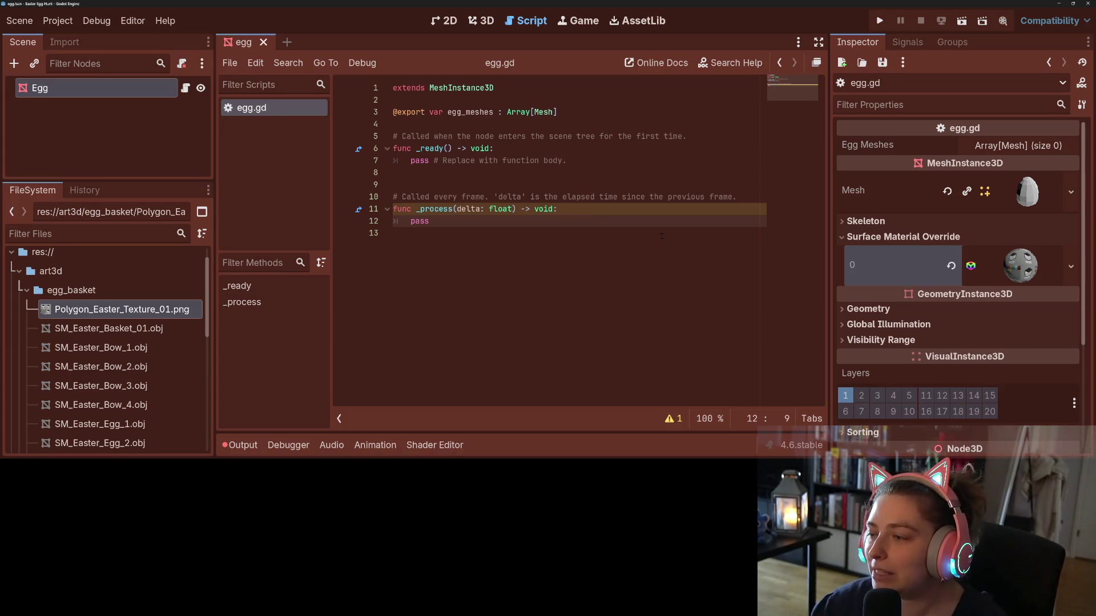
Expand Egg Meshes, add an element, and resize the array to 14 slots
{"action": "left_click", "coordinate": [1030, 145]}
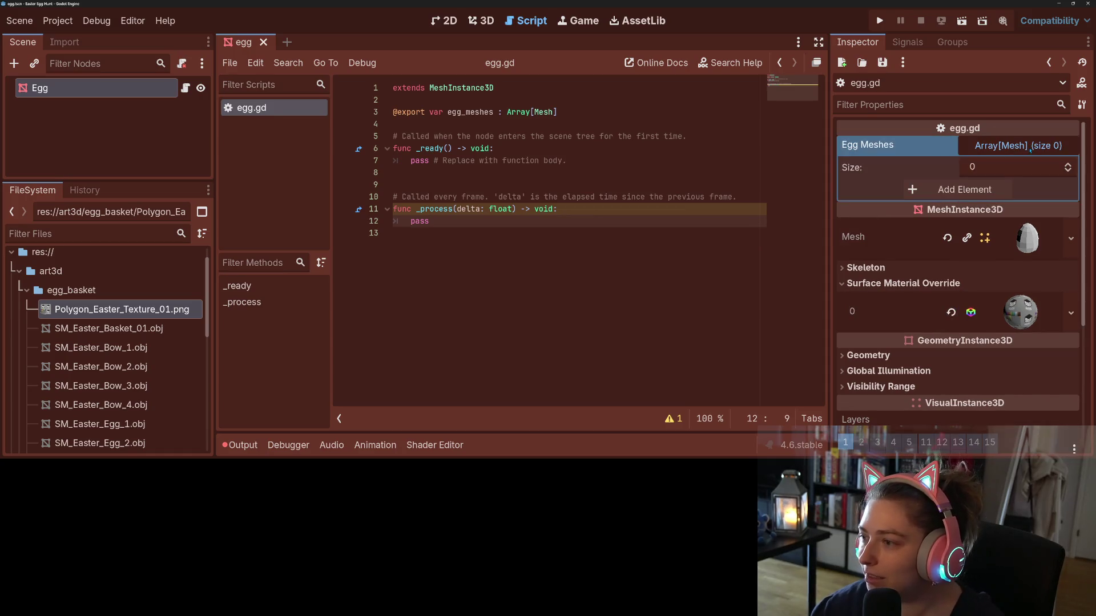
{"action": "left_click", "coordinate": [996, 187]}
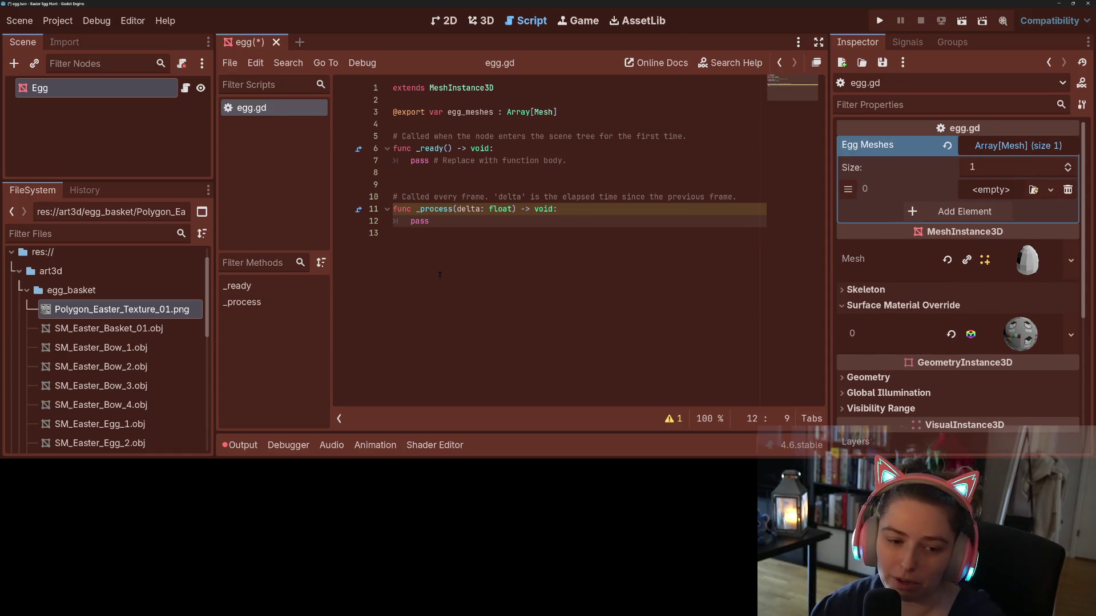
{"action": "scroll", "coordinate": [153, 341], "scroll_direction": "down", "scroll_amount": 5}
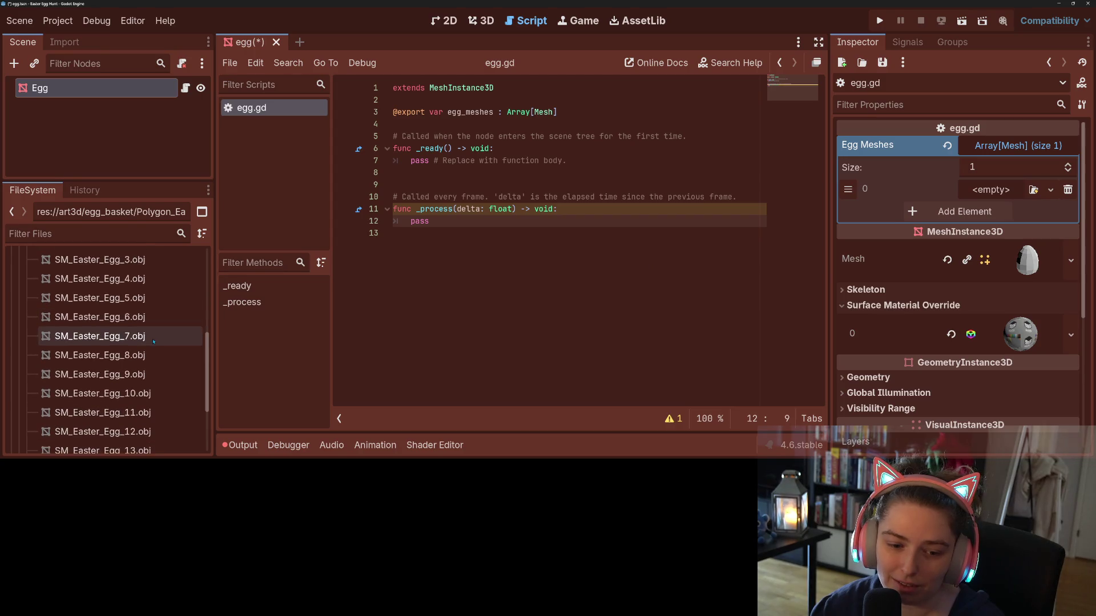
{"action": "scroll", "coordinate": [153, 341], "scroll_direction": "down", "scroll_amount": 3}
{"action": "scroll", "coordinate": [154, 341], "scroll_direction": "up", "scroll_amount": 2}
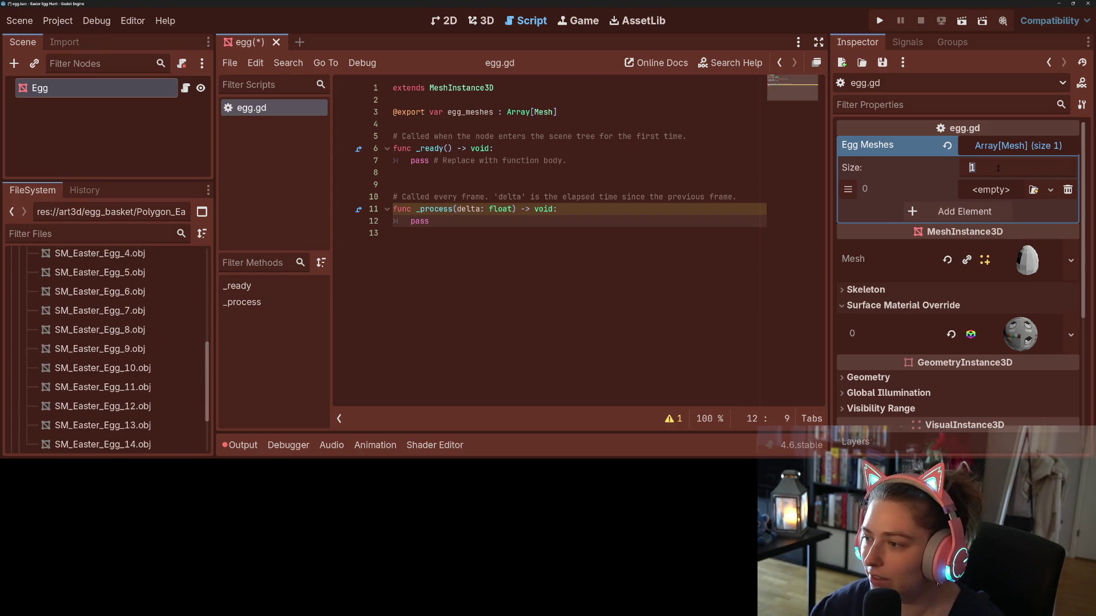
{"action": "type", "text": "14"}
{"action": "key", "text": "Return"}
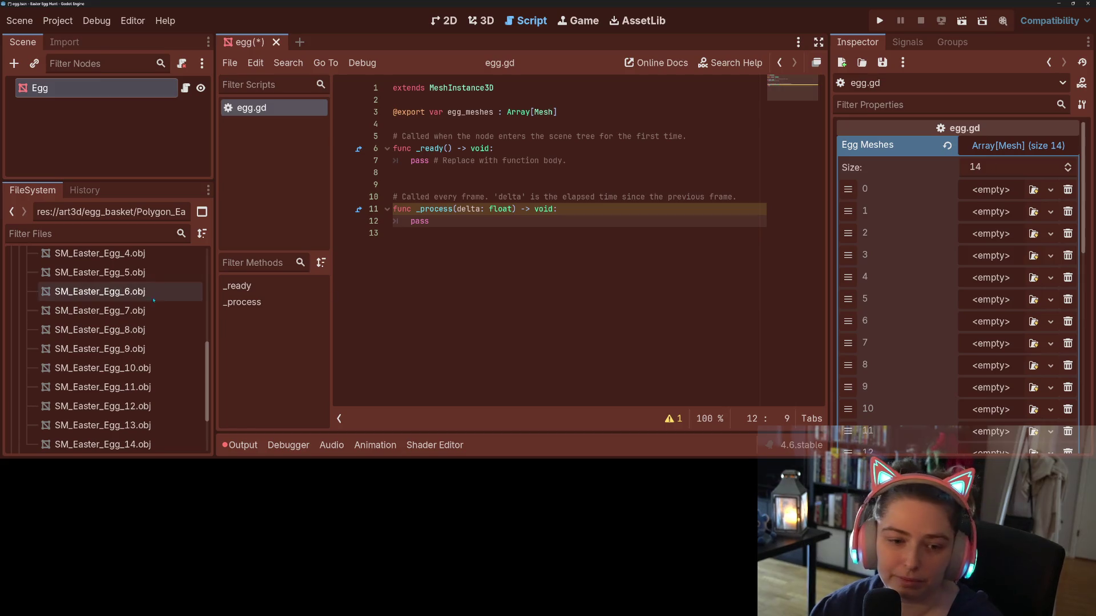
{"action": "scroll", "coordinate": [143, 323], "scroll_direction": "up", "scroll_amount": 3}
{"action": "scroll", "coordinate": [144, 323], "scroll_direction": "up", "scroll_amount": 2}
Fill Egg Meshes slots 0–9 with the SM_Easter_Egg_1 through _10 meshes
{"action": "left_click_drag", "start_coordinate": [100, 274], "coordinate": [984, 197]}
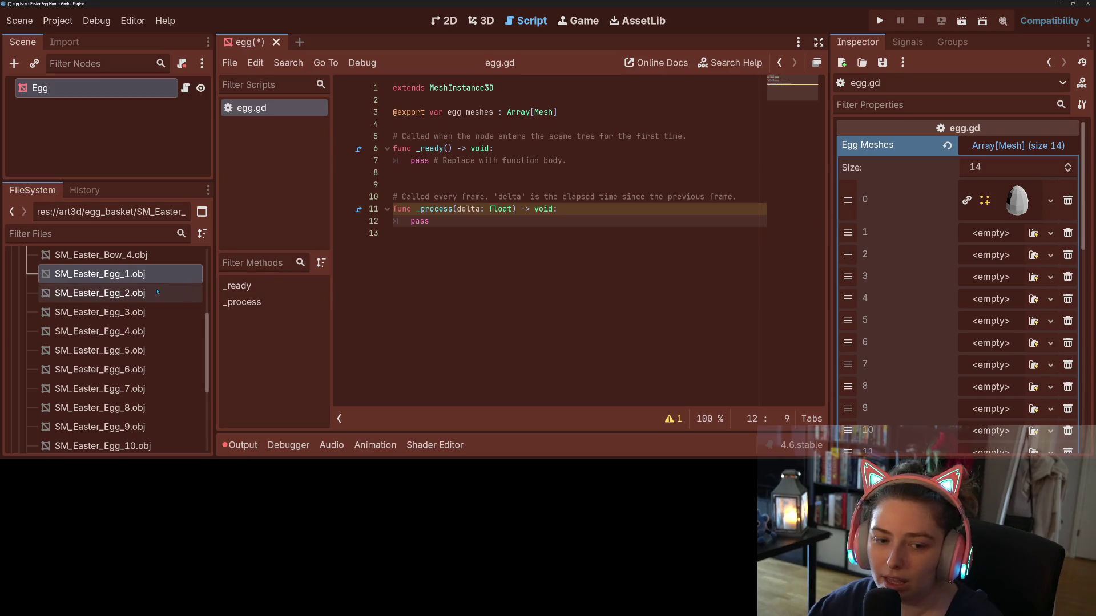
{"action": "mouse_move", "coordinate": [100, 293]}
{"action": "left_mouse_down"}
{"action": "mouse_move", "coordinate": [276, 293]}
{"action": "mouse_move", "coordinate": [999, 244]}
{"action": "left_mouse_up"}
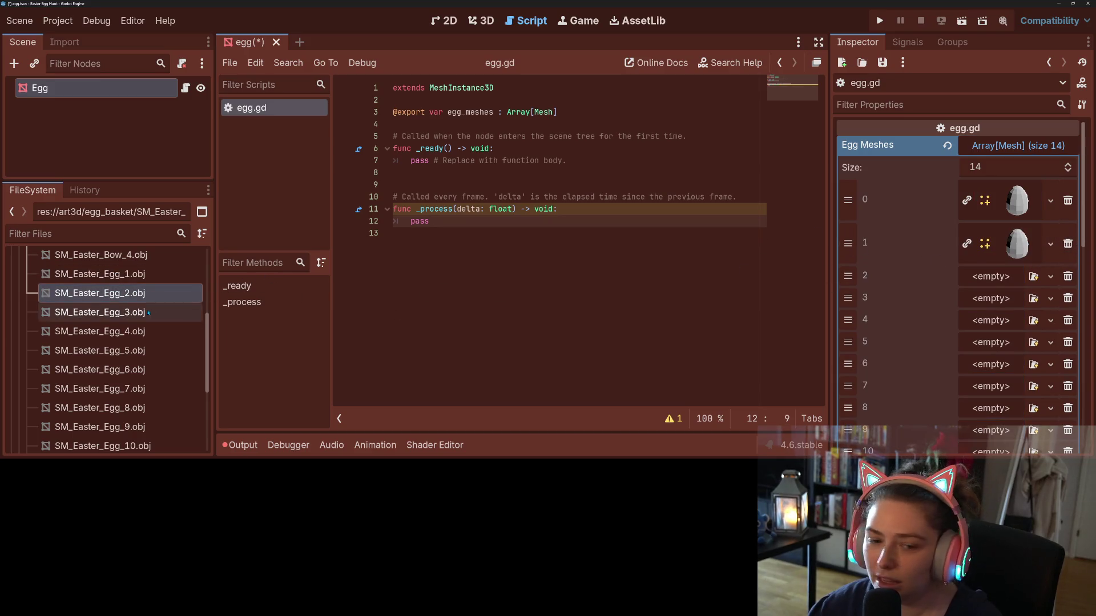
{"action": "mouse_move", "coordinate": [100, 312]}
{"action": "left_mouse_down"}
{"action": "mouse_move", "coordinate": [513, 274]}
{"action": "mouse_move", "coordinate": [980, 298]}
{"action": "mouse_move", "coordinate": [980, 280]}
{"action": "left_mouse_up"}
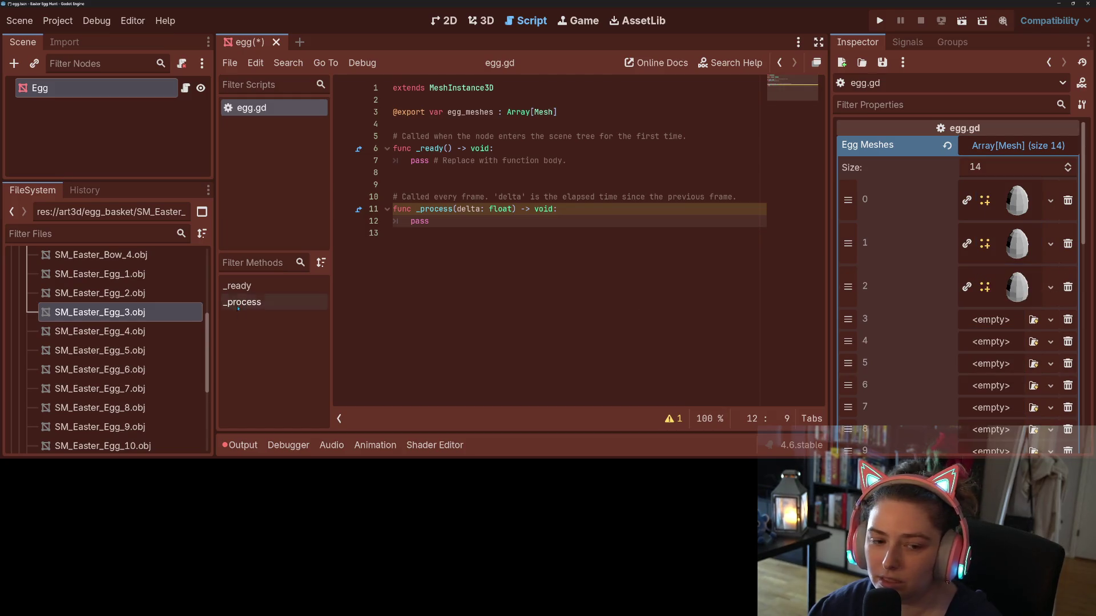
{"action": "mouse_move", "coordinate": [128, 333]}
{"action": "left_mouse_down"}
{"action": "mouse_move", "coordinate": [1055, 322]}
{"action": "mouse_move", "coordinate": [1019, 321]}
{"action": "left_mouse_up"}
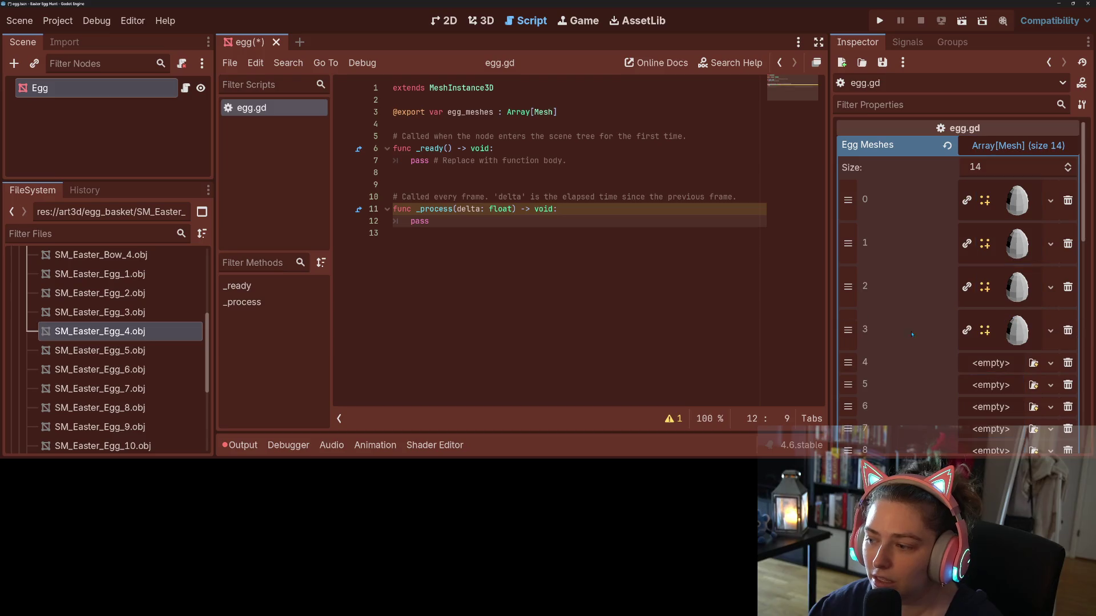
{"action": "scroll", "coordinate": [114, 305], "scroll_direction": "down", "scroll_amount": 2}
{"action": "mouse_move", "coordinate": [114, 305]}
{"action": "left_mouse_down"}
{"action": "mouse_move", "coordinate": [985, 360]}
{"action": "mouse_move", "coordinate": [988, 372]}
{"action": "left_mouse_up"}
{"action": "mouse_move", "coordinate": [133, 321]}
{"action": "left_mouse_down"}
{"action": "mouse_move", "coordinate": [990, 366]}
{"action": "mouse_move", "coordinate": [993, 337]}
{"action": "left_mouse_up"}
{"action": "scroll", "coordinate": [136, 321], "scroll_direction": "down", "scroll_amount": 2}
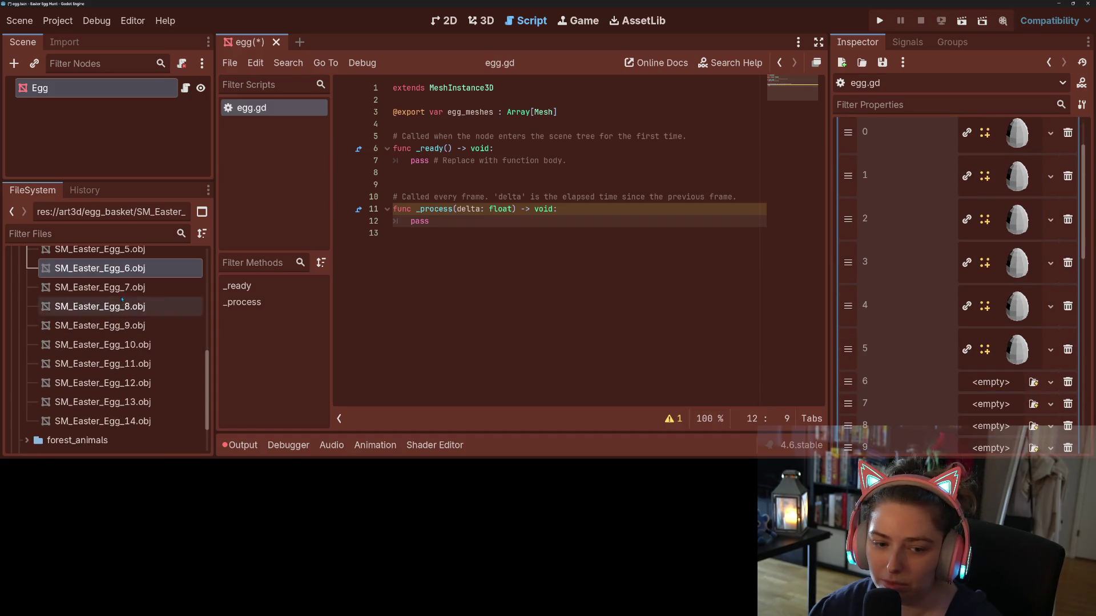
{"action": "left_click_drag", "start_coordinate": [125, 288], "coordinate": [1003, 313]}
{"action": "left_click_drag", "start_coordinate": [114, 306], "coordinate": [1006, 347]}
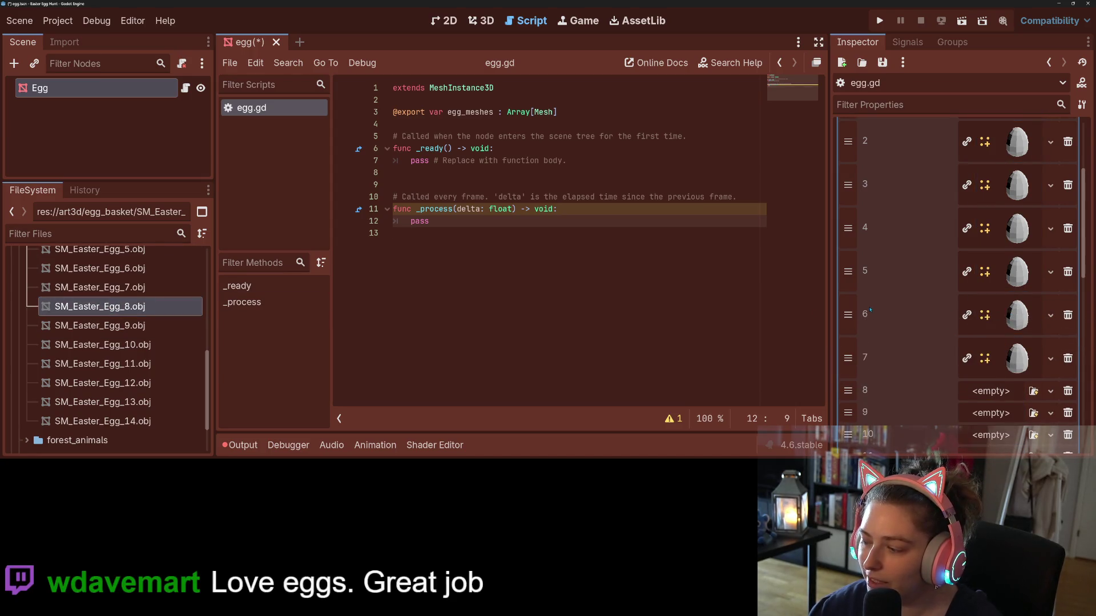
{"action": "scroll", "coordinate": [870, 311], "scroll_direction": "down", "scroll_amount": 1}
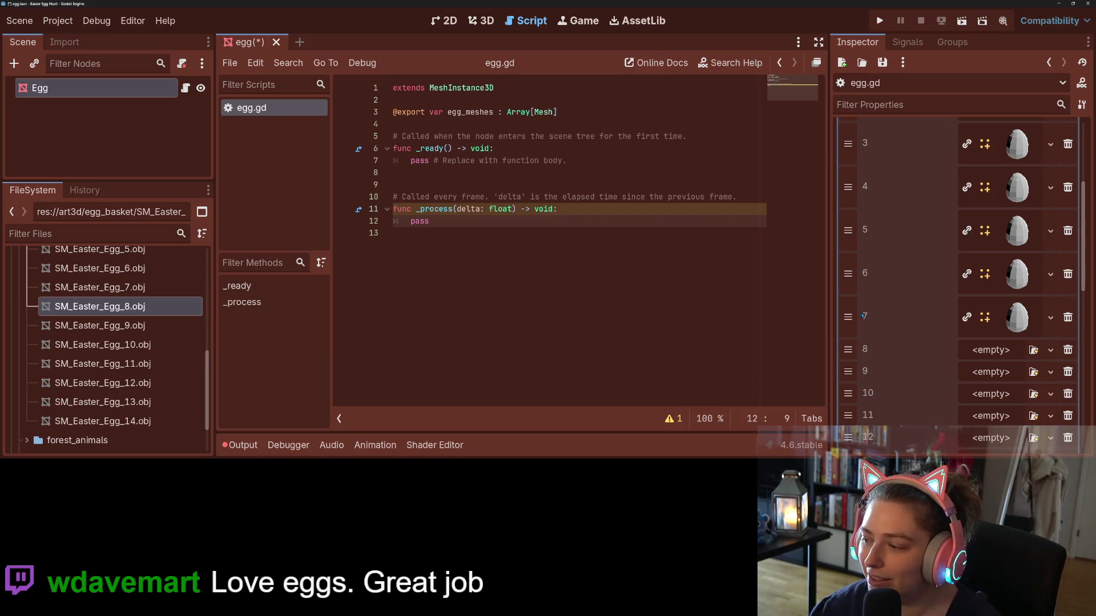
{"action": "mouse_move", "coordinate": [114, 326]}
{"action": "left_mouse_down"}
{"action": "mouse_move", "coordinate": [1067, 354]}
{"action": "mouse_move", "coordinate": [1017, 356]}
{"action": "left_mouse_up"}
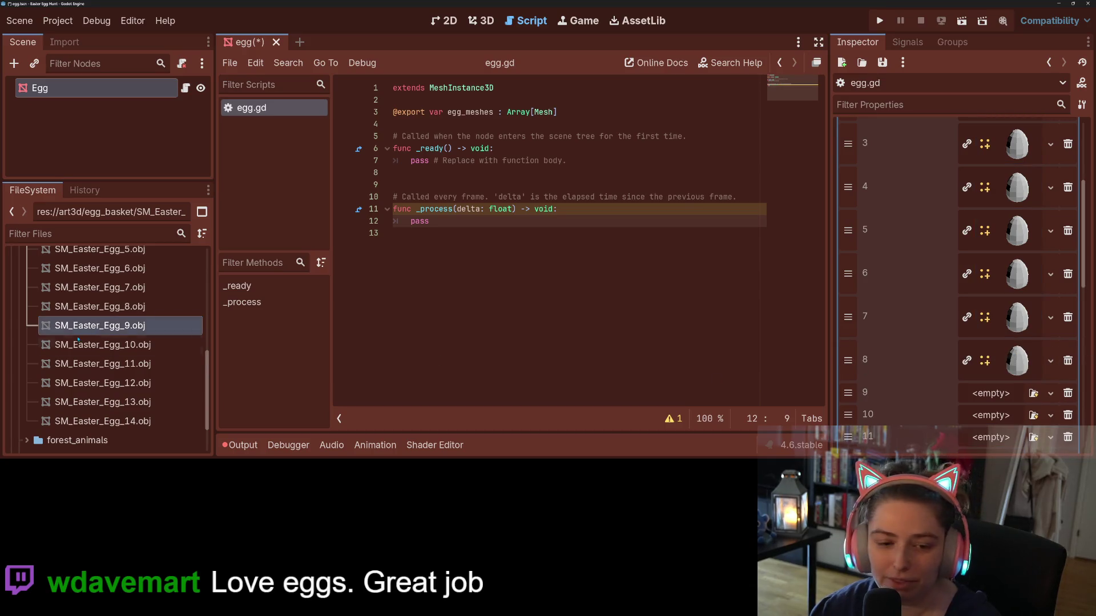
{"action": "left_click_drag", "start_coordinate": [78, 340], "coordinate": [977, 395]}
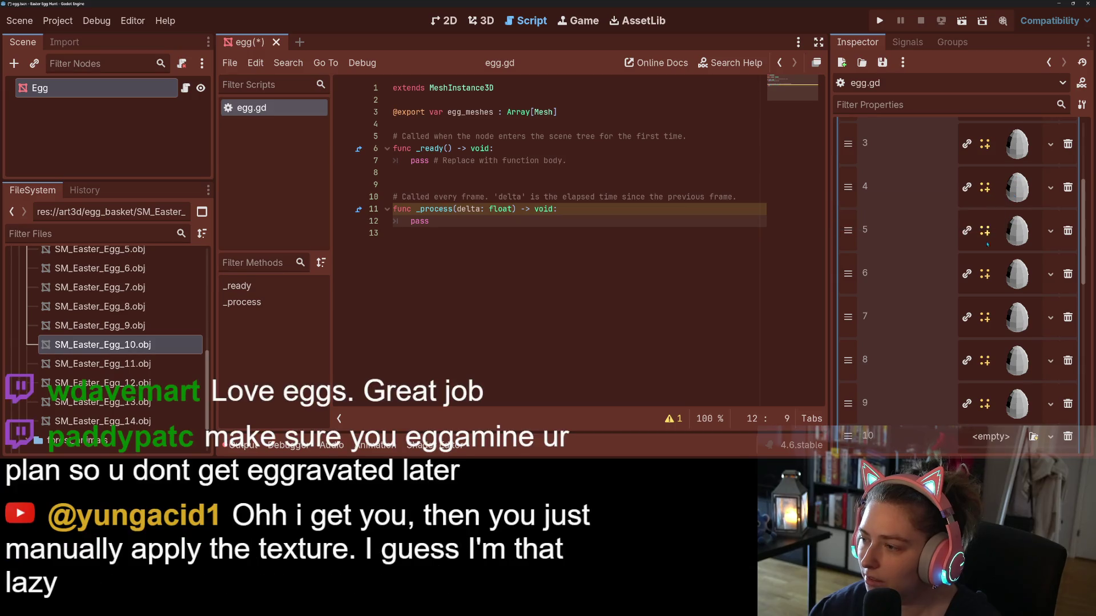
Fill the remaining slots 10–13 with SM_Easter_Egg_11 through _14.obj
{"action": "scroll", "coordinate": [999, 251], "scroll_direction": "up", "scroll_amount": 2}
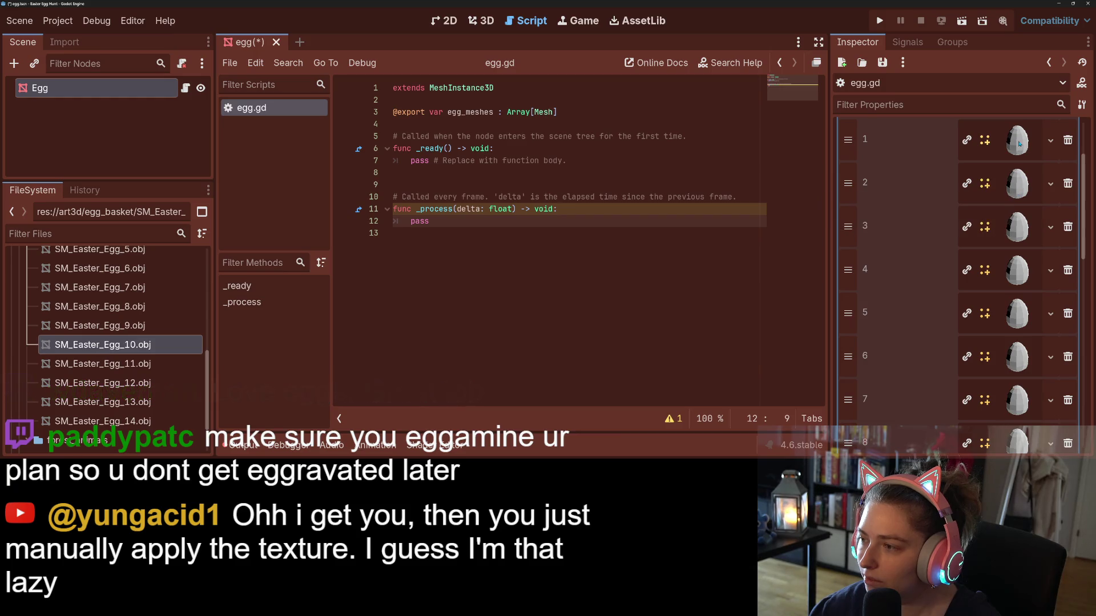
{"action": "scroll", "coordinate": [1010, 238], "scroll_direction": "up", "scroll_amount": 3}
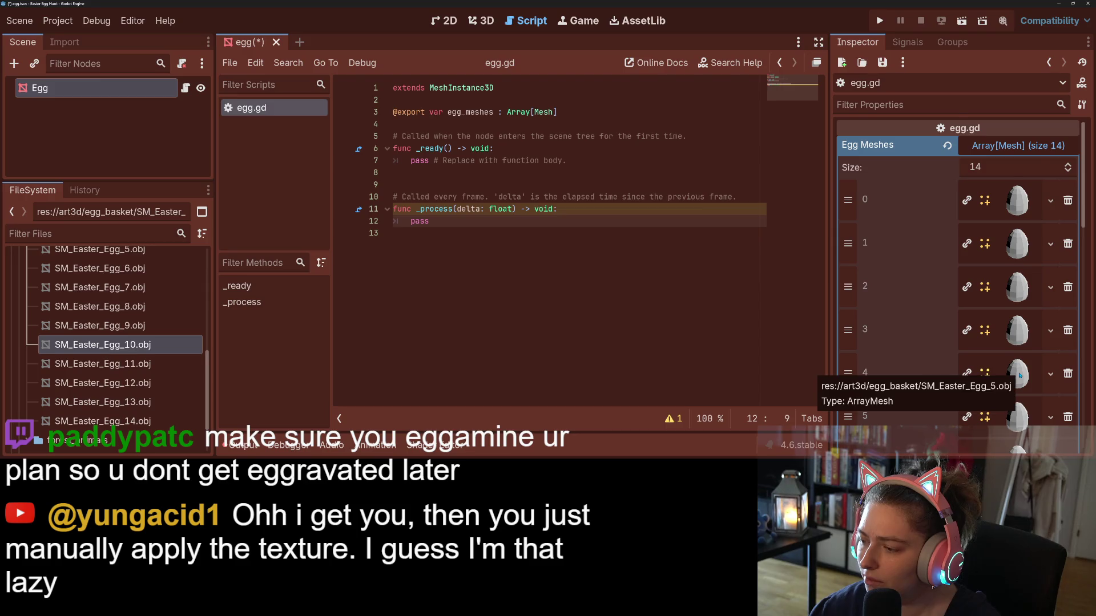
{"action": "scroll", "coordinate": [1020, 375], "scroll_direction": "down", "scroll_amount": 1}
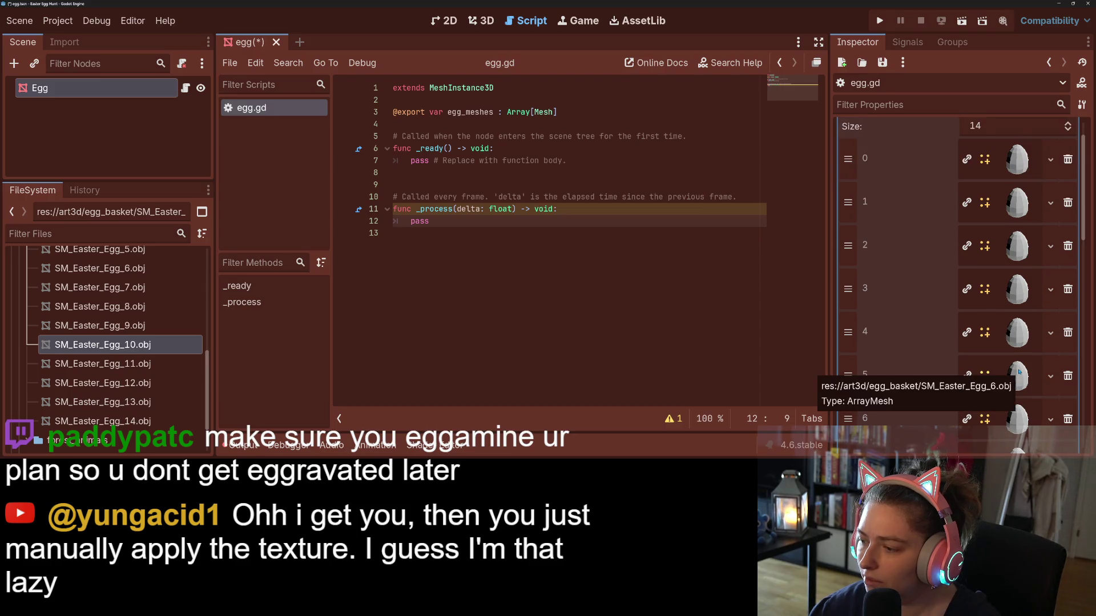
{"action": "scroll", "coordinate": [1020, 372], "scroll_direction": "up", "scroll_amount": 1}
{"action": "scroll", "coordinate": [971, 343], "scroll_direction": "down", "scroll_amount": 6}
{"action": "scroll", "coordinate": [886, 321], "scroll_direction": "up", "scroll_amount": 2}
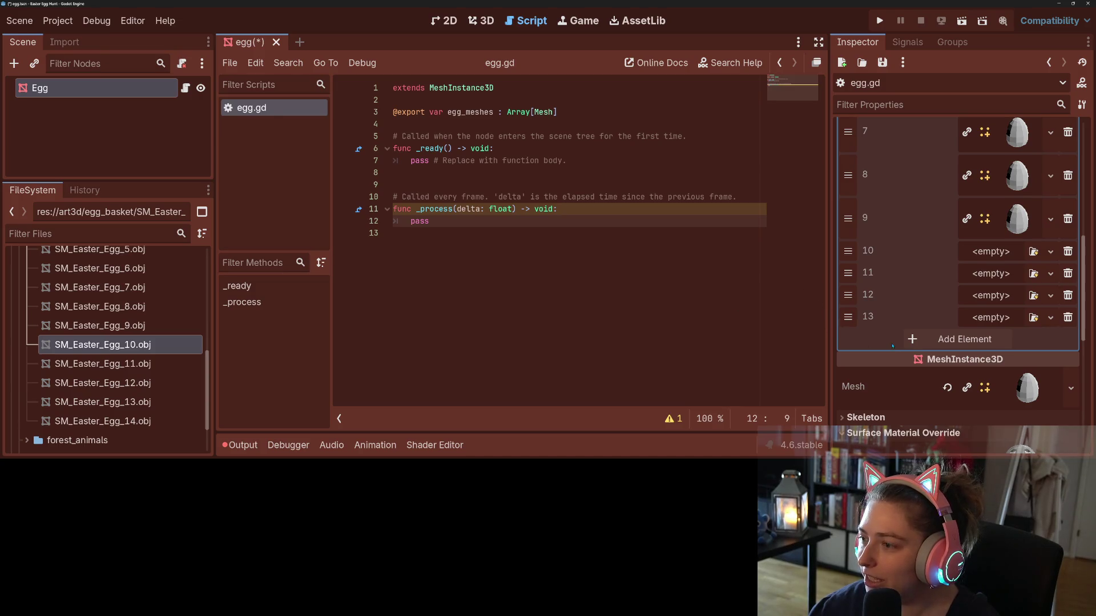
{"action": "scroll", "coordinate": [893, 345], "scroll_direction": "up", "scroll_amount": 5}
{"action": "scroll", "coordinate": [889, 346], "scroll_direction": "down", "scroll_amount": 4}
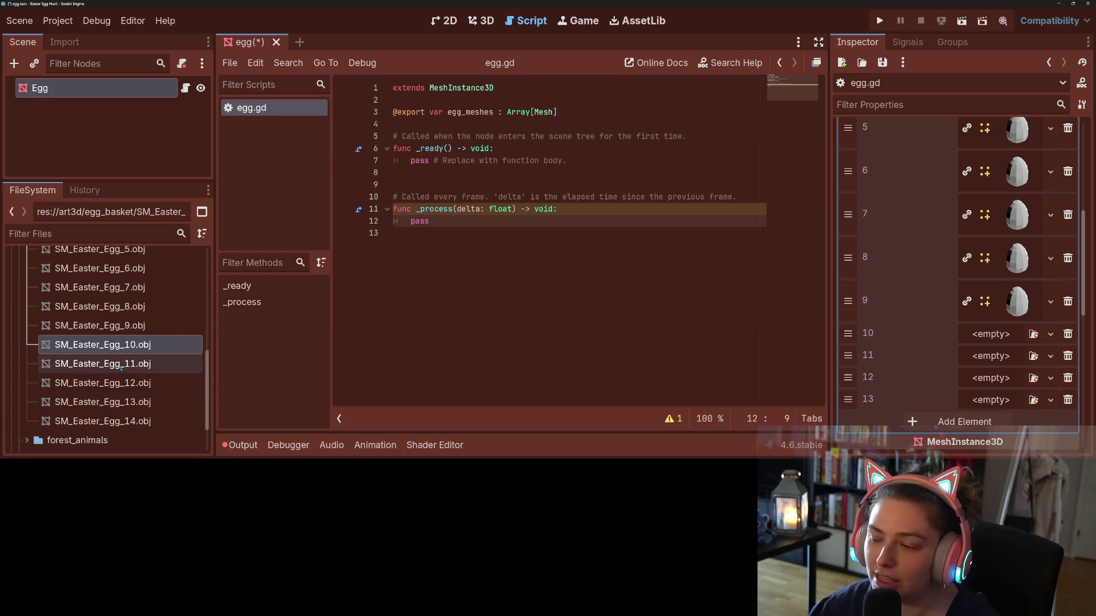
{"action": "mouse_move", "coordinate": [121, 369]}
{"action": "left_mouse_down"}
{"action": "mouse_move", "coordinate": [645, 363]}
{"action": "mouse_move", "coordinate": [1014, 346]}
{"action": "mouse_move", "coordinate": [1004, 342]}
{"action": "left_mouse_up"}
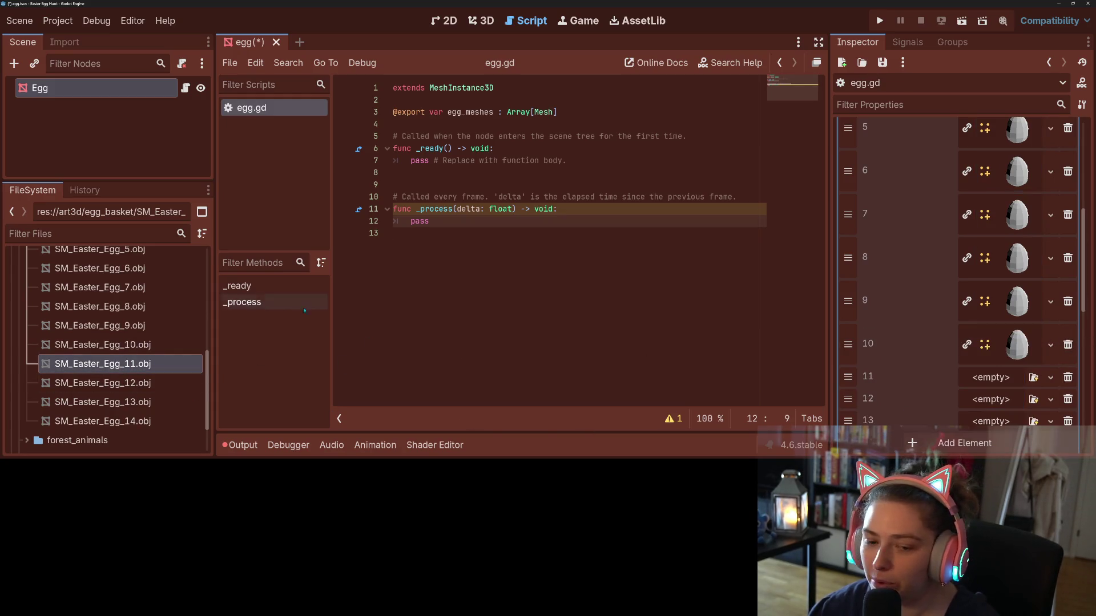
{"action": "left_click_drag", "start_coordinate": [103, 383], "coordinate": [571, 234]}
{"action": "left_click_drag", "start_coordinate": [1034, 379], "coordinate": [1009, 383]}
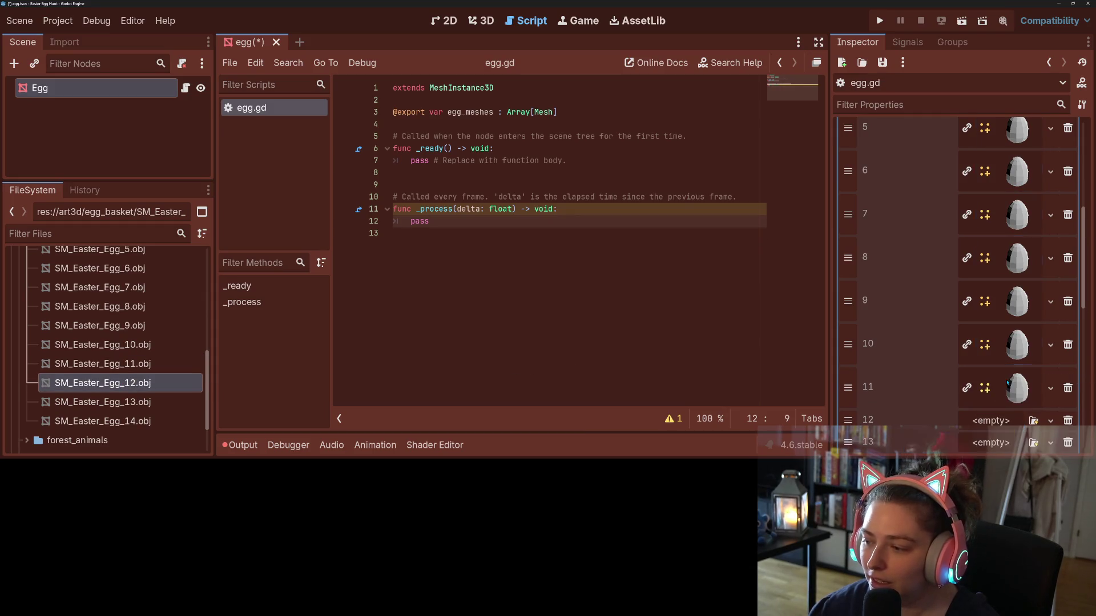
{"action": "mouse_move", "coordinate": [103, 401]}
{"action": "left_mouse_down"}
{"action": "mouse_move", "coordinate": [913, 425]}
{"action": "mouse_move", "coordinate": [979, 383]}
{"action": "left_mouse_up"}
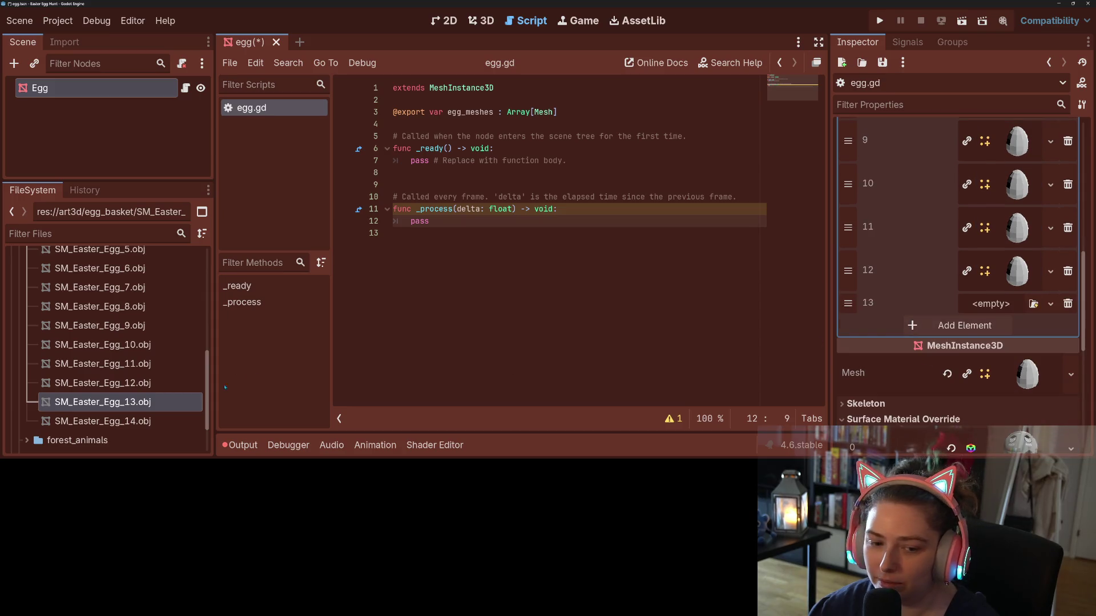
{"action": "mouse_move", "coordinate": [124, 422]}
{"action": "left_mouse_down"}
{"action": "mouse_move", "coordinate": [1025, 335]}
{"action": "mouse_move", "coordinate": [991, 304]}
{"action": "left_mouse_up"}
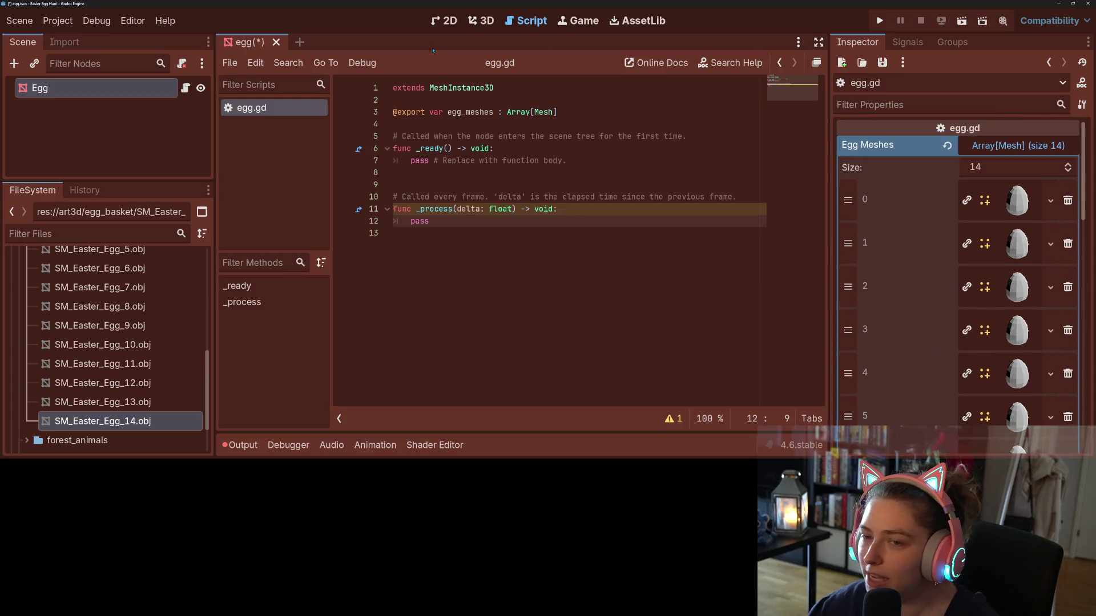
Return to the 3D view with the Egg node selected and the Egg Meshes list collapsed
{"action": "left_click", "coordinate": [480, 21]}
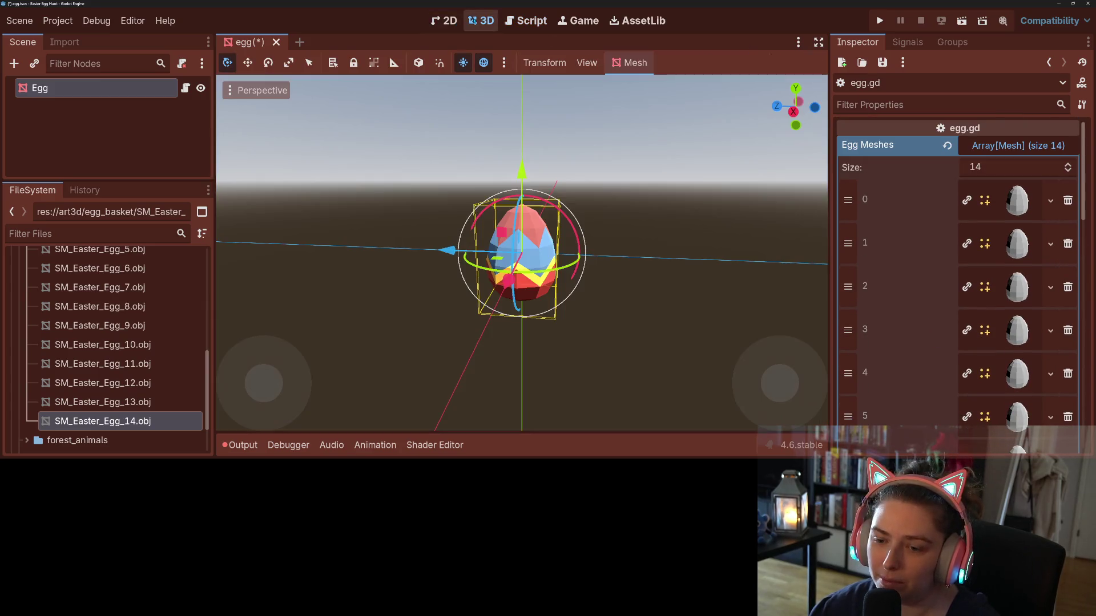
{"action": "left_click", "coordinate": [227, 141]}
{"action": "left_click", "coordinate": [40, 88]}
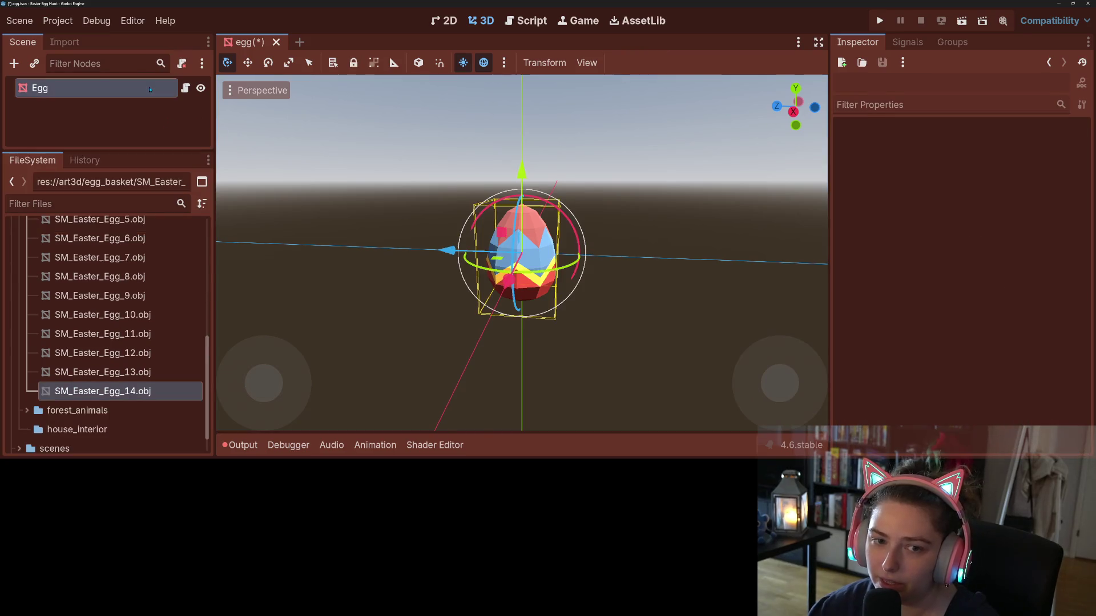
{"action": "scroll", "coordinate": [120, 307], "scroll_direction": "up", "scroll_amount": 1}
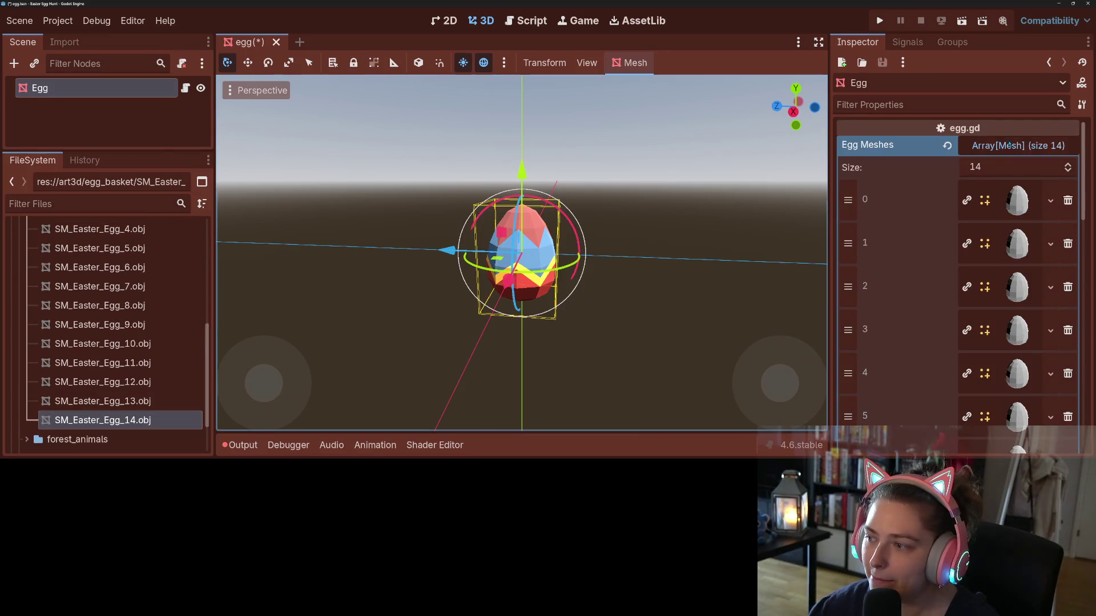
{"action": "left_click", "coordinate": [1010, 145]}
{"action": "scroll", "coordinate": [102, 310], "scroll_direction": "up", "scroll_amount": 5}
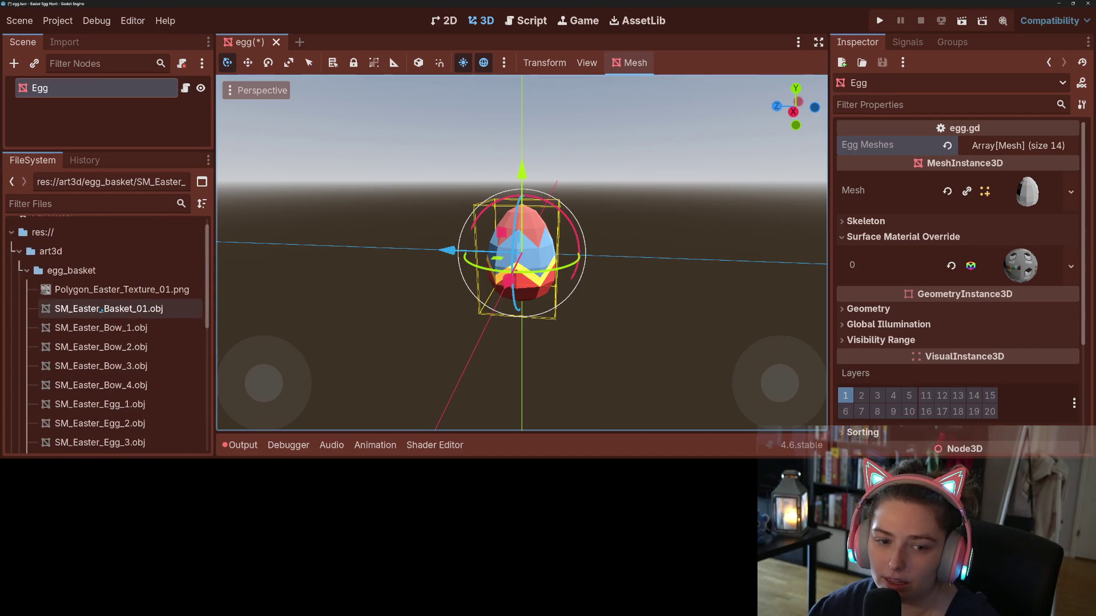
{"action": "scroll", "coordinate": [102, 310], "scroll_direction": "down", "scroll_amount": 3}
{"action": "scroll", "coordinate": [102, 314], "scroll_direction": "down", "scroll_amount": 1}
Preview SM_Easter_Egg_3 through _6 as the Egg's mesh, orbiting to inspect them
{"action": "left_click_drag", "start_coordinate": [100, 307], "coordinate": [1015, 196]}
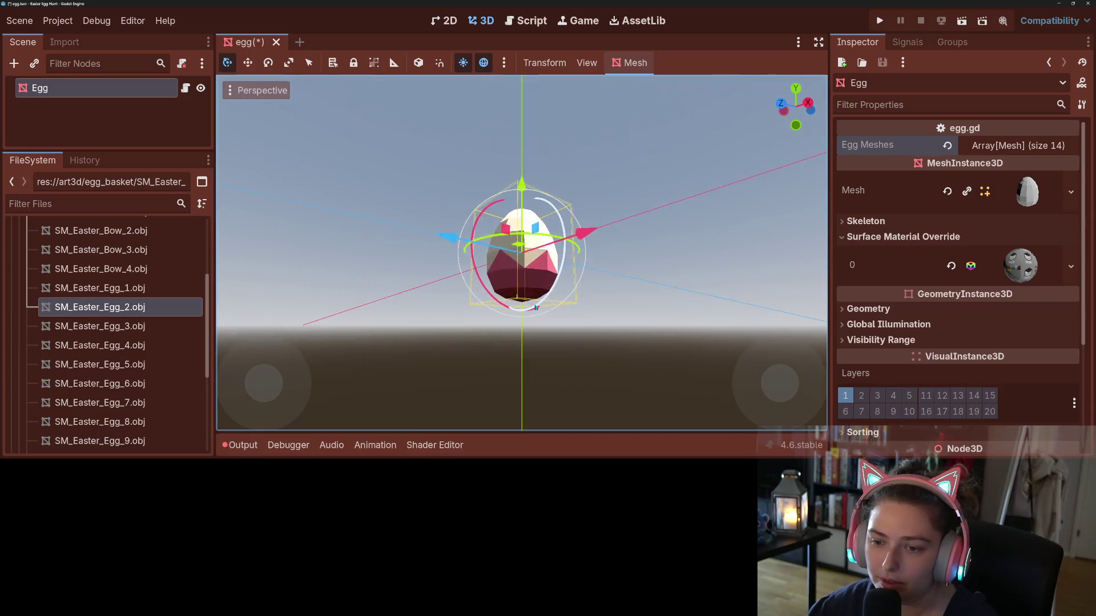
{"action": "left_click", "coordinate": [133, 326]}
{"action": "mouse_move", "coordinate": [133, 327]}
{"action": "left_mouse_down"}
{"action": "mouse_move", "coordinate": [1079, 206]}
{"action": "mouse_move", "coordinate": [1036, 193]}
{"action": "left_mouse_up"}
{"action": "left_click", "coordinate": [100, 346]}
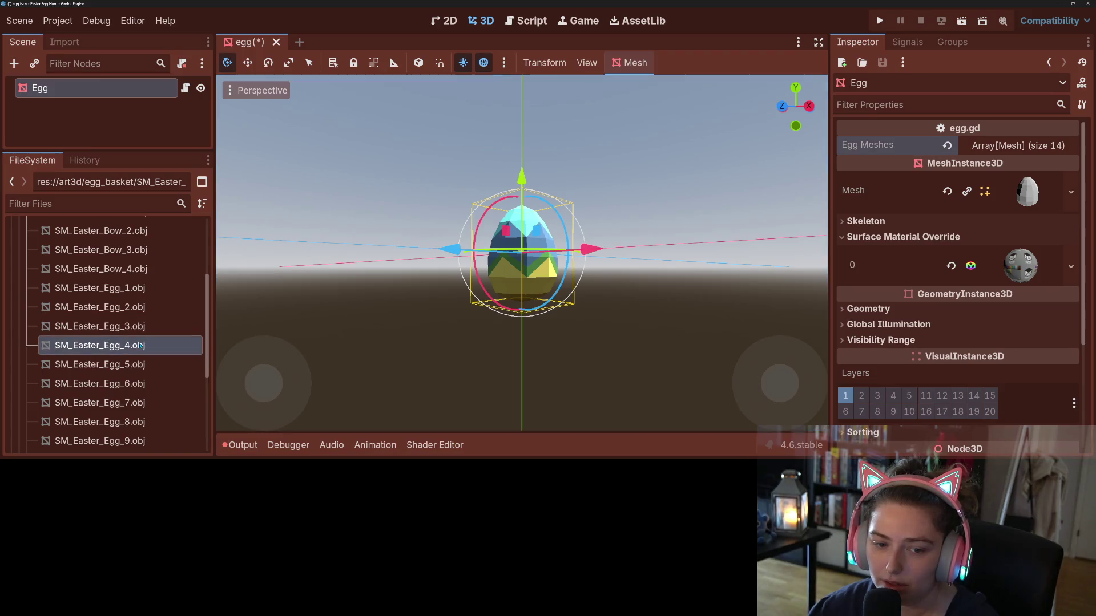
{"action": "left_click_drag", "start_coordinate": [1040, 191], "coordinate": [1036, 193]}
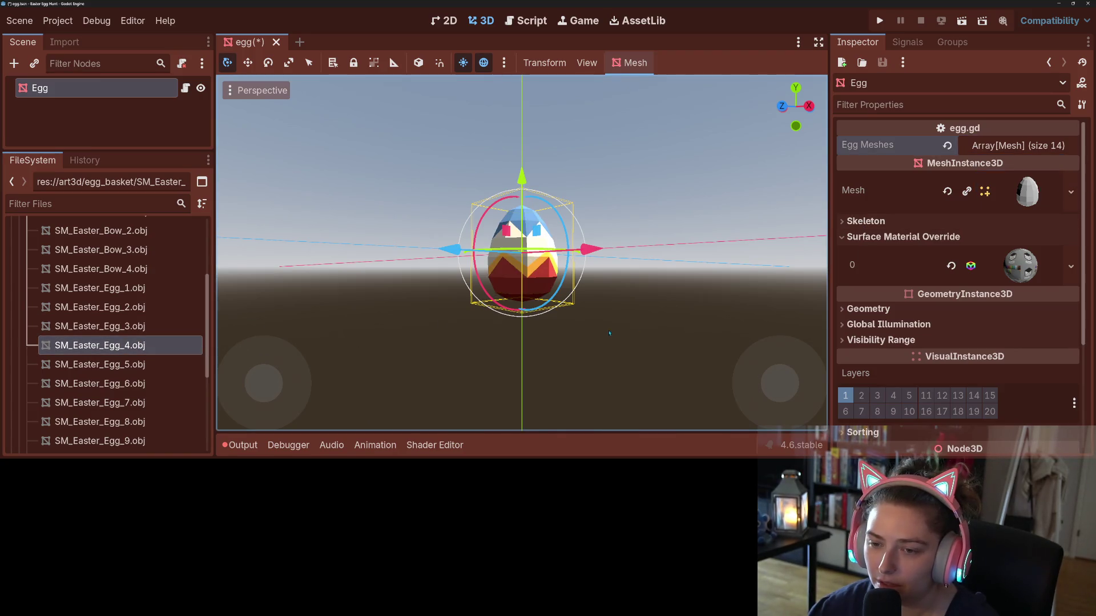
{"action": "scroll", "coordinate": [62, 354], "scroll_direction": "down", "scroll_amount": 2}
{"action": "mouse_move", "coordinate": [86, 306]}
{"action": "left_mouse_down"}
{"action": "mouse_move", "coordinate": [525, 285]}
{"action": "mouse_move", "coordinate": [1027, 204]}
{"action": "mouse_move", "coordinate": [996, 207]}
{"action": "left_mouse_up"}
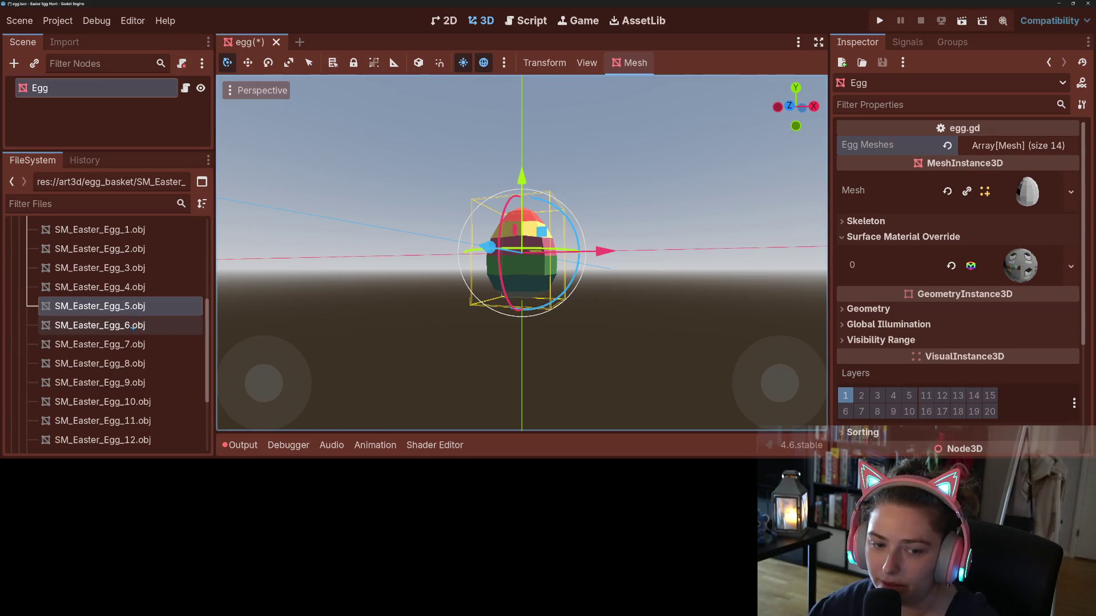
{"action": "left_click_drag", "start_coordinate": [196, 326], "coordinate": [1019, 271]}
{"action": "left_click_drag", "start_coordinate": [1011, 187], "coordinate": [1012, 186]}
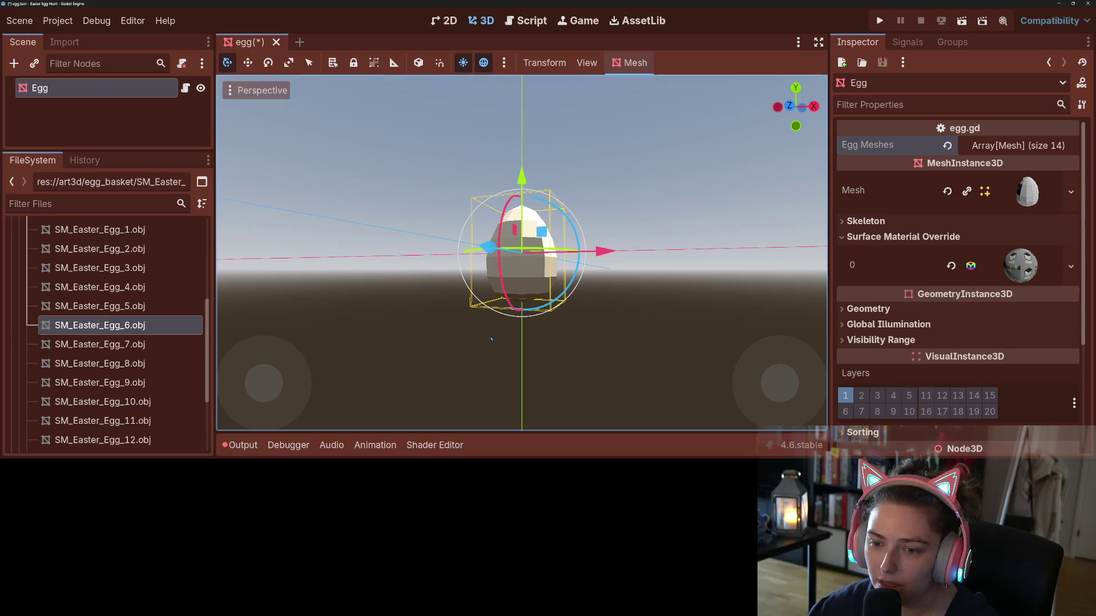
{"action": "mouse_move", "coordinate": [491, 339]}
{"action": "left_mouse_down"}
{"action": "mouse_move", "coordinate": [631, 313]}
{"action": "mouse_move", "coordinate": [724, 346]}
{"action": "mouse_move", "coordinate": [708, 336]}
{"action": "left_mouse_up"}
Preview eggs 7 through 14, then settle on SM_Easter_Egg_12.obj as the displayed mesh
{"action": "mouse_move", "coordinate": [100, 344]}
{"action": "left_mouse_down"}
{"action": "mouse_move", "coordinate": [571, 343]}
{"action": "mouse_move", "coordinate": [970, 142]}
{"action": "mouse_move", "coordinate": [1024, 192]}
{"action": "left_mouse_up"}
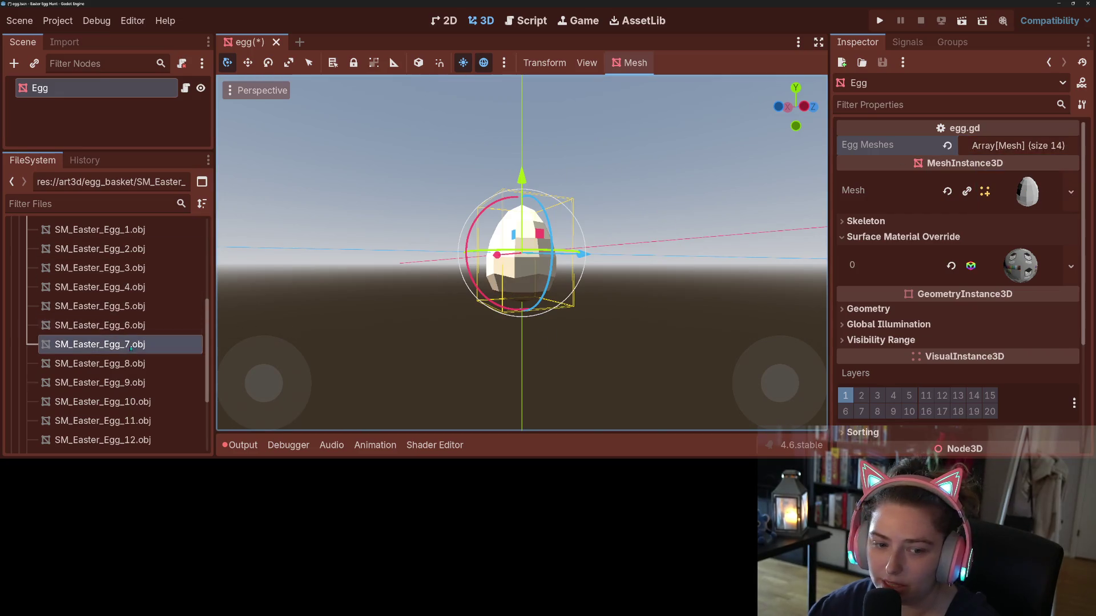
{"action": "left_click_drag", "start_coordinate": [100, 326], "coordinate": [1005, 191]}
{"action": "left_click_drag", "start_coordinate": [137, 366], "coordinate": [856, 264]}
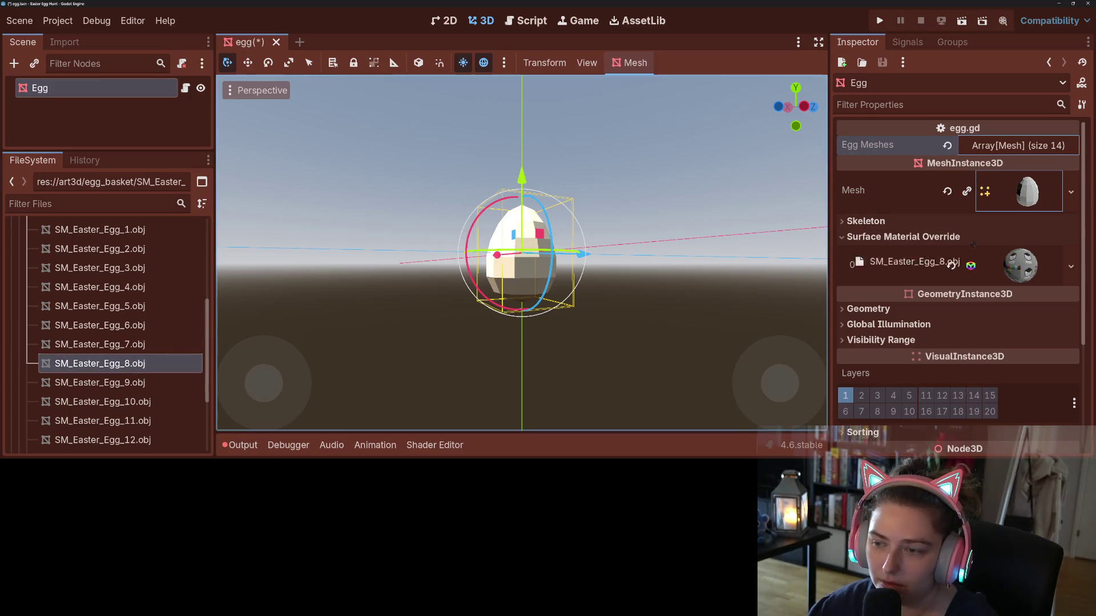
{"action": "left_click_drag", "start_coordinate": [1054, 196], "coordinate": [1043, 198]}
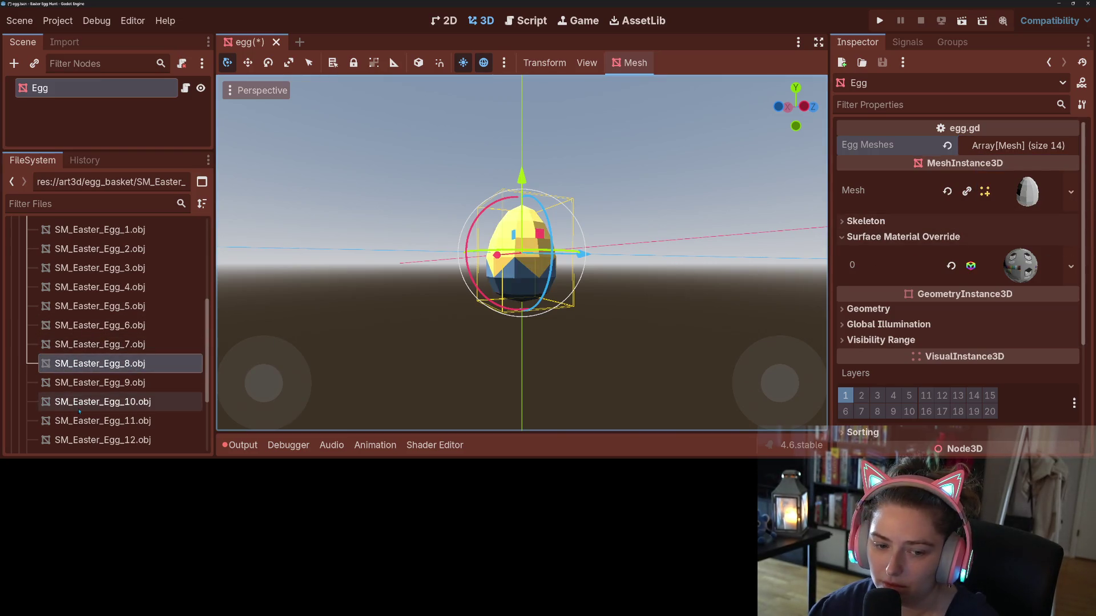
{"action": "mouse_move", "coordinate": [115, 383]}
{"action": "left_mouse_down"}
{"action": "mouse_move", "coordinate": [1000, 235]}
{"action": "mouse_move", "coordinate": [1000, 196]}
{"action": "left_mouse_up"}
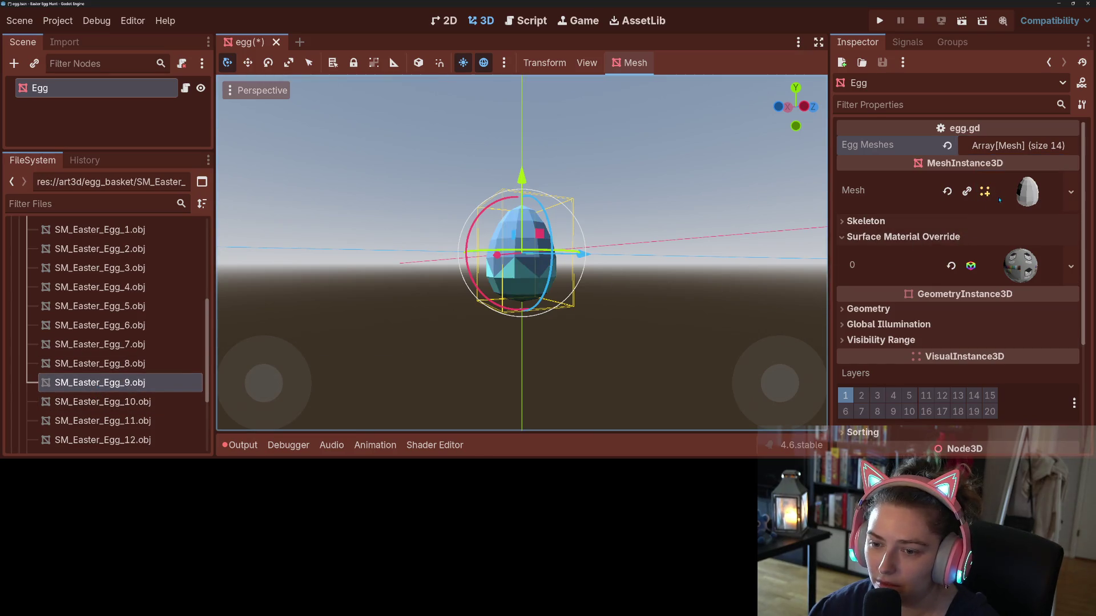
{"action": "left_click_drag", "start_coordinate": [107, 407], "coordinate": [1050, 194]}
{"action": "scroll", "coordinate": [134, 379], "scroll_direction": "down", "scroll_amount": 3}
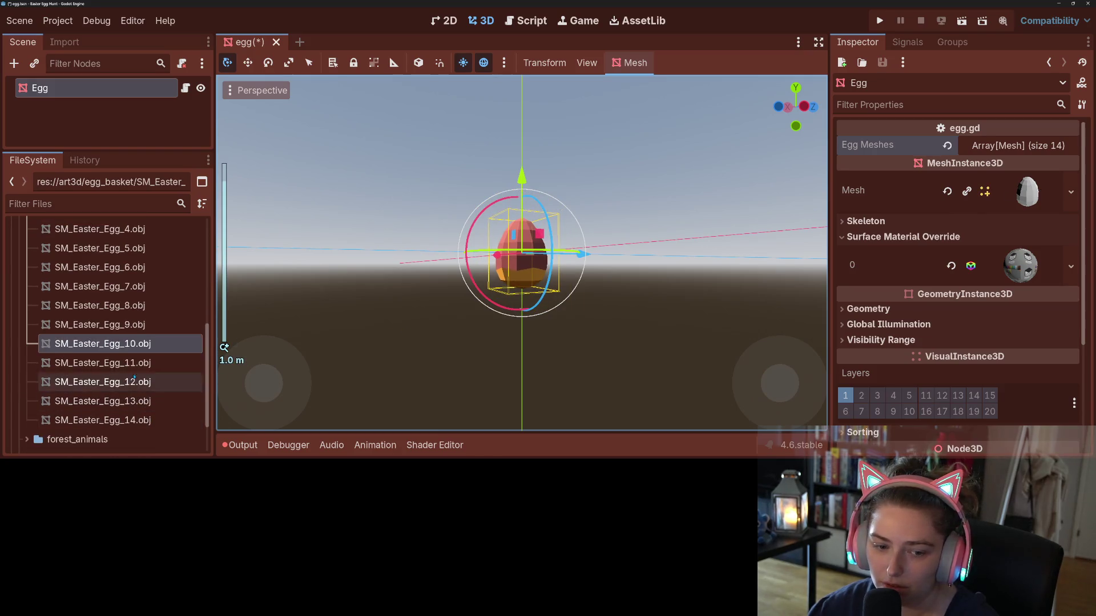
{"action": "mouse_move", "coordinate": [134, 364]}
{"action": "left_mouse_down"}
{"action": "mouse_move", "coordinate": [666, 350]}
{"action": "mouse_move", "coordinate": [1015, 271]}
{"action": "mouse_move", "coordinate": [1015, 208]}
{"action": "left_mouse_up"}
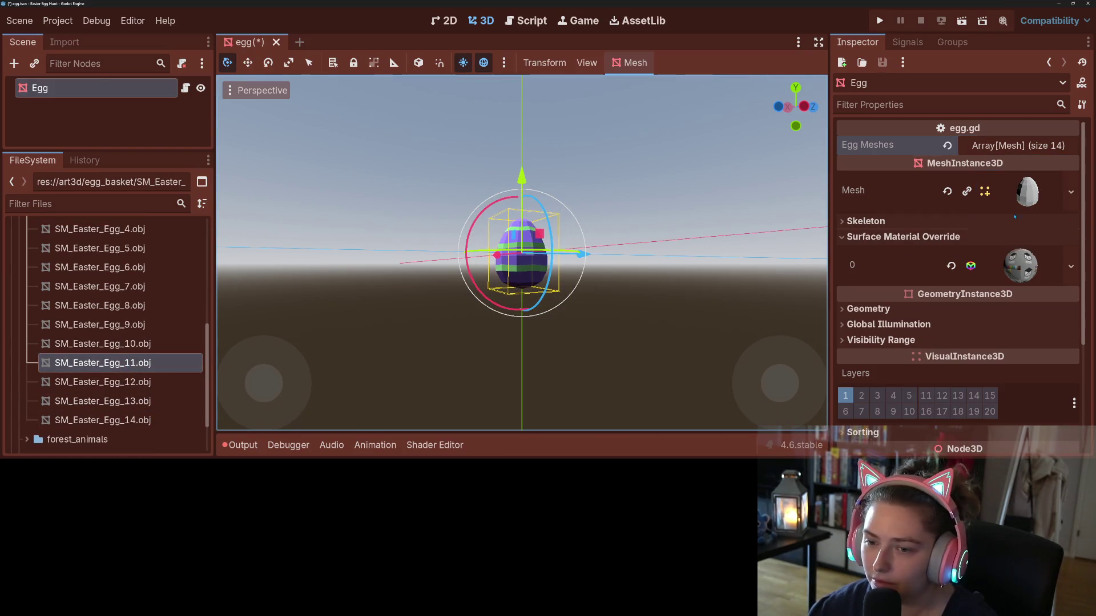
{"action": "left_click_drag", "start_coordinate": [102, 381], "coordinate": [1023, 188]}
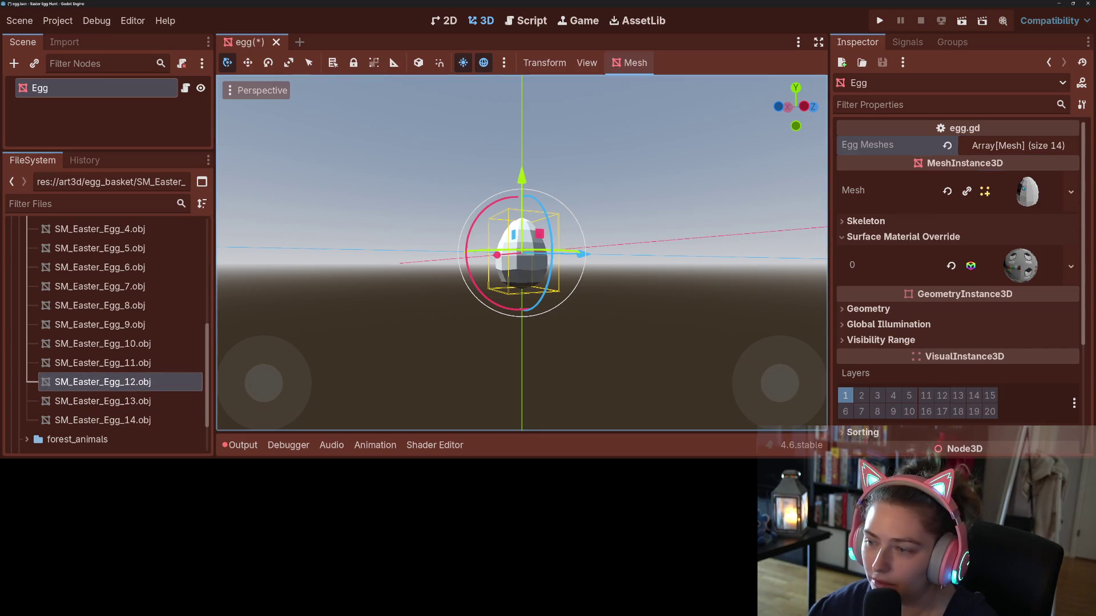
{"action": "mouse_move", "coordinate": [103, 401]}
{"action": "left_mouse_down"}
{"action": "mouse_move", "coordinate": [169, 396]}
{"action": "mouse_move", "coordinate": [1000, 189]}
{"action": "left_mouse_up"}
{"action": "mouse_move", "coordinate": [103, 420]}
{"action": "left_mouse_down"}
{"action": "mouse_move", "coordinate": [154, 420]}
{"action": "mouse_move", "coordinate": [1008, 172]}
{"action": "left_mouse_up"}
{"action": "mouse_move", "coordinate": [102, 382]}
{"action": "left_mouse_down"}
{"action": "mouse_move", "coordinate": [778, 281]}
{"action": "mouse_move", "coordinate": [1051, 188]}
{"action": "mouse_move", "coordinate": [1022, 191]}
{"action": "left_mouse_up"}
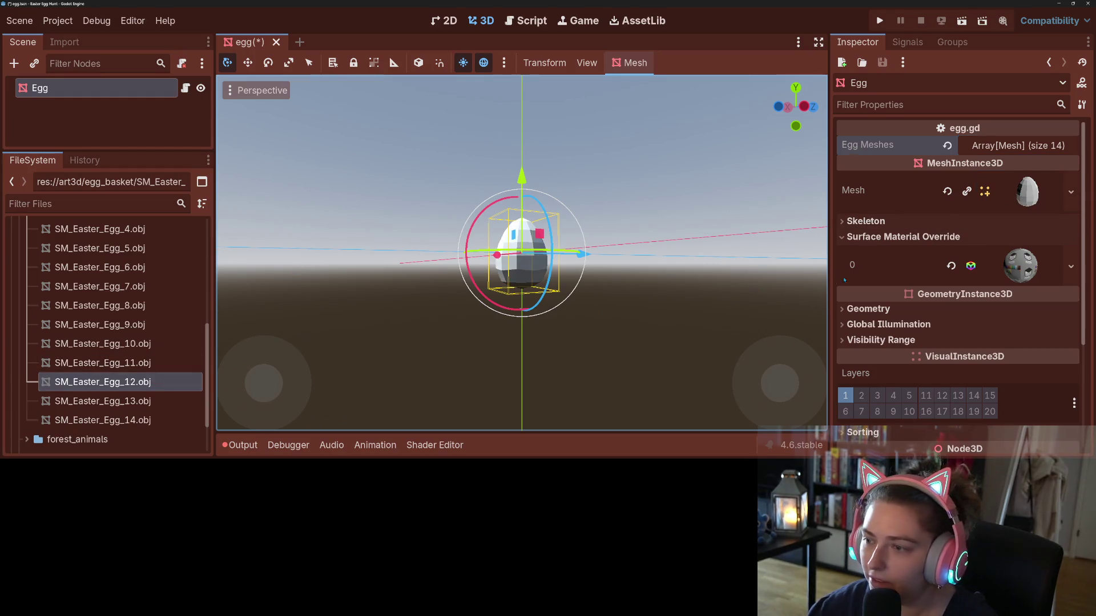
Remove one entry from the Egg Meshes array, leaving 11 slots
{"action": "left_click", "coordinate": [1018, 145]}
{"action": "scroll", "coordinate": [922, 363], "scroll_direction": "down", "scroll_amount": 3}
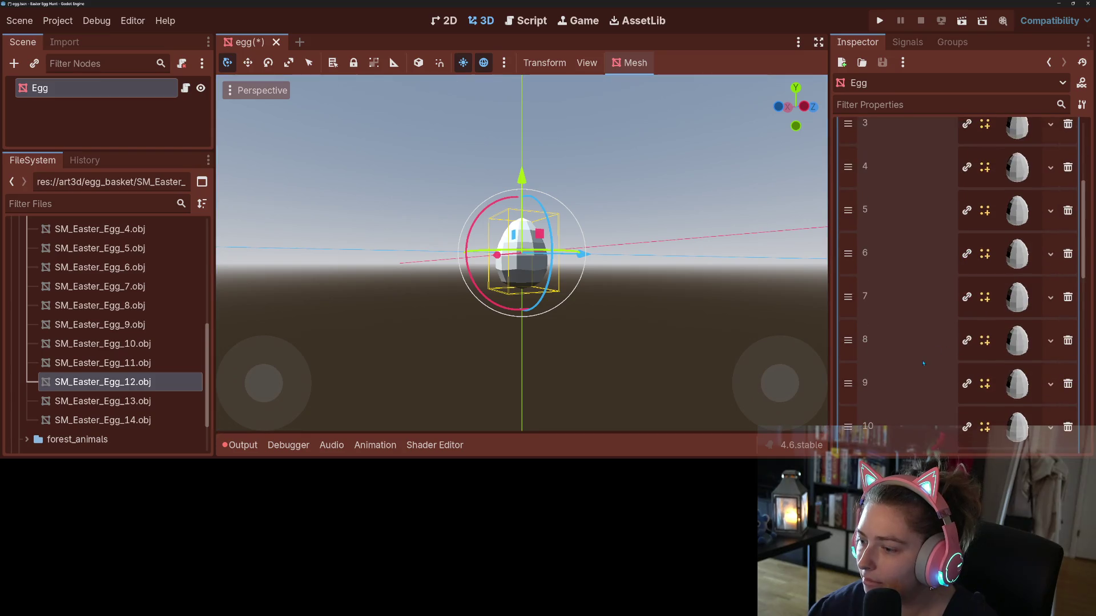
{"action": "scroll", "coordinate": [923, 363], "scroll_direction": "down", "scroll_amount": 3}
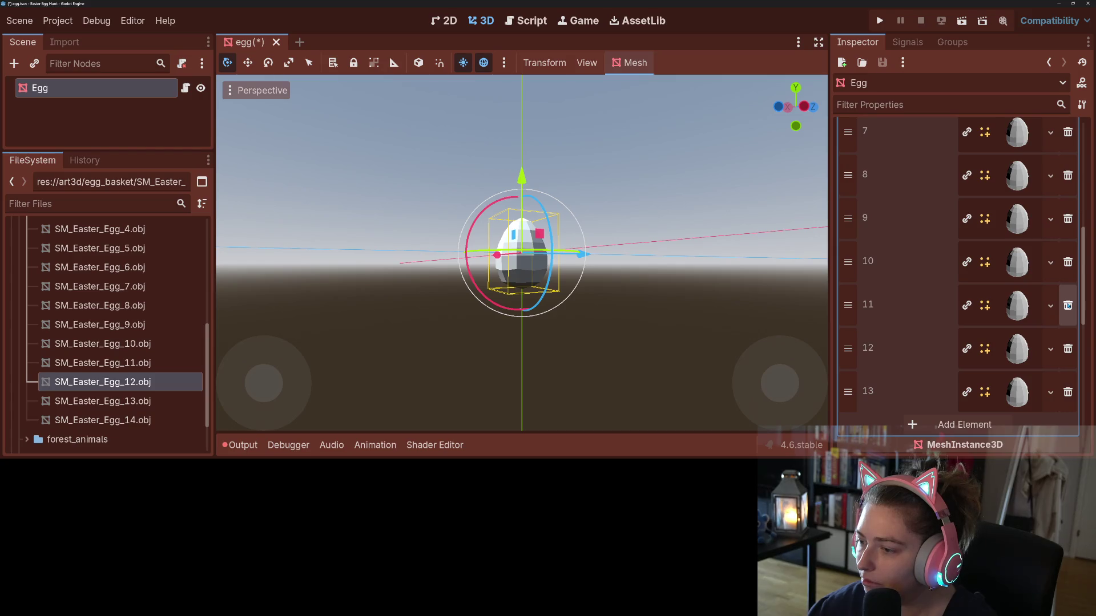
{"action": "left_click", "coordinate": [1067, 306]}
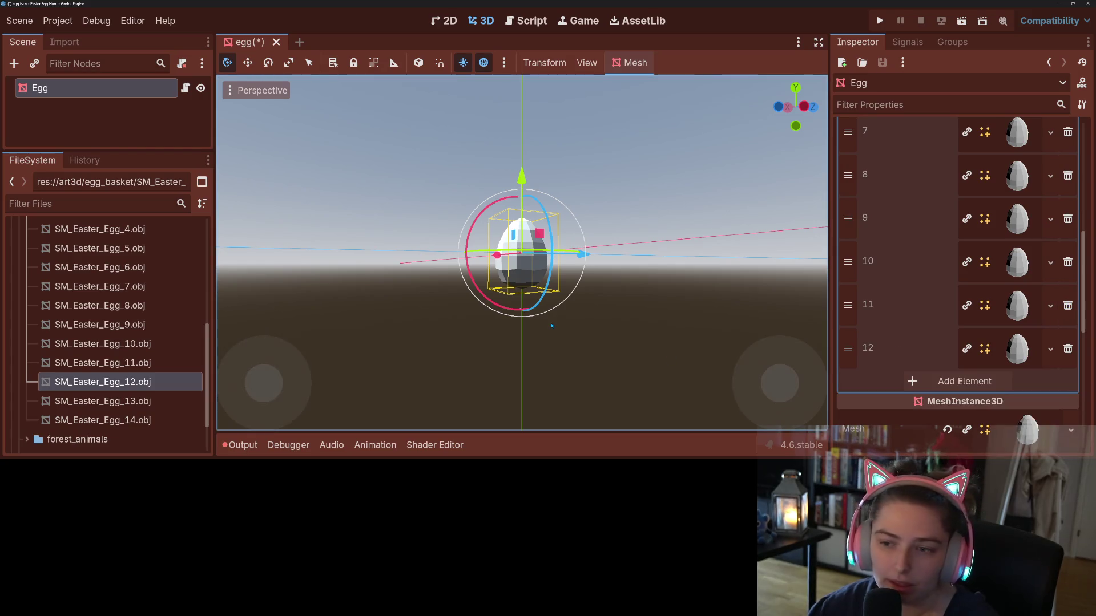
{"action": "scroll", "coordinate": [972, 334], "scroll_direction": "down", "scroll_amount": 5}
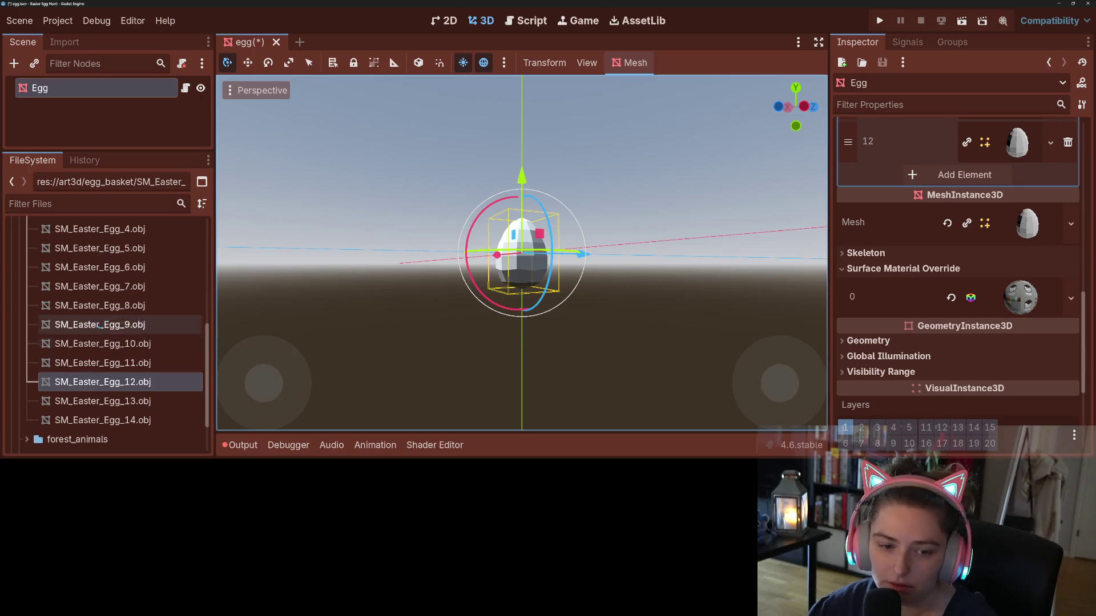
Try SM_Easter_Egg_7 and _8, set the Egg's mesh to SM_Easter_Egg_6, and save
{"action": "left_click_drag", "start_coordinate": [100, 288], "coordinate": [1025, 224]}
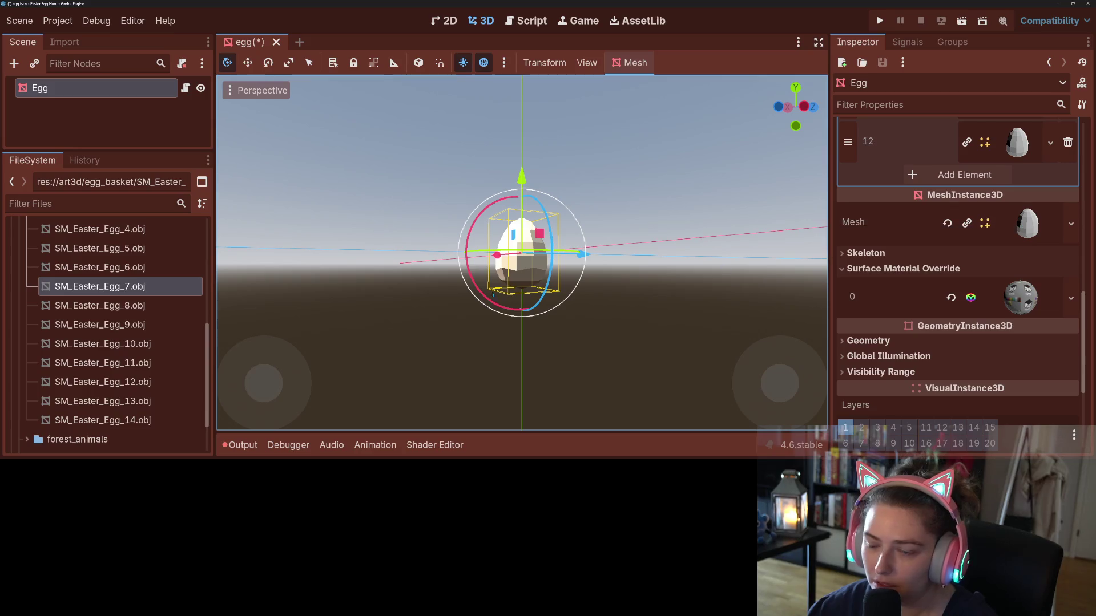
{"action": "left_click_drag", "start_coordinate": [100, 305], "coordinate": [1033, 226]}
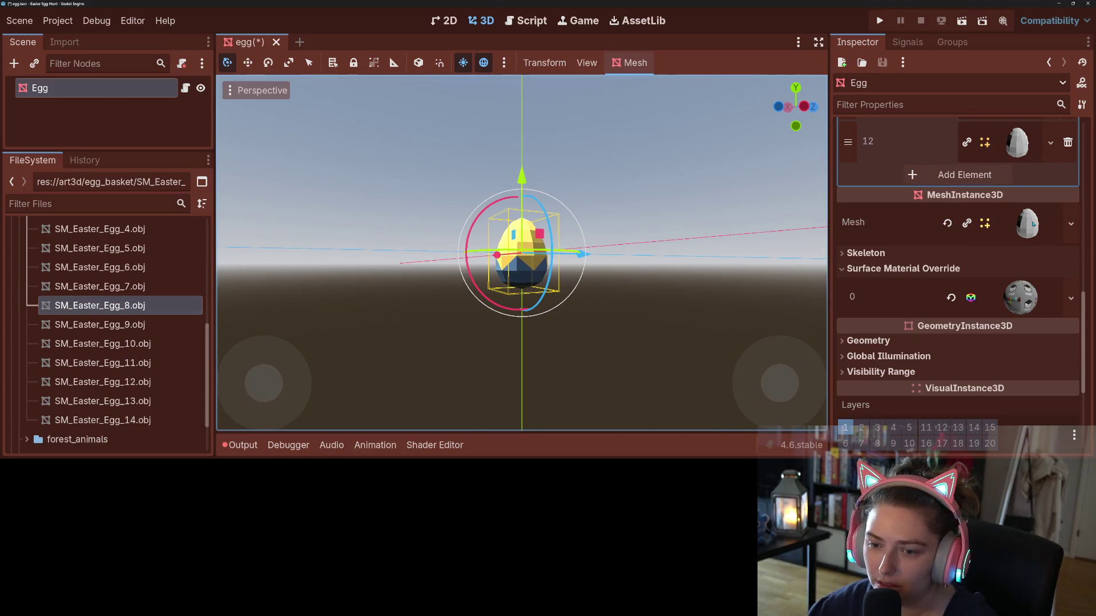
{"action": "mouse_move", "coordinate": [100, 267]}
{"action": "left_mouse_down"}
{"action": "mouse_move", "coordinate": [1069, 226]}
{"action": "mouse_move", "coordinate": [1042, 226]}
{"action": "left_mouse_up"}
{"action": "scroll", "coordinate": [983, 331], "scroll_direction": "up", "scroll_amount": 5}
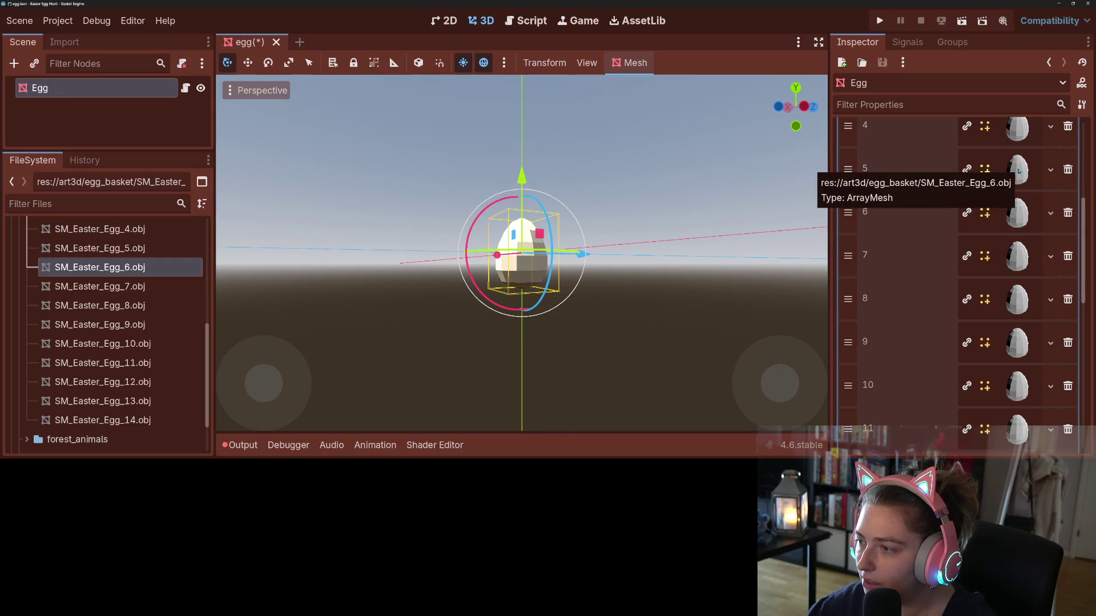
{"action": "scroll", "coordinate": [965, 399], "scroll_direction": "down", "scroll_amount": 1}
{"action": "scroll", "coordinate": [959, 372], "scroll_direction": "up", "scroll_amount": 5}
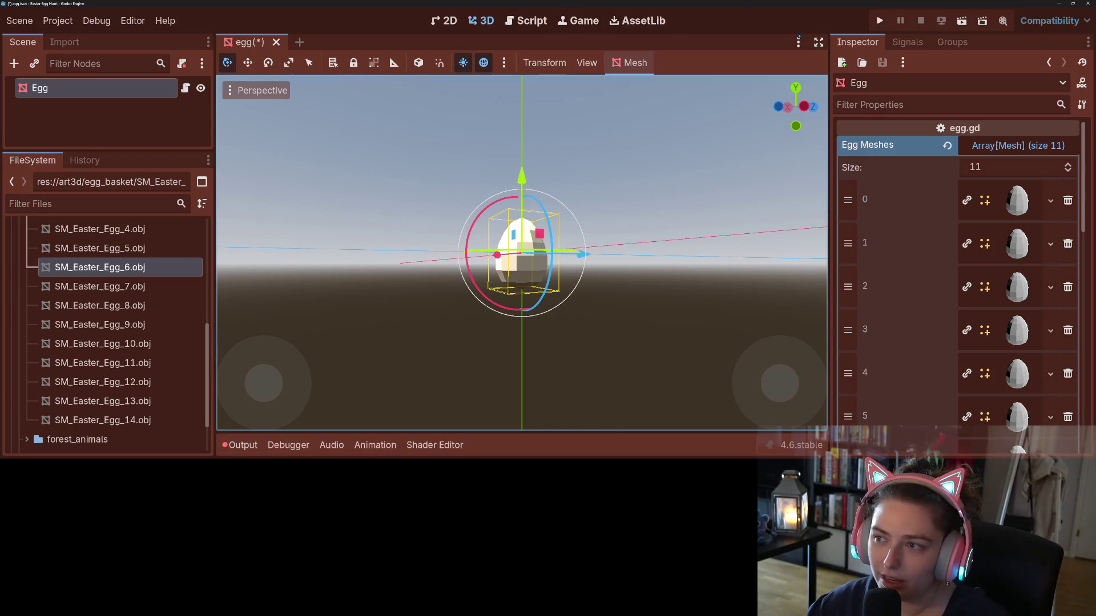
{"action": "key", "text": "ctrl+s"}
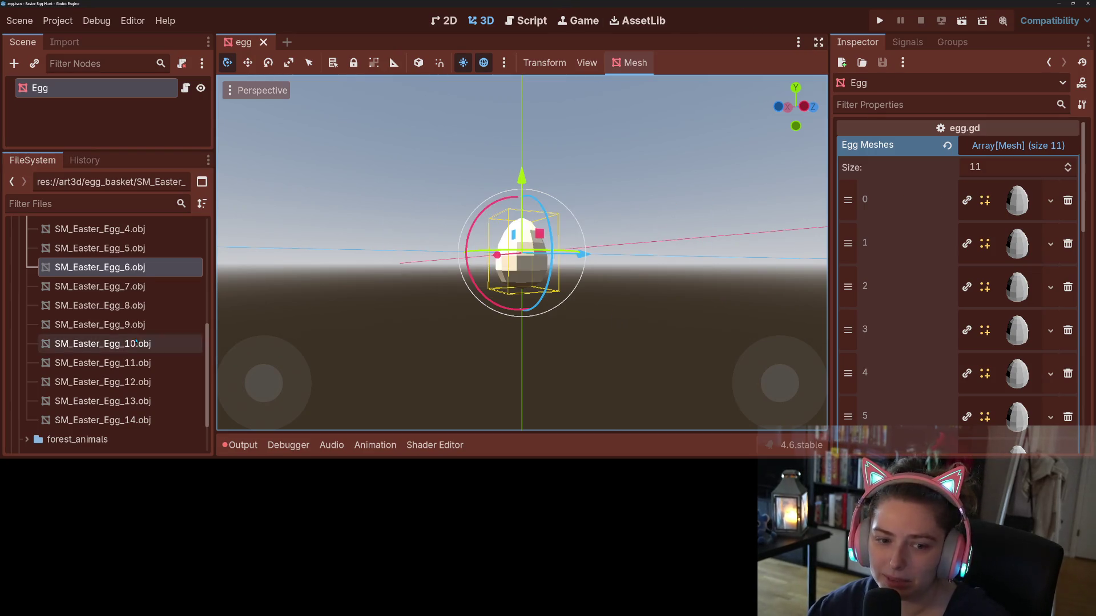
{"action": "scroll", "coordinate": [942, 359], "scroll_direction": "down", "scroll_amount": 3}
{"action": "scroll", "coordinate": [942, 360], "scroll_direction": "down", "scroll_amount": 3}
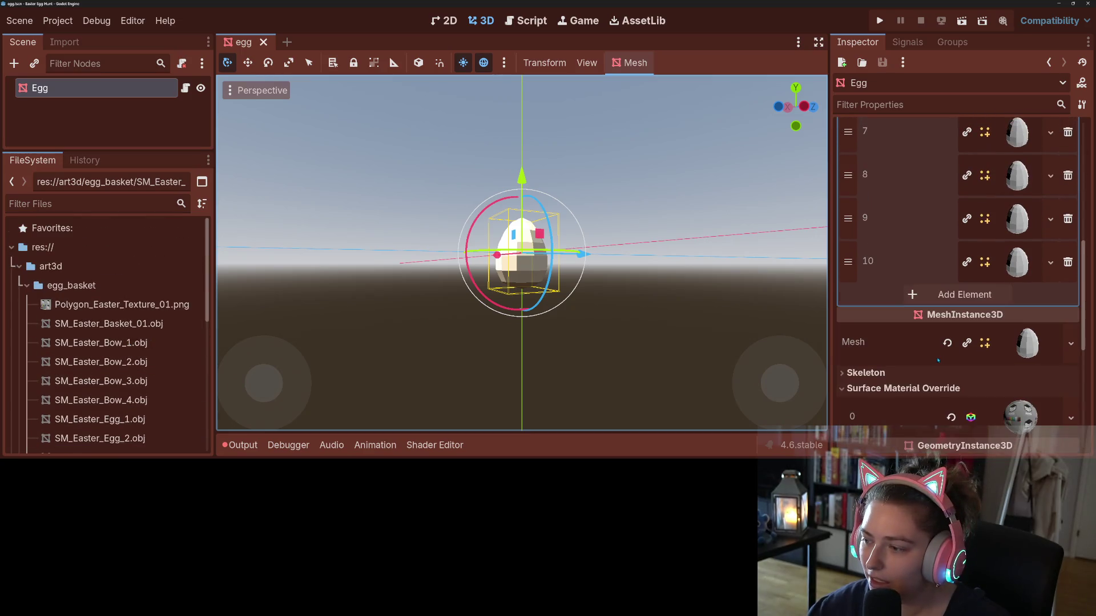
Give the Egg node the SM_Easter_Egg_2 mesh and inspect it from below
{"action": "left_click", "coordinate": [126, 362]}
{"action": "left_click_drag", "start_coordinate": [126, 362], "coordinate": [1024, 348]}
{"action": "scroll", "coordinate": [114, 343], "scroll_direction": "down", "scroll_amount": 3}
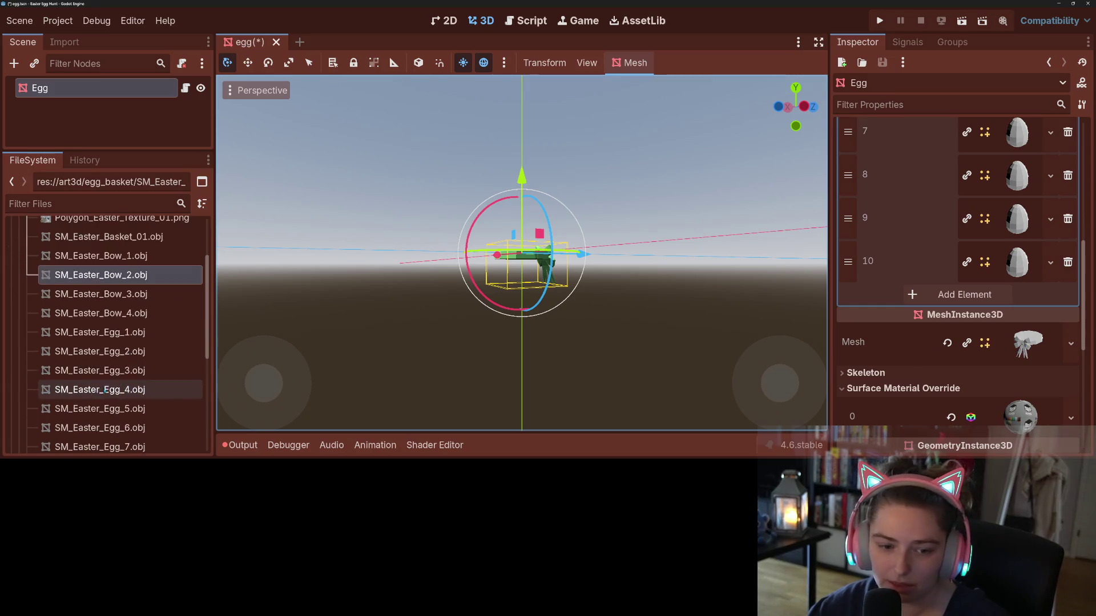
{"action": "mouse_move", "coordinate": [100, 351]}
{"action": "left_mouse_down"}
{"action": "mouse_move", "coordinate": [1082, 349]}
{"action": "mouse_move", "coordinate": [1038, 342]}
{"action": "left_mouse_up"}
{"action": "scroll", "coordinate": [413, 344], "scroll_direction": "up", "scroll_amount": 3}
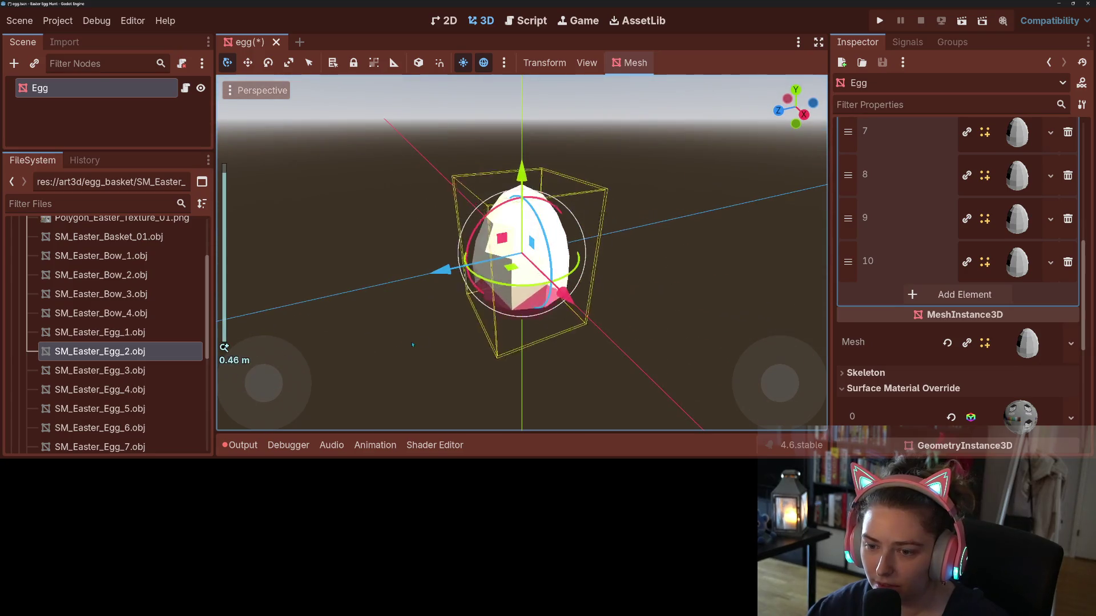
{"action": "mouse_move", "coordinate": [413, 345]}
{"action": "left_mouse_down"}
{"action": "mouse_move", "coordinate": [661, 315]}
{"action": "mouse_move", "coordinate": [503, 372]}
{"action": "left_mouse_up"}
{"action": "scroll", "coordinate": [661, 315], "scroll_direction": "down", "scroll_amount": 3}
{"action": "mouse_move", "coordinate": [433, 358]}
{"action": "left_mouse_down"}
{"action": "mouse_move", "coordinate": [584, 378]}
{"action": "mouse_move", "coordinate": [507, 382]}
{"action": "left_mouse_up"}
{"action": "scroll", "coordinate": [952, 301], "scroll_direction": "up", "scroll_amount": 6}
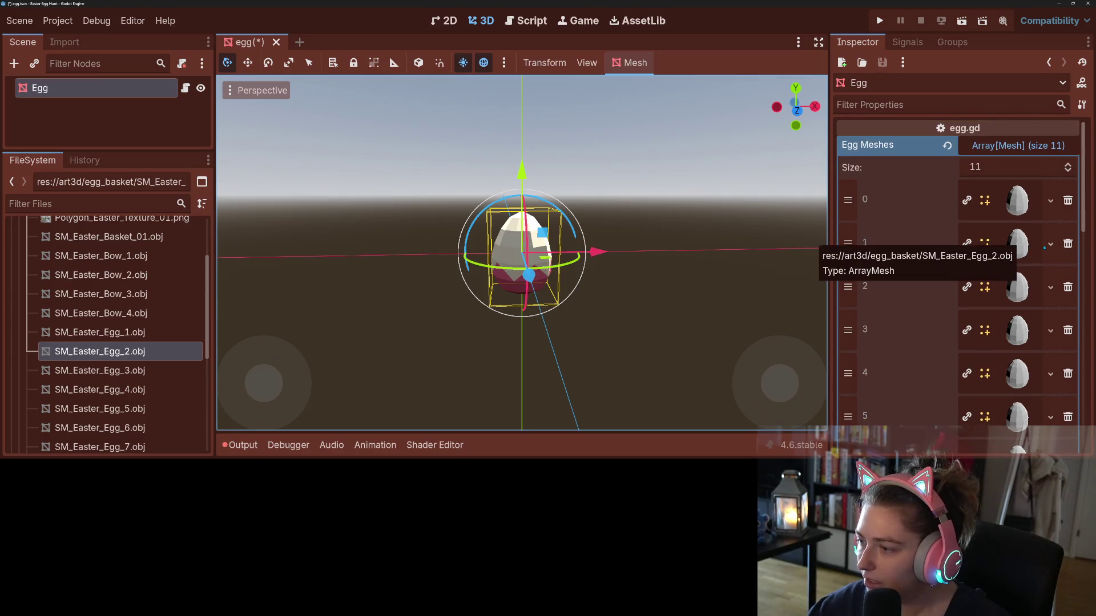
Delete the SM_Easter_Egg_2 entry from Egg Meshes, leaving 10 meshes
{"action": "left_click", "coordinate": [1068, 244]}
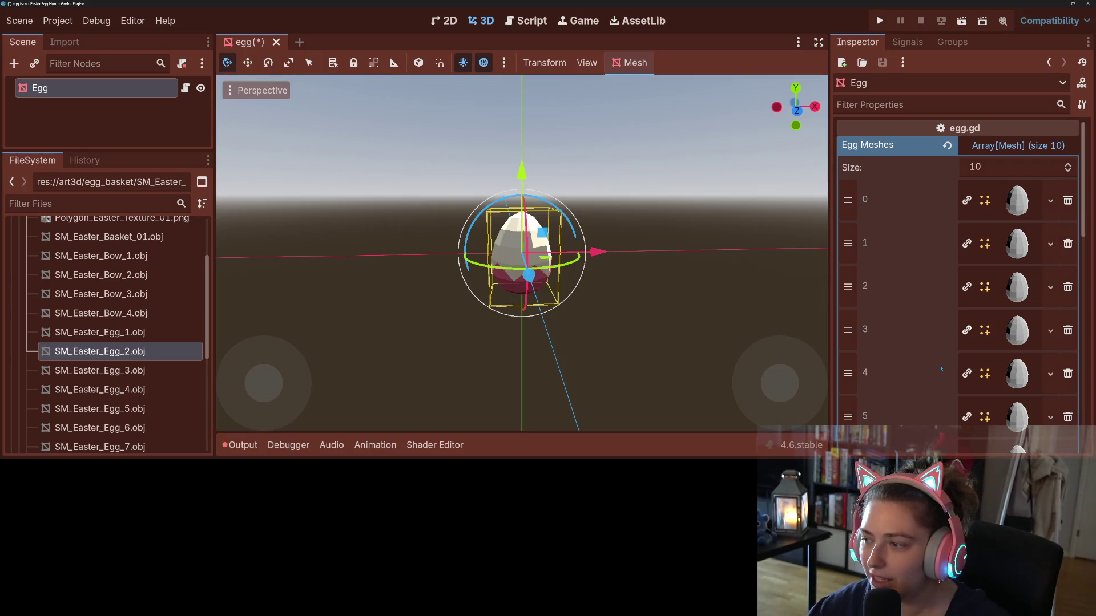
{"action": "scroll", "coordinate": [941, 369], "scroll_direction": "down", "scroll_amount": 5}
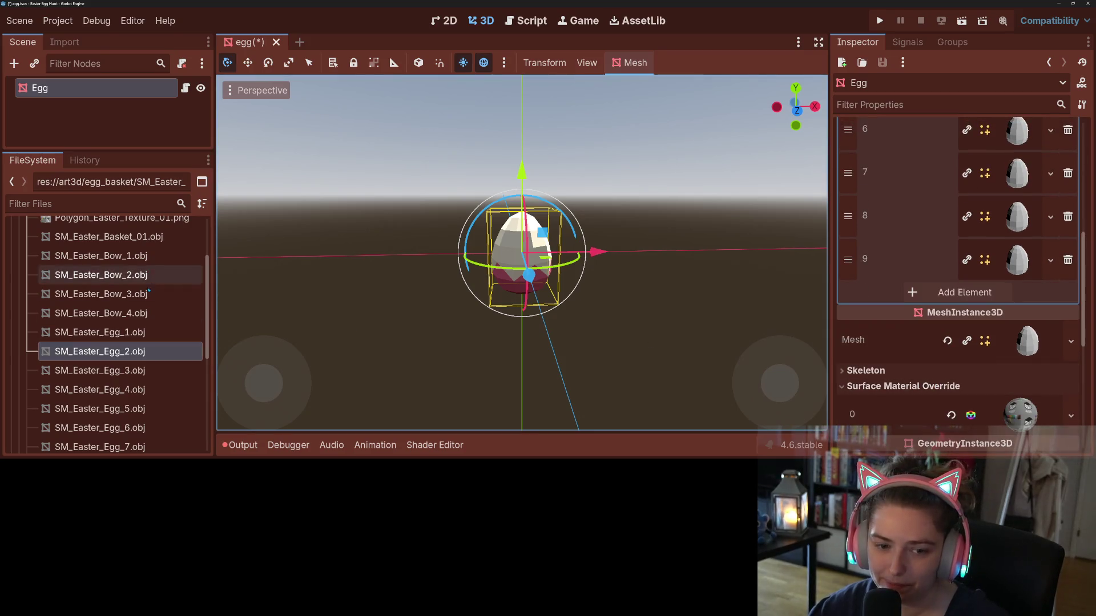
{"action": "scroll", "coordinate": [91, 257], "scroll_direction": "up", "scroll_amount": 1}
Add a MeshInstance3D child under Egg carrying the SM_Easter_Bow_1.obj bow mesh
{"action": "right_click", "coordinate": [100, 88]}
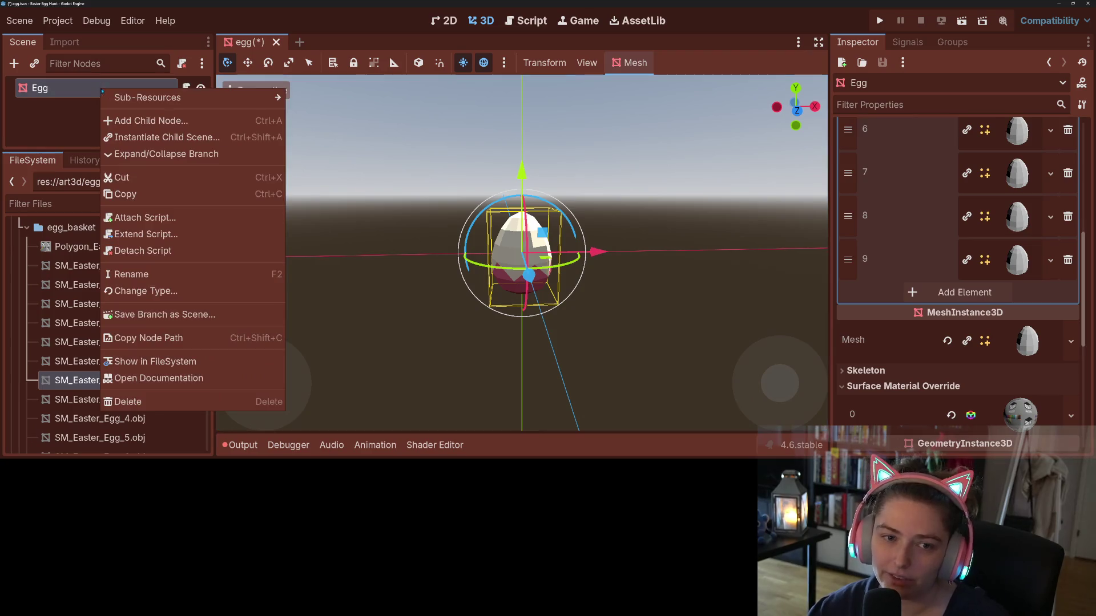
{"action": "left_click", "coordinate": [147, 121]}
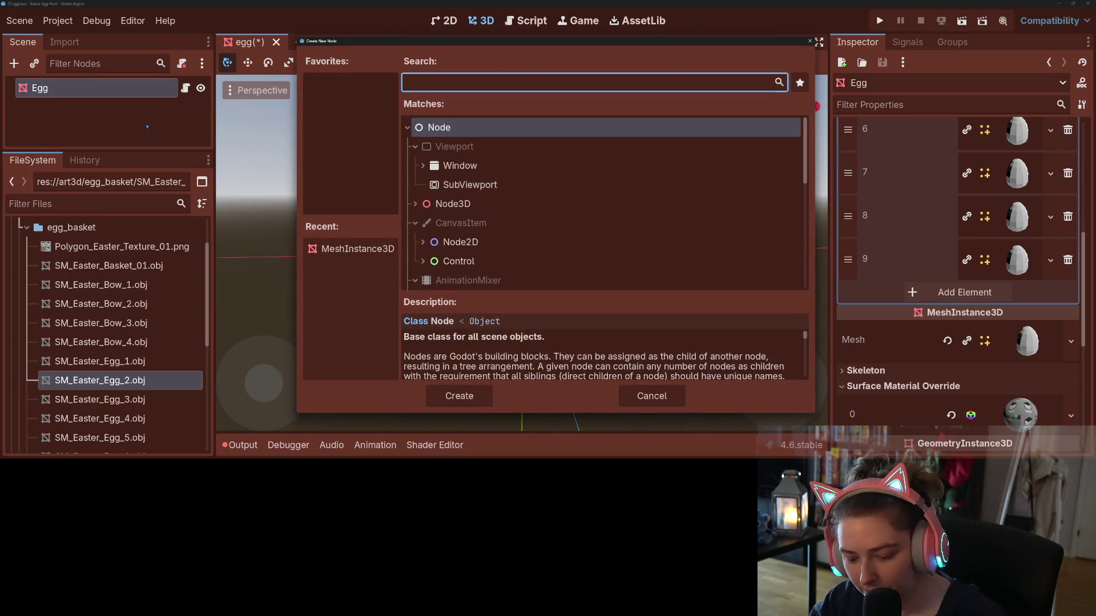
{"action": "type", "text": "mesh"}
{"action": "key", "text": "Return"}
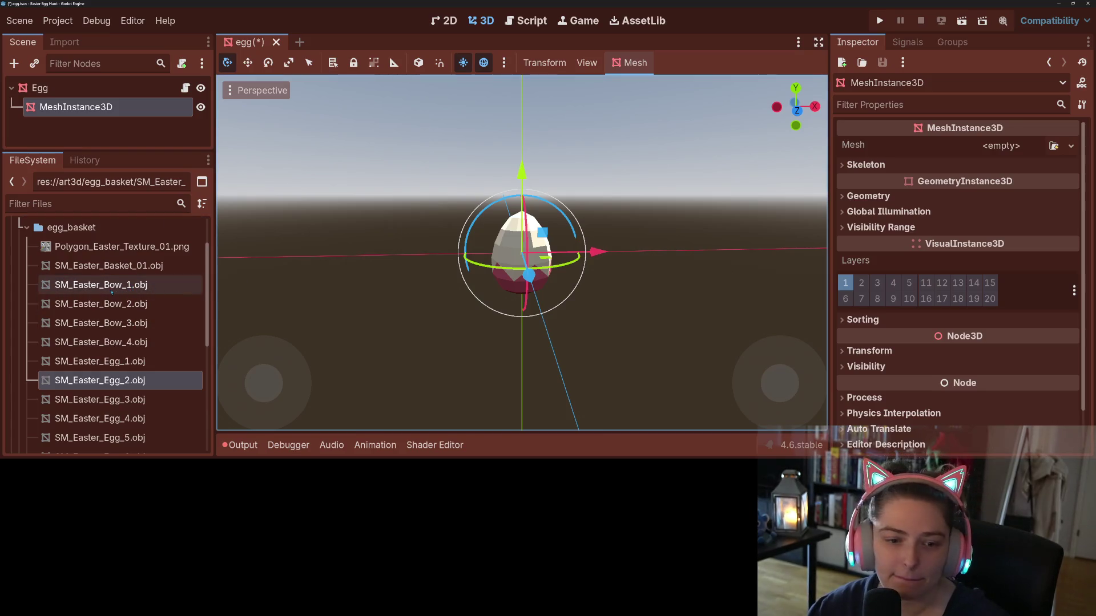
{"action": "mouse_move", "coordinate": [112, 292]}
{"action": "left_mouse_down"}
{"action": "mouse_move", "coordinate": [1015, 152]}
{"action": "mouse_move", "coordinate": [1004, 147]}
{"action": "left_mouse_up"}
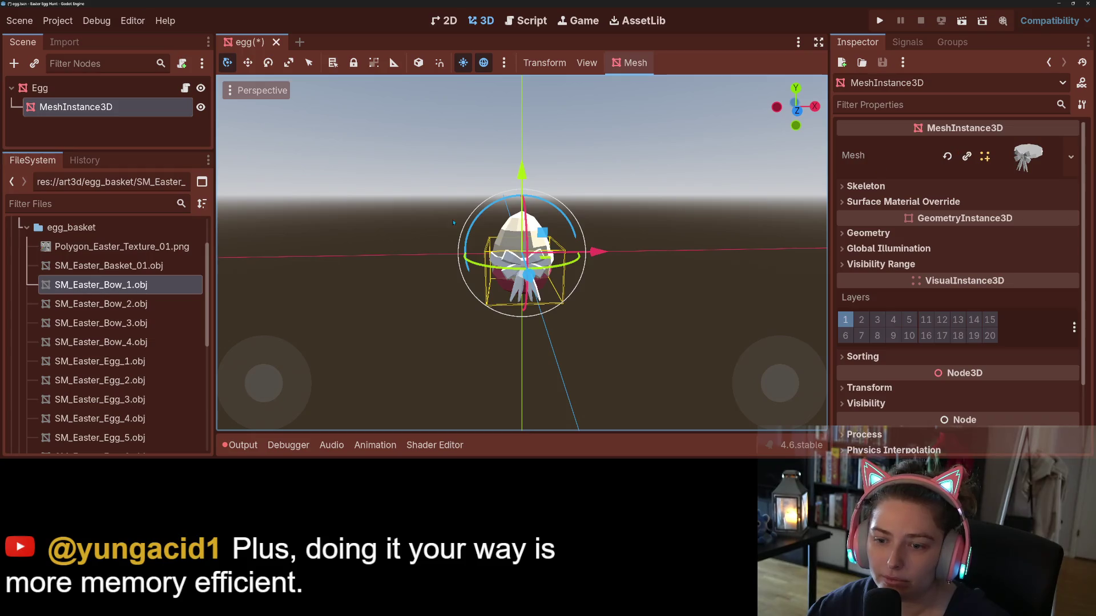
{"action": "left_click_drag", "start_coordinate": [453, 222], "coordinate": [436, 244]}
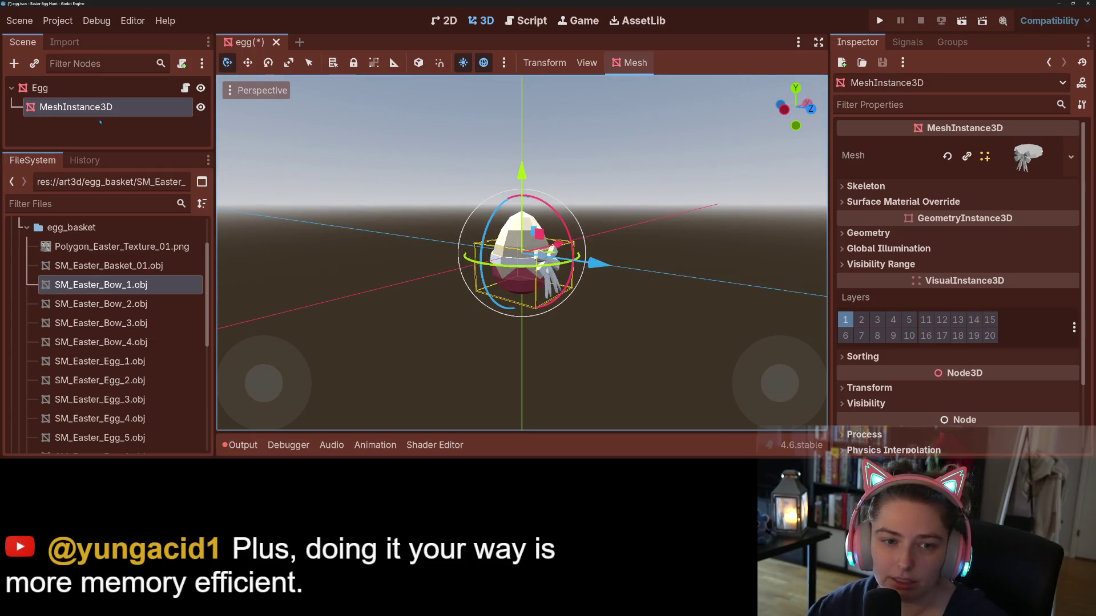
{"action": "left_click", "coordinate": [40, 88]}
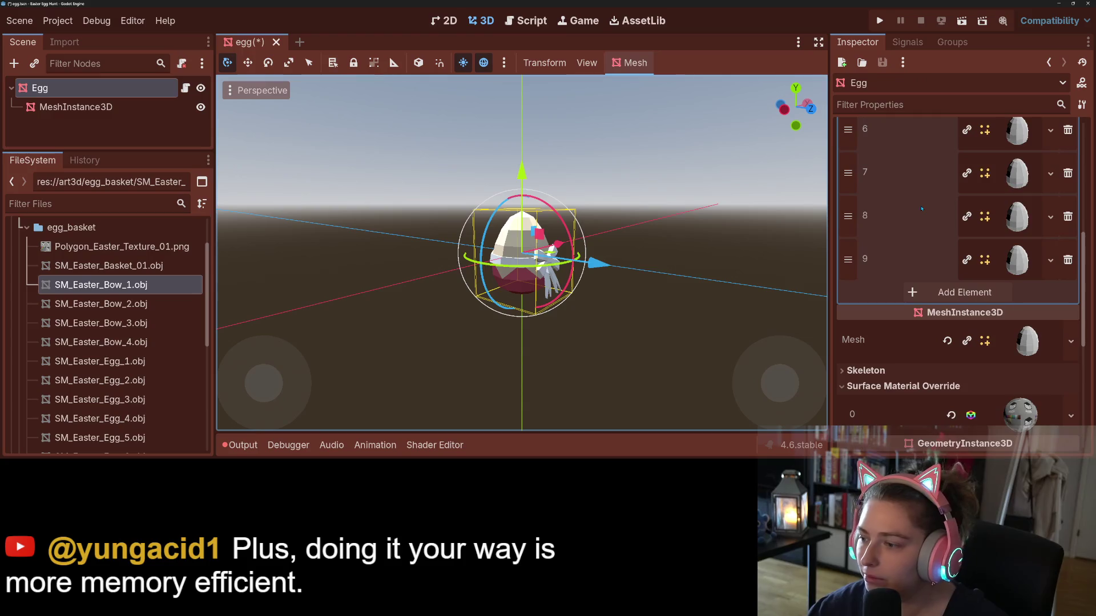
Save the Egg's override material as res://art3d/egg_basket/egg_material.tres
{"action": "scroll", "coordinate": [961, 394], "scroll_direction": "down", "scroll_amount": 1}
{"action": "left_click", "coordinate": [1071, 334]}
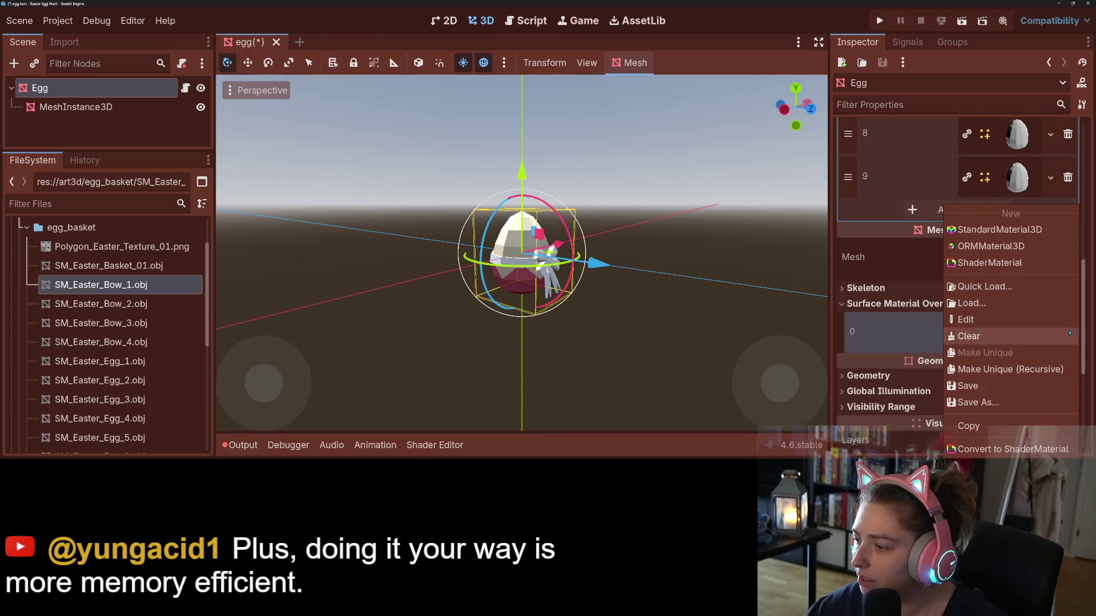
{"action": "left_click", "coordinate": [978, 403]}
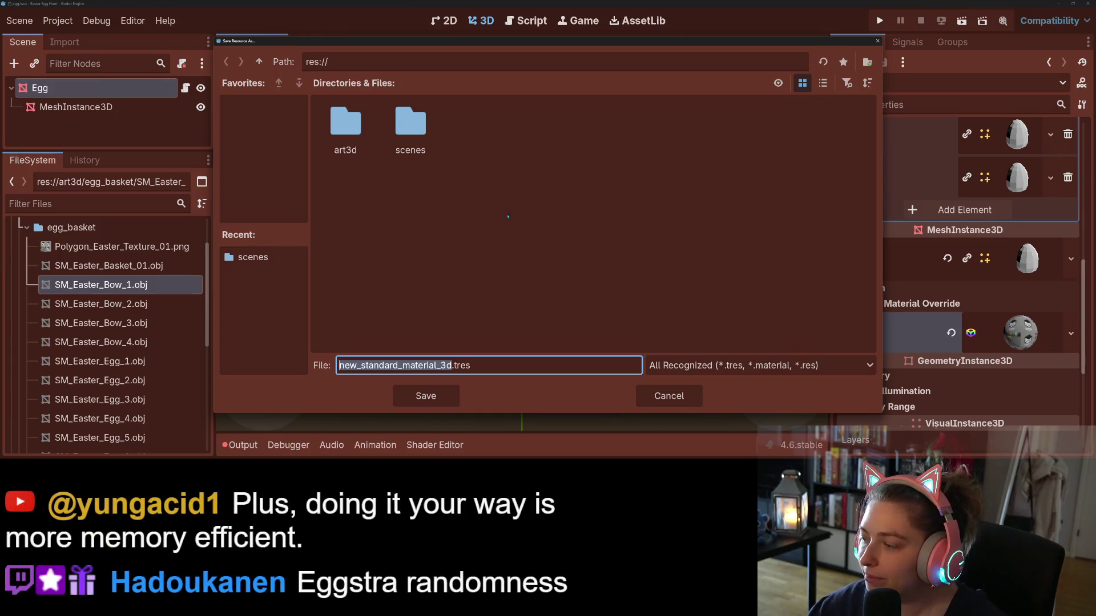
{"action": "double_click", "coordinate": [356, 120]}
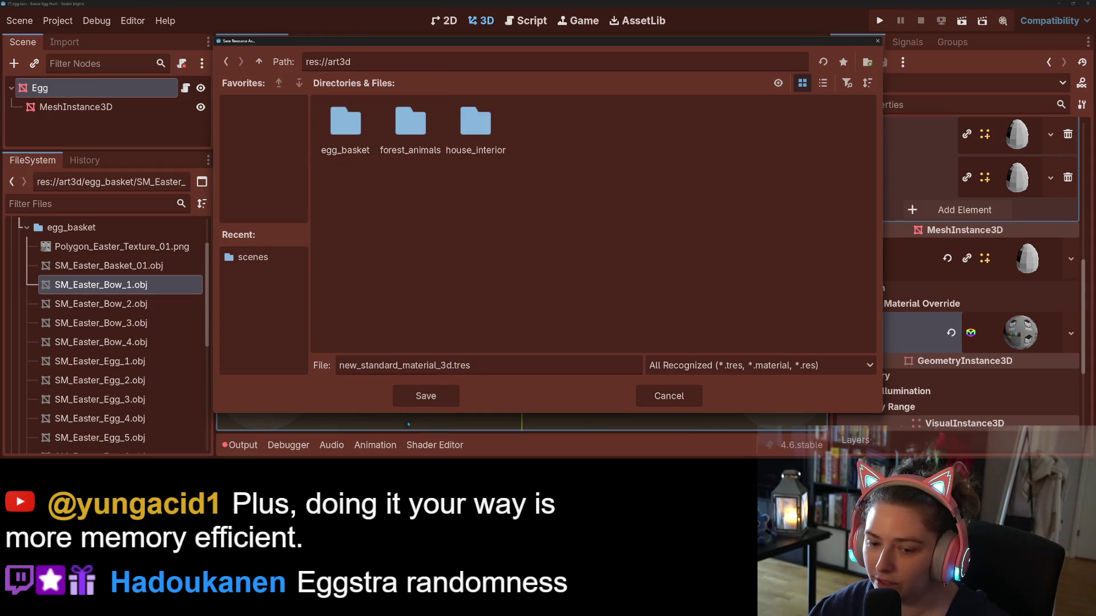
{"action": "double_click", "coordinate": [402, 365]}
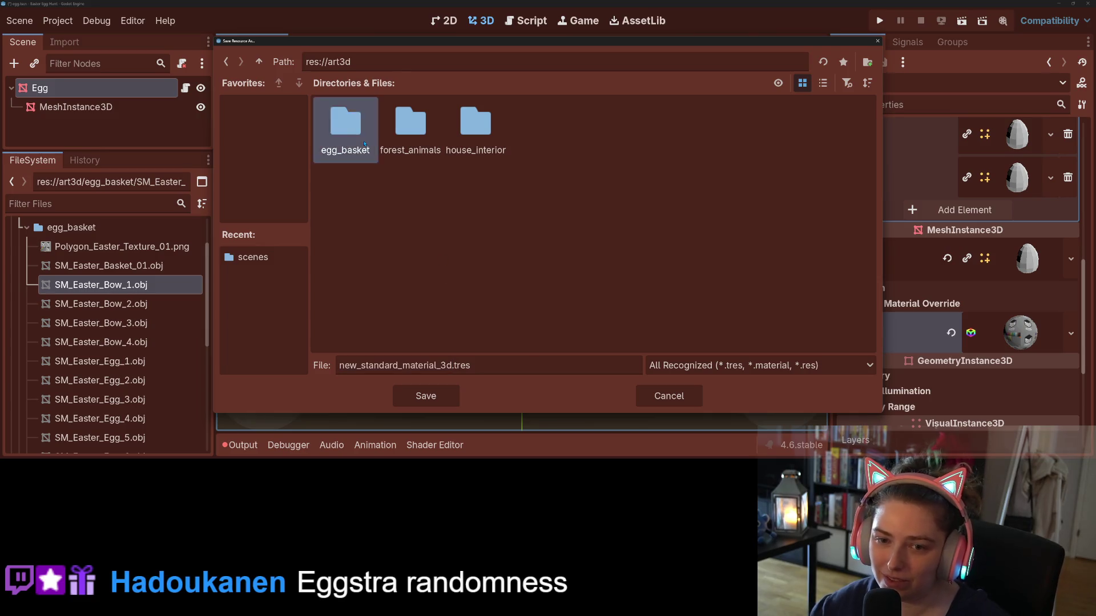
{"action": "double_click", "coordinate": [346, 123]}
{"action": "double_click", "coordinate": [426, 366]}
{"action": "type", "text": "egg"}
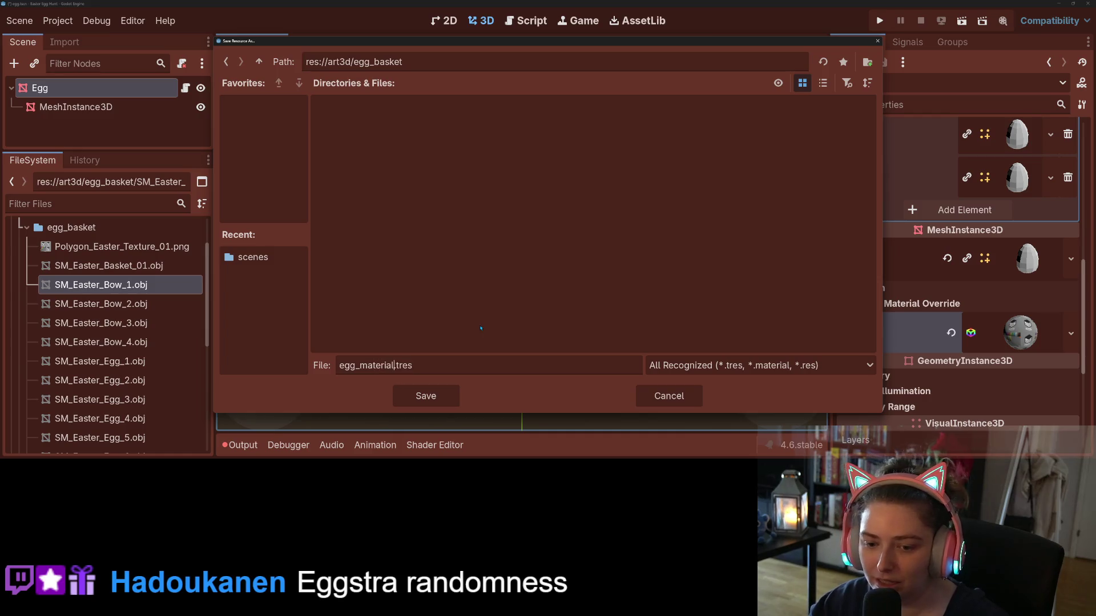
{"action": "key", "text": "Return"}
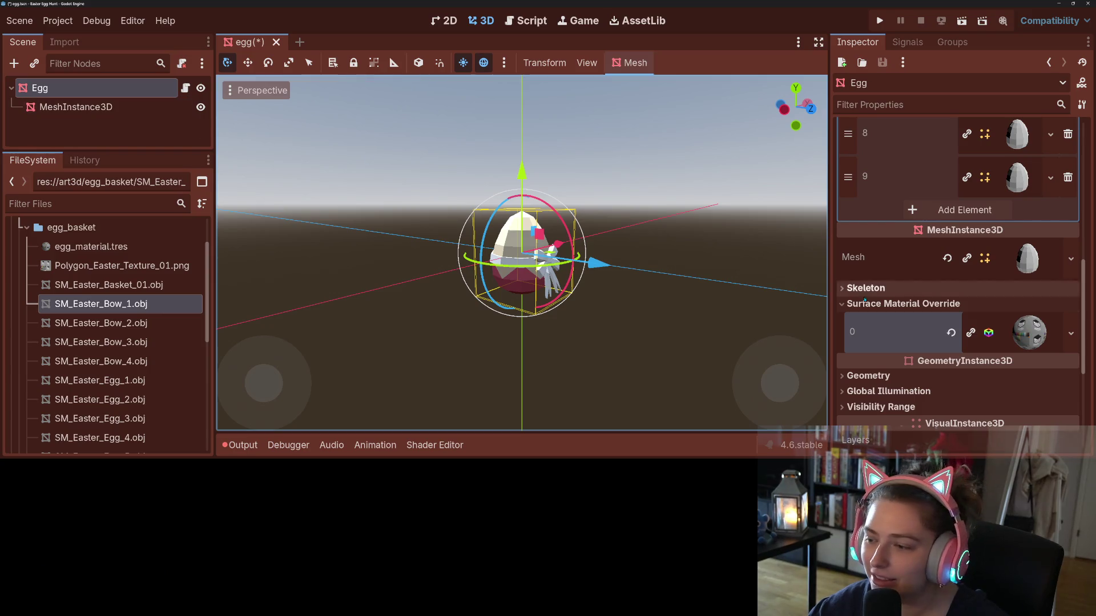
Copy the egg's surface material and paste it into the bow's material override slot 0
{"action": "right_click", "coordinate": [861, 332]}
{"action": "left_click", "coordinate": [802, 318]}
{"action": "key", "text": "ctrl+s"}
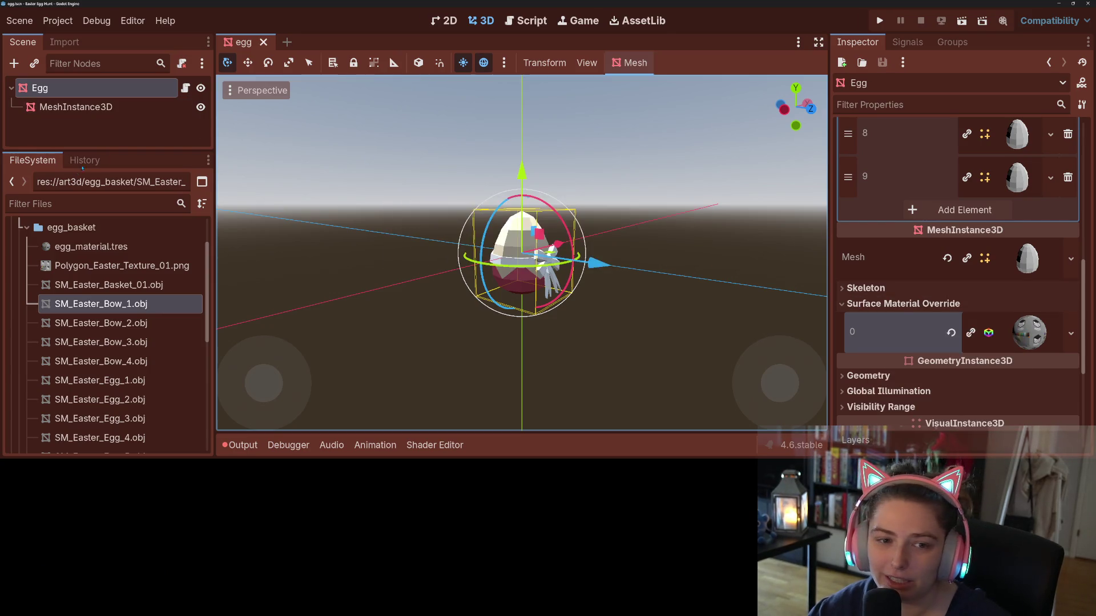
{"action": "left_click", "coordinate": [160, 112]}
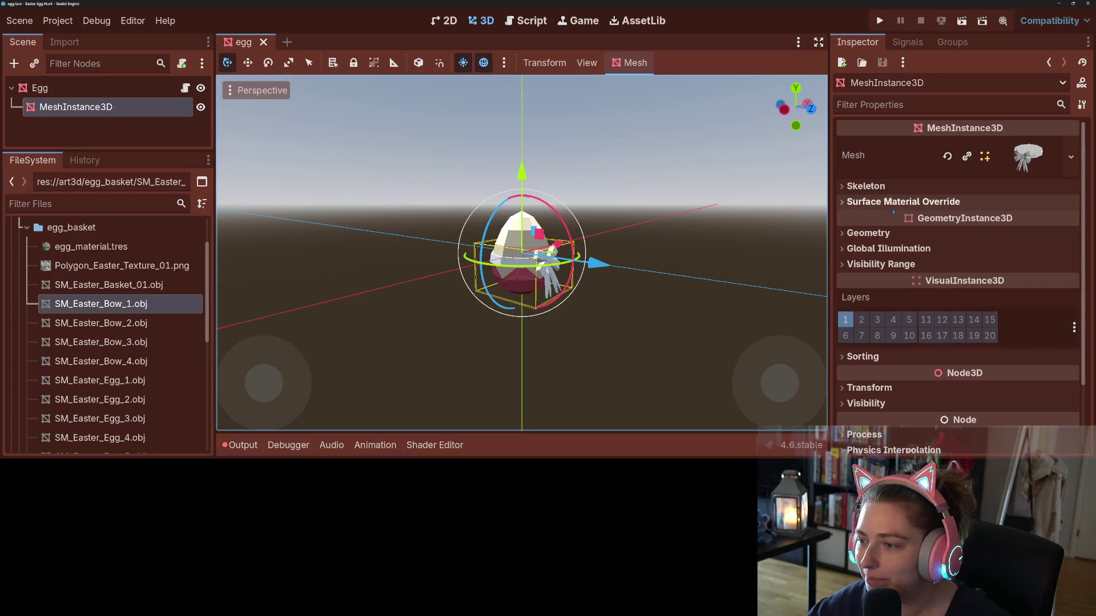
{"action": "left_click", "coordinate": [899, 202]}
{"action": "right_click", "coordinate": [899, 227]}
{"action": "left_click", "coordinate": [935, 253]}
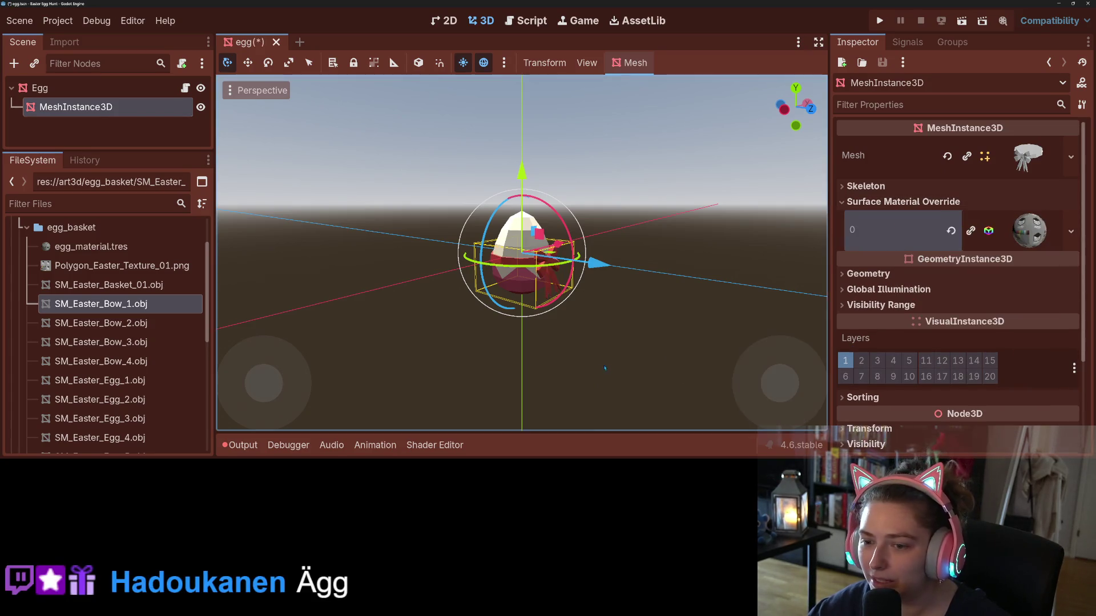
{"action": "scroll", "coordinate": [604, 375], "scroll_direction": "up", "scroll_amount": 3}
{"action": "left_click_drag", "start_coordinate": [604, 375], "coordinate": [683, 366]}
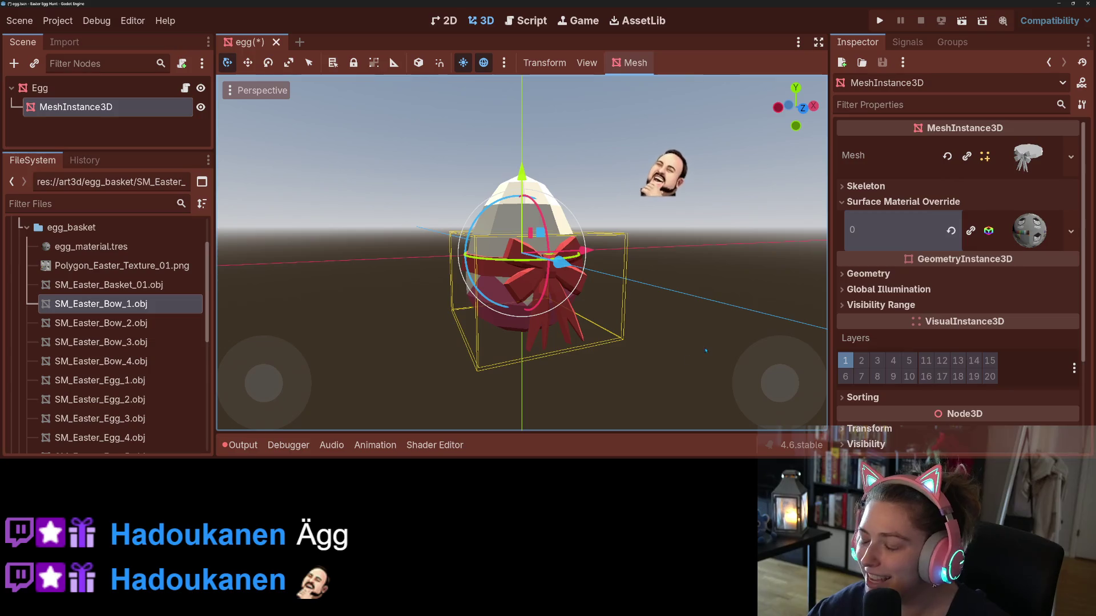
{"action": "left_click_drag", "start_coordinate": [688, 362], "coordinate": [597, 373]}
{"action": "scroll", "coordinate": [598, 373], "scroll_direction": "down", "scroll_amount": 1}
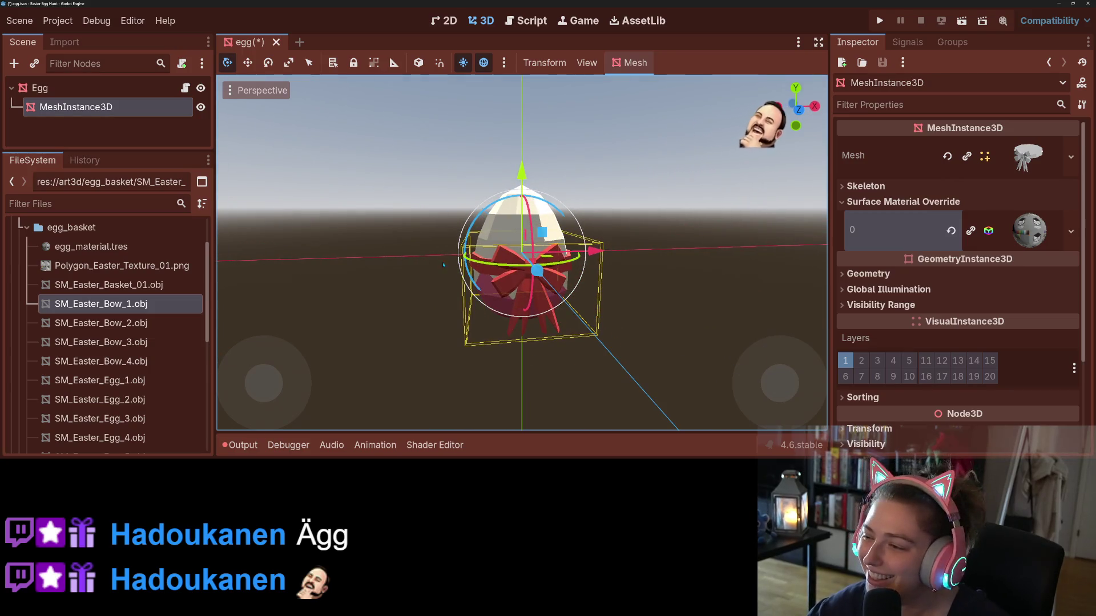
Try the second, third and fourth bow meshes, ending with SM_Easter_Bow_4.obj
{"action": "left_click_drag", "start_coordinate": [138, 328], "coordinate": [570, 256]}
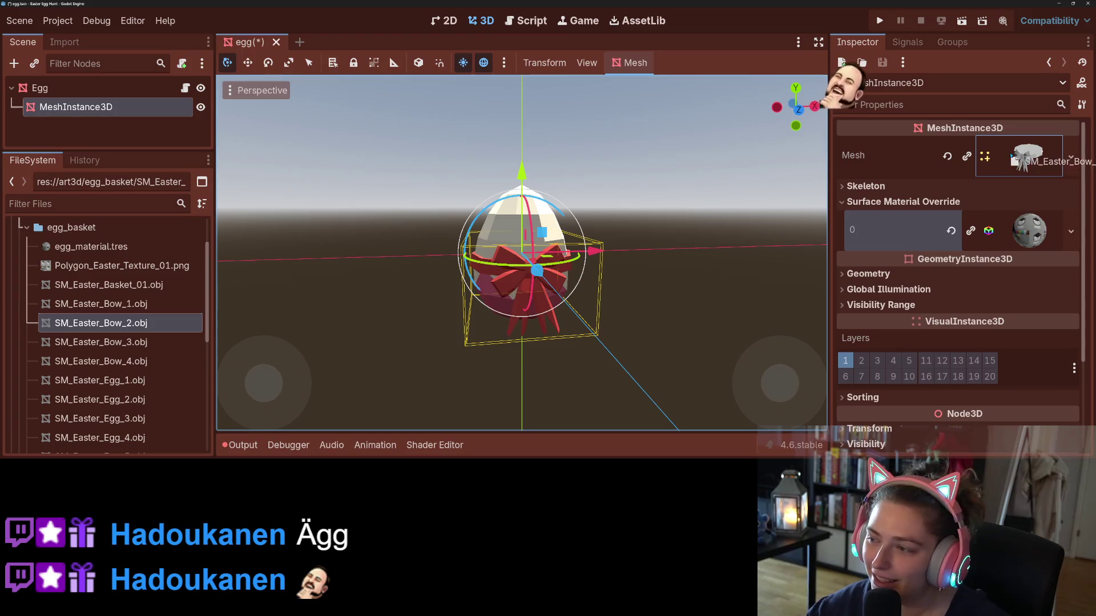
{"action": "left_click_drag", "start_coordinate": [148, 342], "coordinate": [1024, 164]}
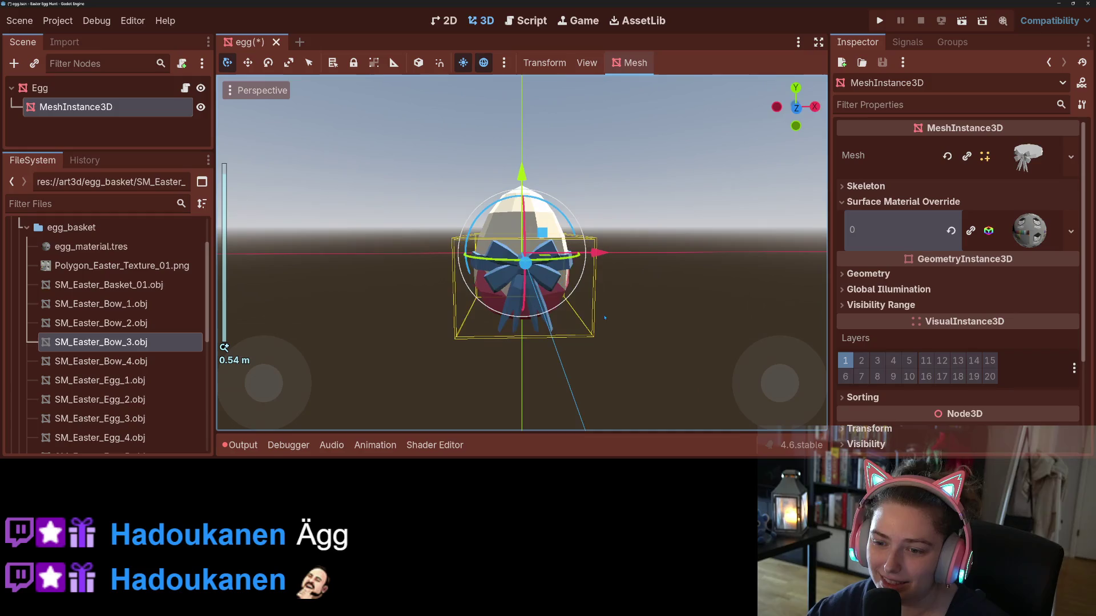
{"action": "left_click", "coordinate": [137, 362]}
{"action": "left_click_drag", "start_coordinate": [137, 363], "coordinate": [1020, 183]}
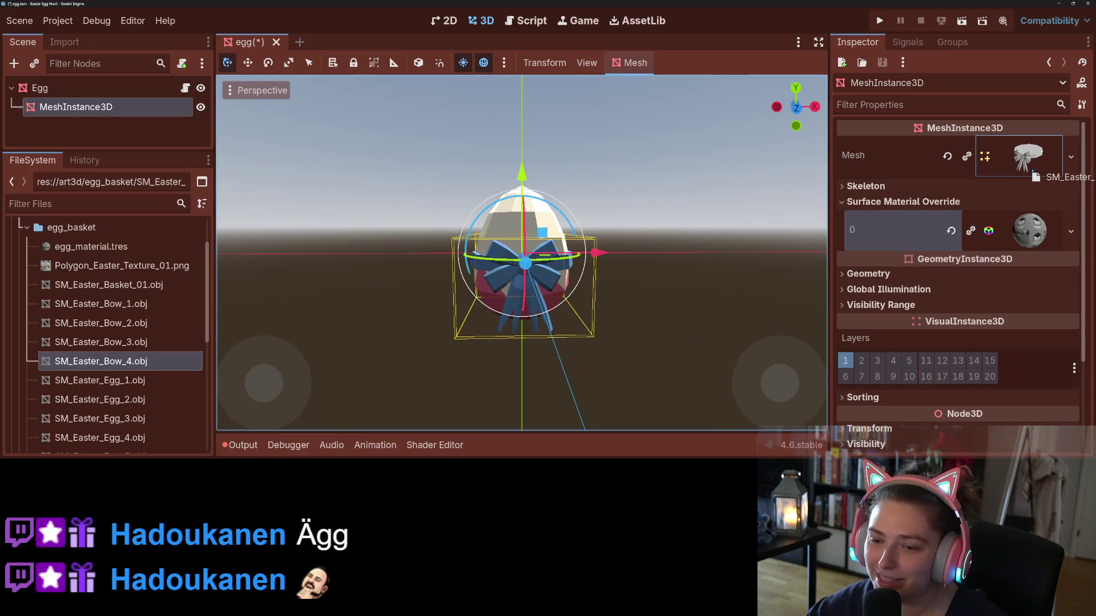
{"action": "left_click_drag", "start_coordinate": [630, 295], "coordinate": [548, 319]}
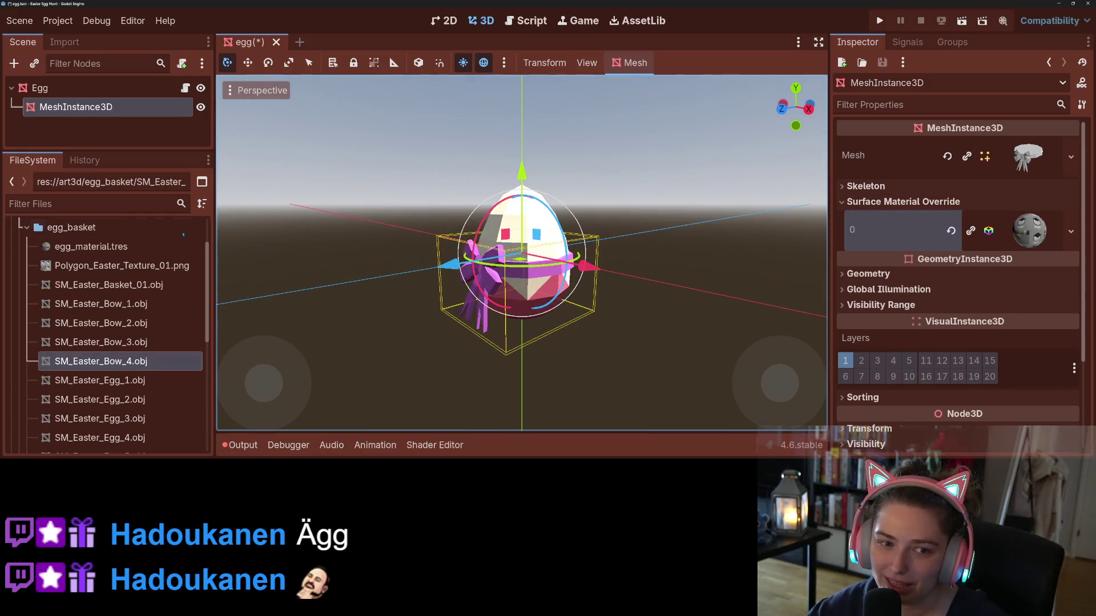
Rename the egg's mesh child node to Bow and save the scene
{"action": "right_click", "coordinate": [112, 107]}
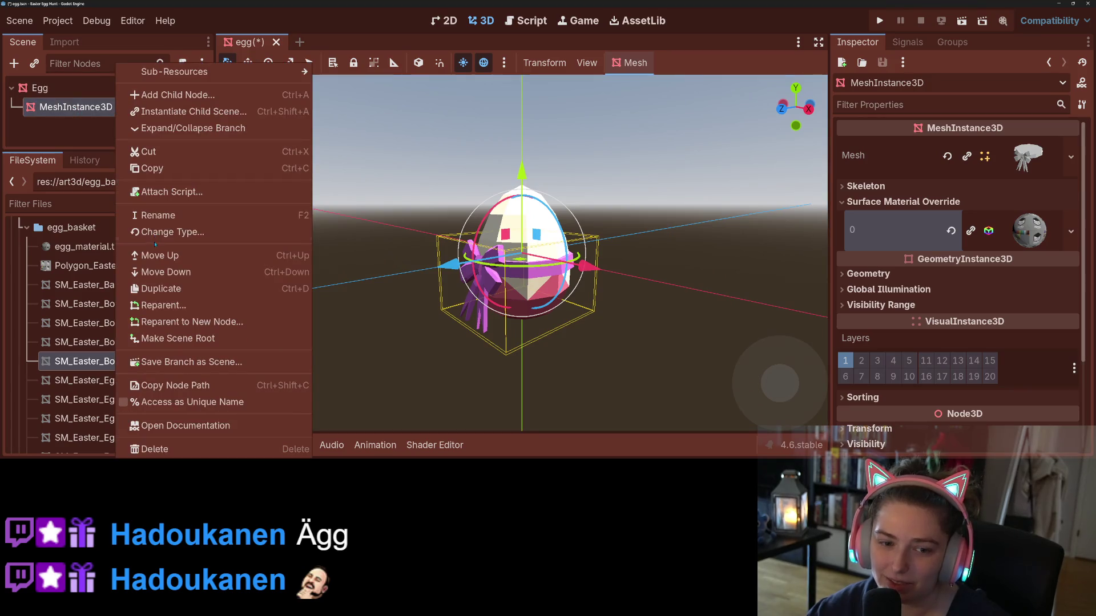
{"action": "left_click", "coordinate": [166, 221]}
{"action": "type", "text": "ow"}
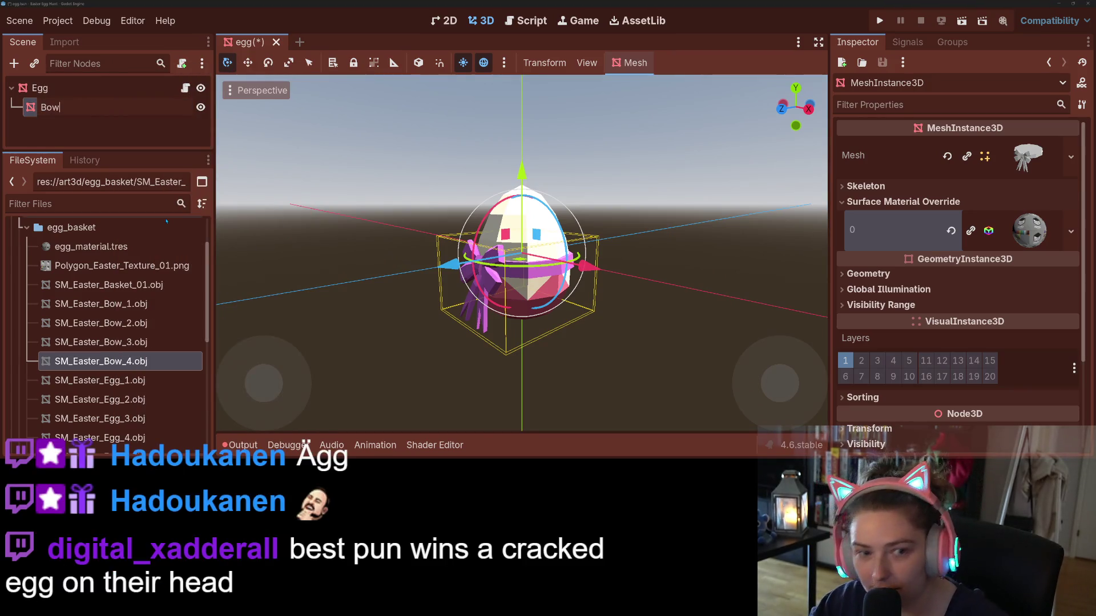
{"action": "key", "text": "Return"}
{"action": "key", "text": "ctrl+s"}
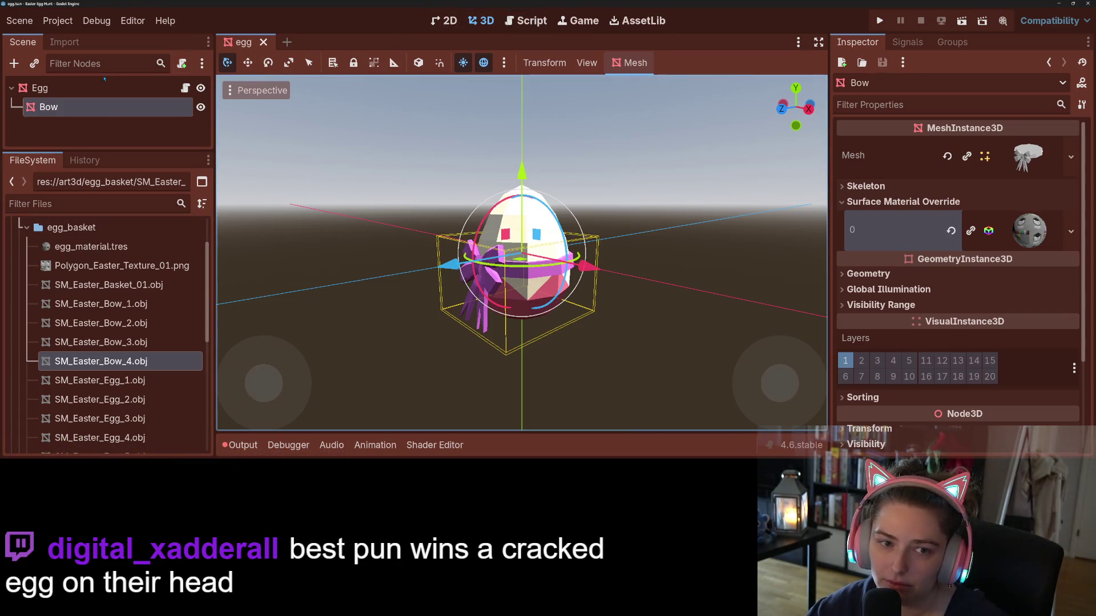
Select the Egg root, collapse its Egg Meshes array, and open its attached script
{"action": "left_click", "coordinate": [85, 88]}
{"action": "scroll", "coordinate": [838, 135], "scroll_direction": "up", "scroll_amount": 5}
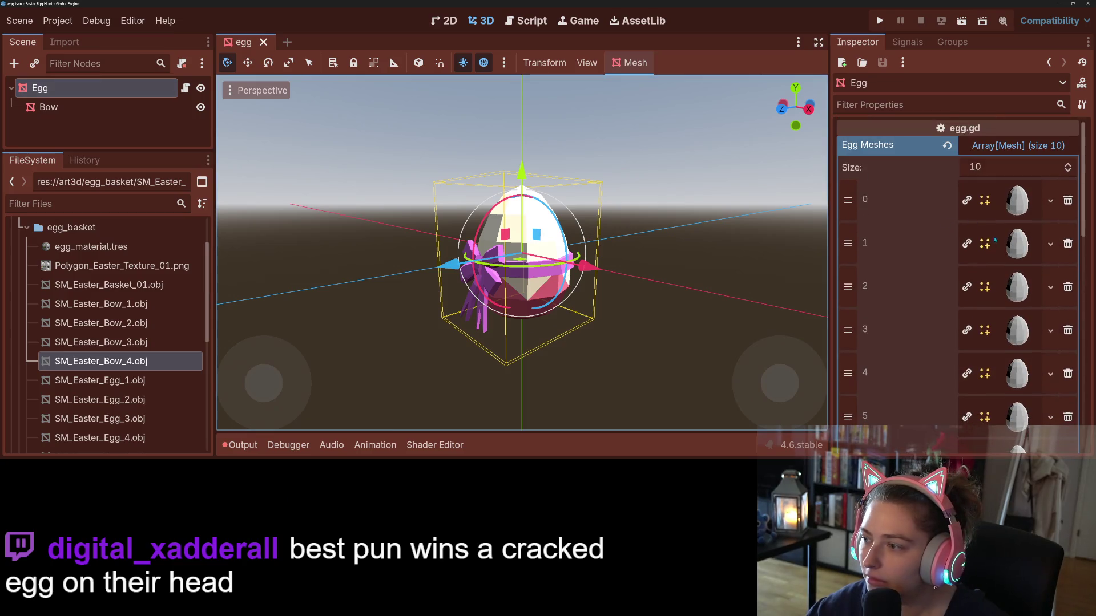
{"action": "left_click", "coordinate": [868, 145]}
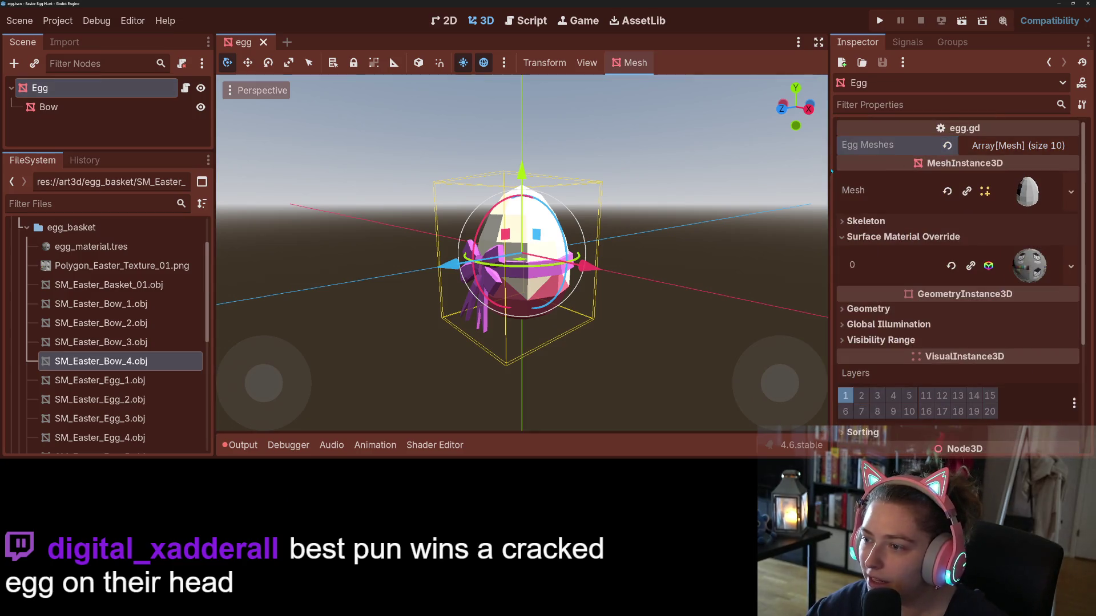
{"action": "left_click", "coordinate": [186, 88]}
Duplicate the egg_meshes export line as a bow_meshes array and save egg.gd
{"action": "left_click", "coordinate": [596, 110]}
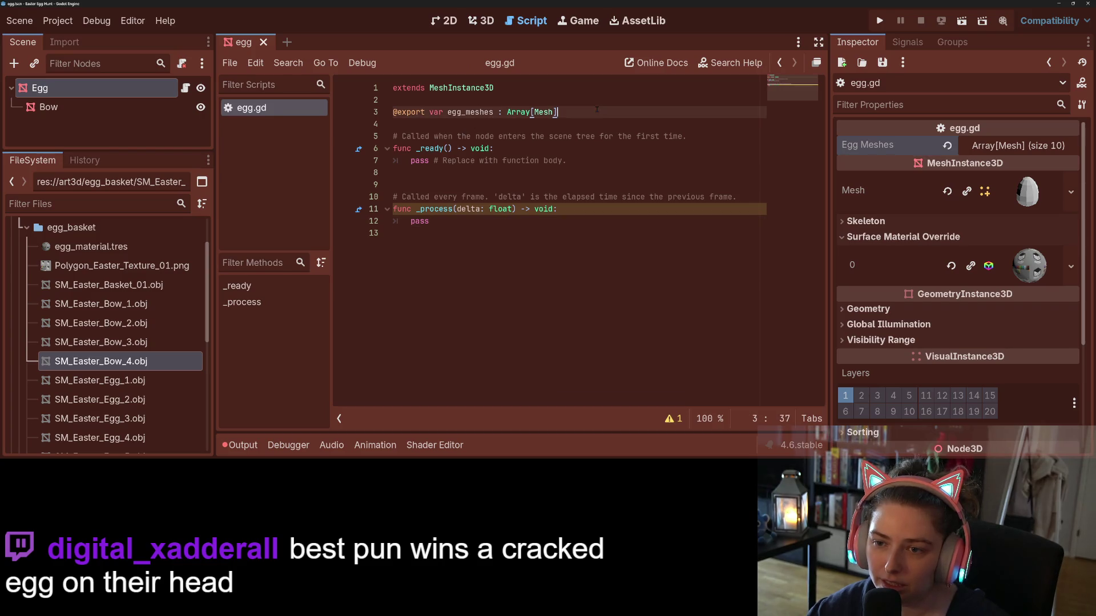
{"action": "key", "text": "ctrl+shift+d"}
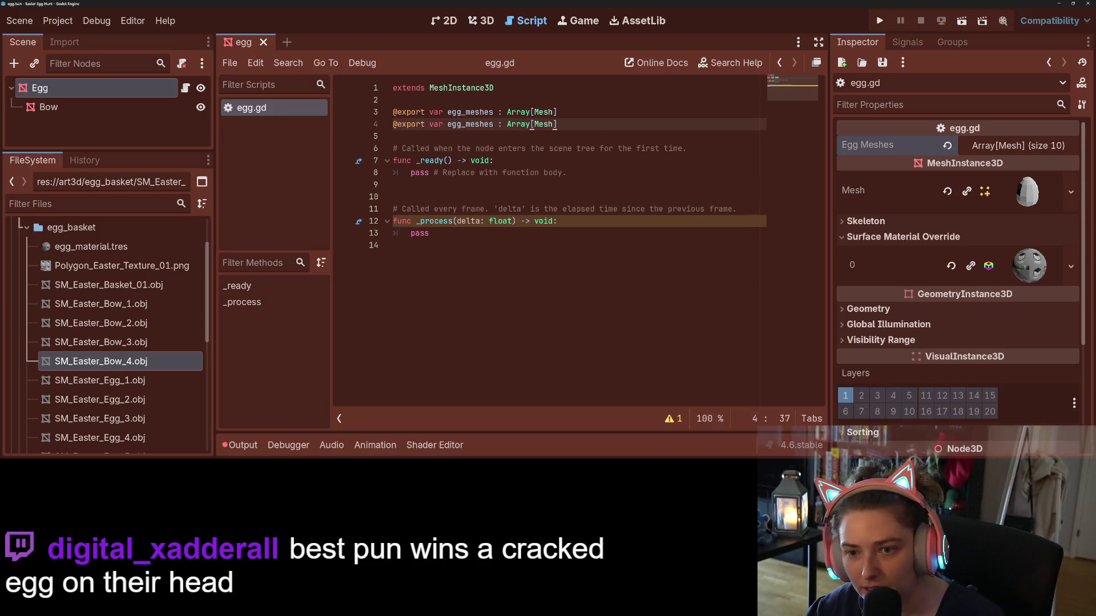
{"action": "left_click", "coordinate": [447, 124]}
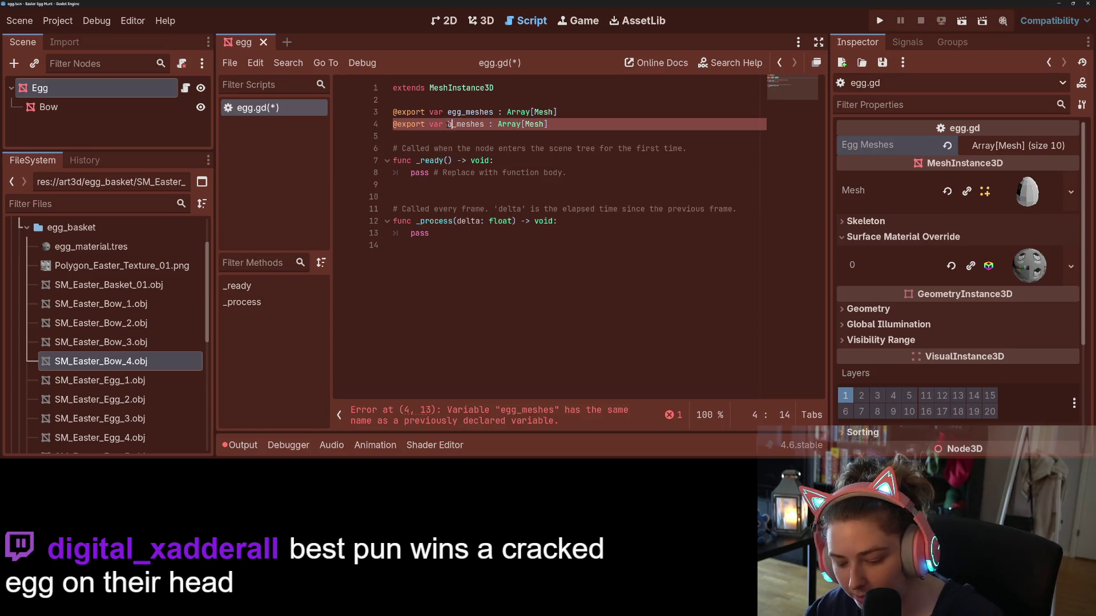
{"action": "key", "text": "ctrl+s"}
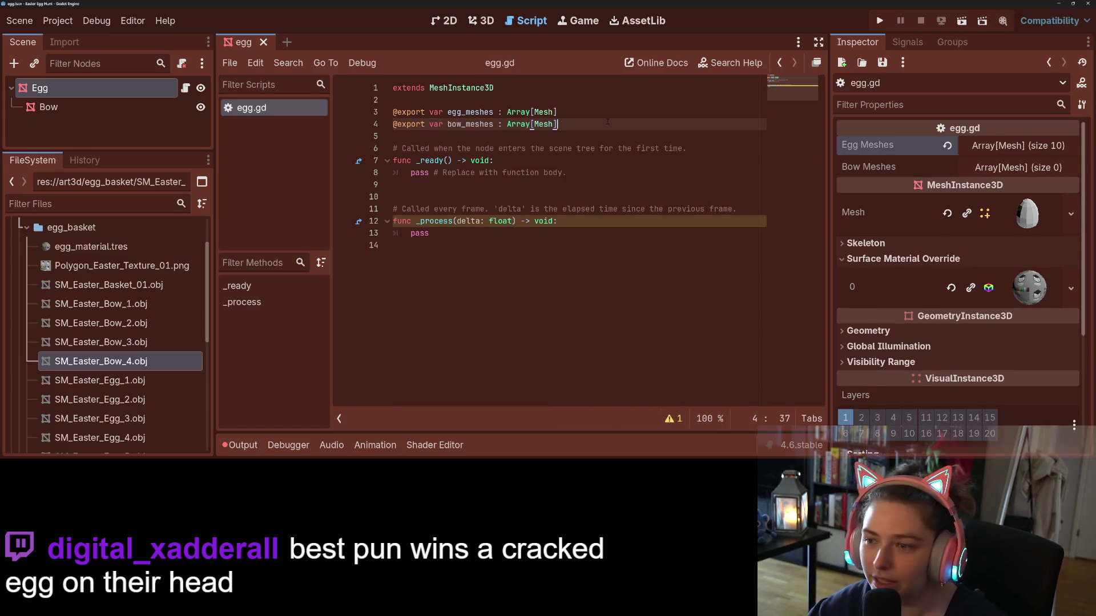
Set Bow Meshes to size 4 and fill it with SM_Easter_Bow_1 through SM_Easter_Bow_4
{"action": "left_click", "coordinate": [1035, 168]}
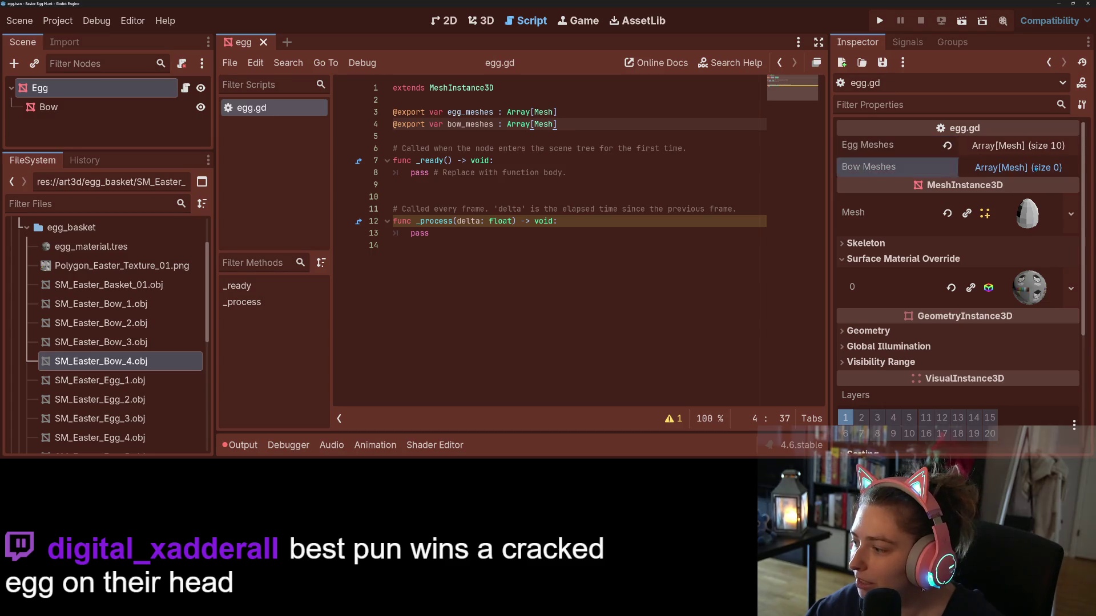
{"action": "left_click", "coordinate": [1036, 168]}
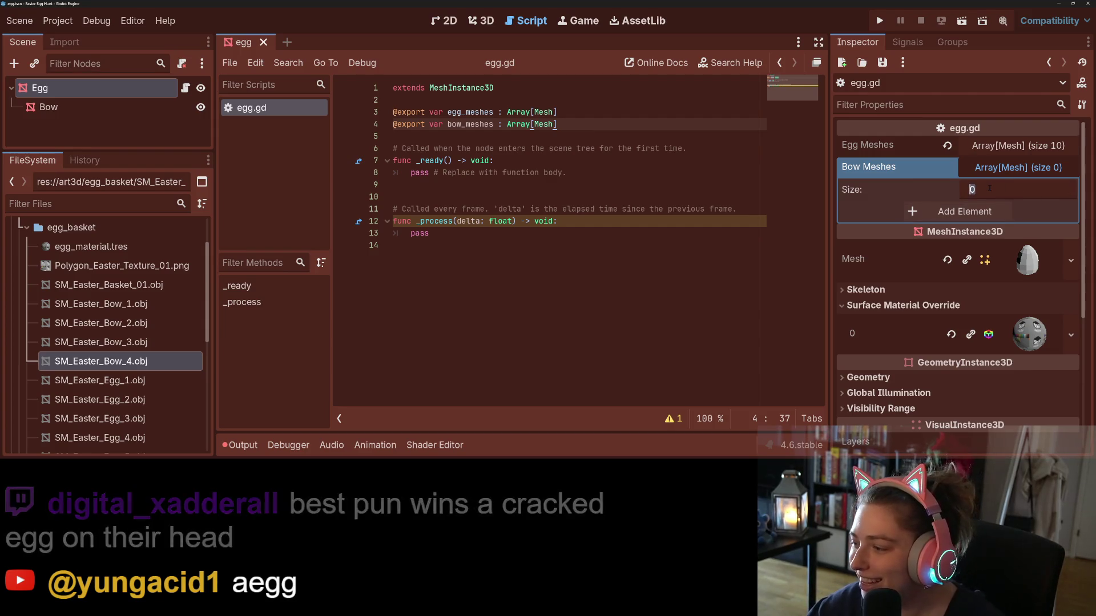
{"action": "type", "text": "4"}
{"action": "key", "text": "Return"}
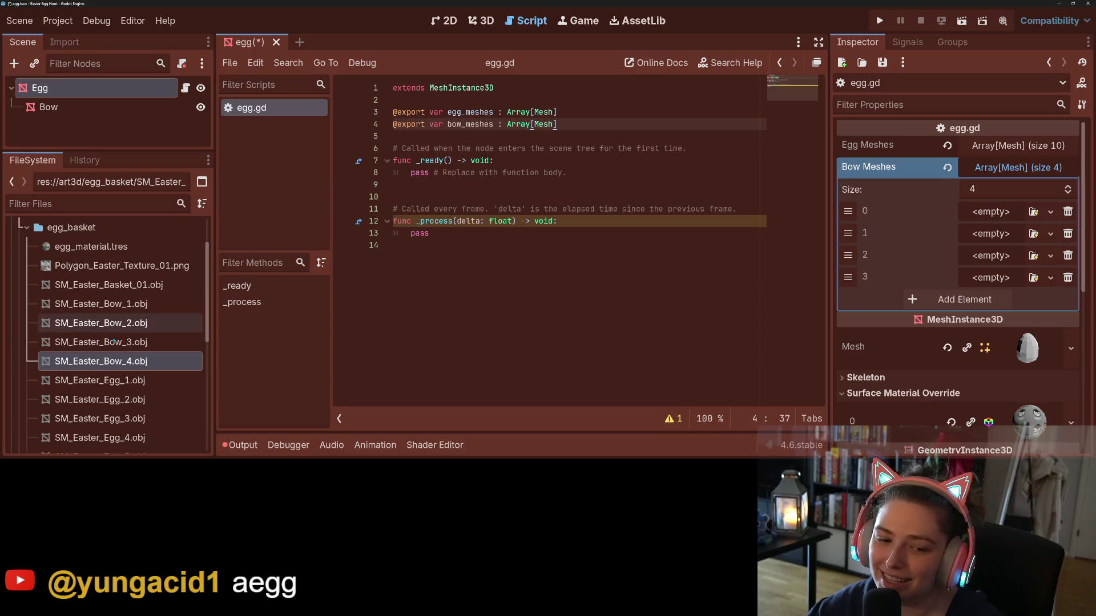
{"action": "left_click_drag", "start_coordinate": [97, 304], "coordinate": [1002, 211]}
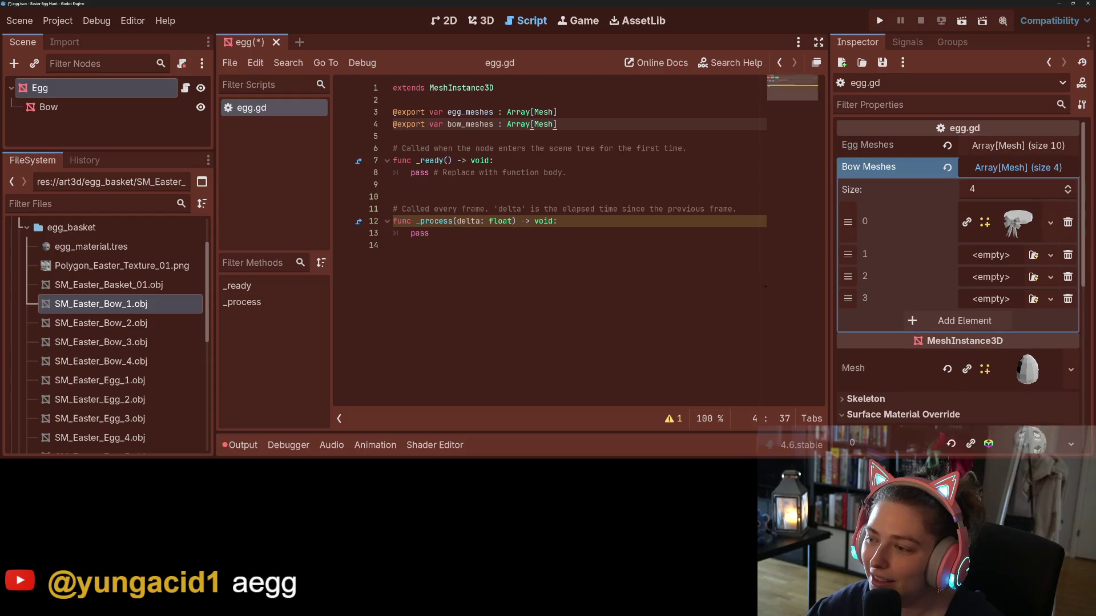
{"action": "left_click_drag", "start_coordinate": [101, 323], "coordinate": [1000, 256]}
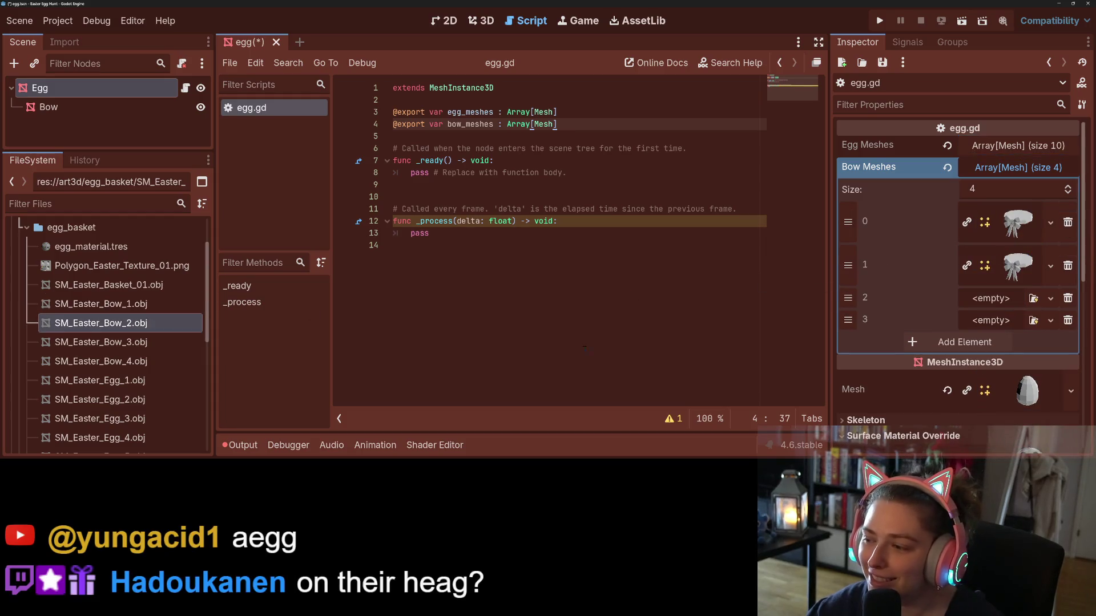
{"action": "left_click_drag", "start_coordinate": [101, 342], "coordinate": [753, 338]}
{"action": "left_click_drag", "start_coordinate": [977, 309], "coordinate": [978, 309]}
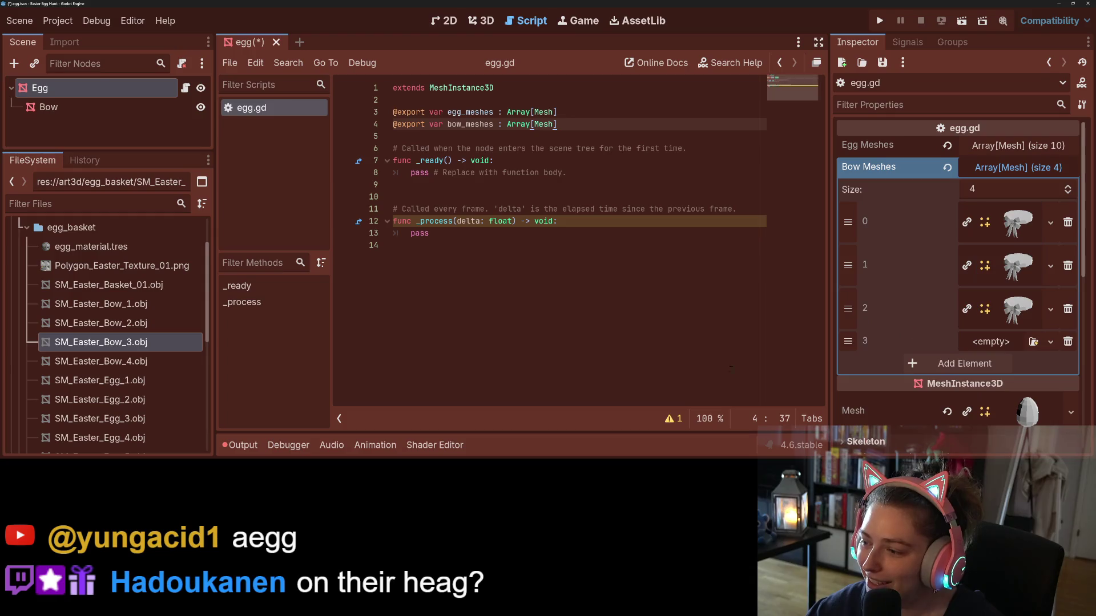
{"action": "left_click_drag", "start_coordinate": [101, 362], "coordinate": [1002, 343]}
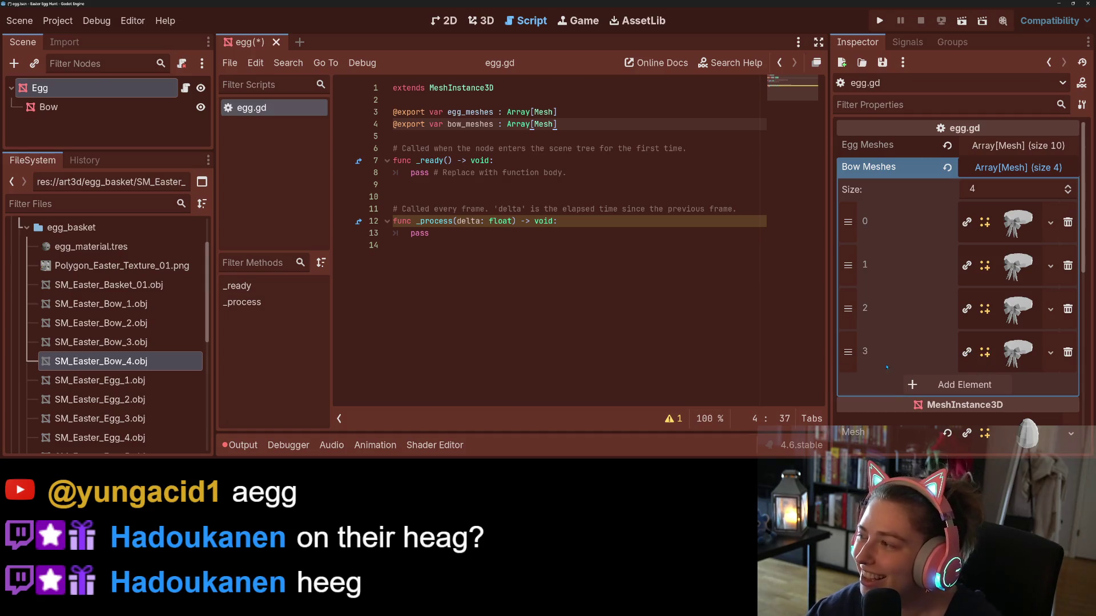
Save the script and scene, then collapse the Bow Meshes array
{"action": "left_click", "coordinate": [639, 260]}
{"action": "key", "text": "ctrl+s"}
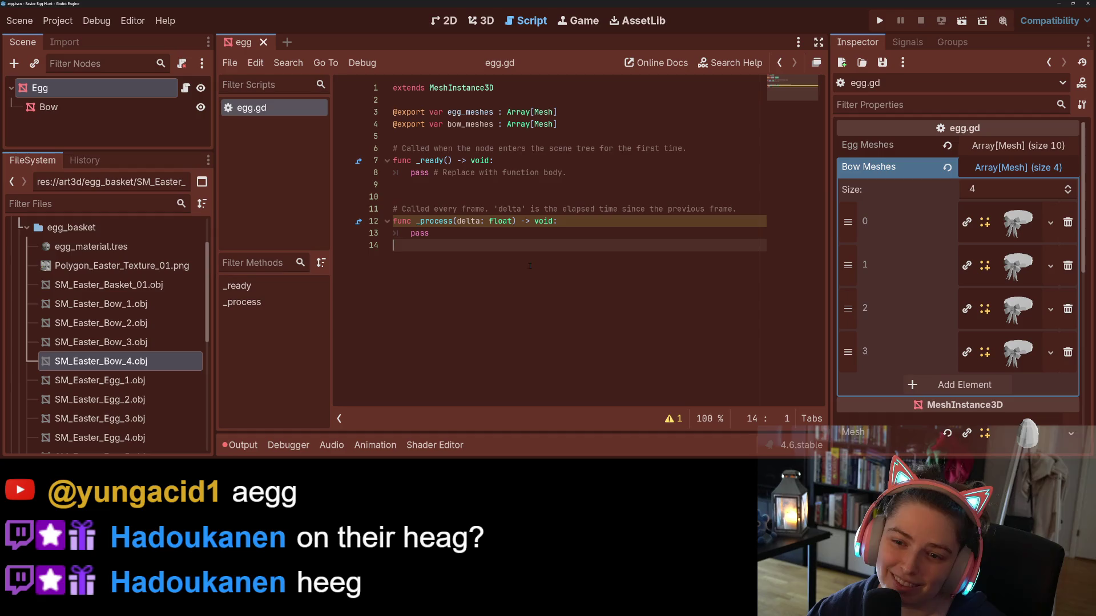
{"action": "left_click", "coordinate": [465, 124]}
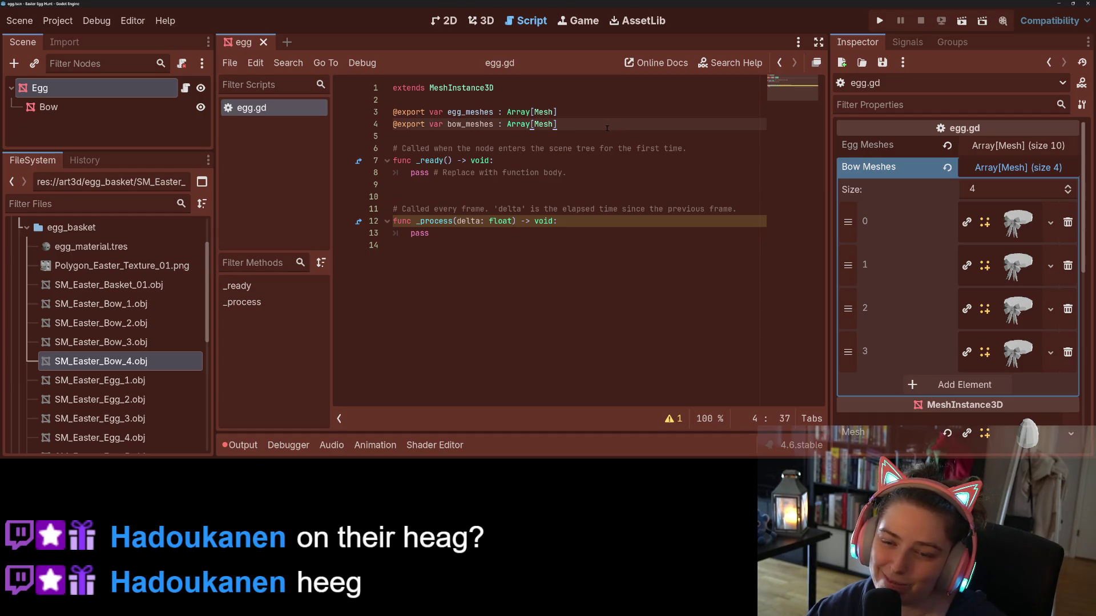
{"action": "left_click", "coordinate": [1017, 168]}
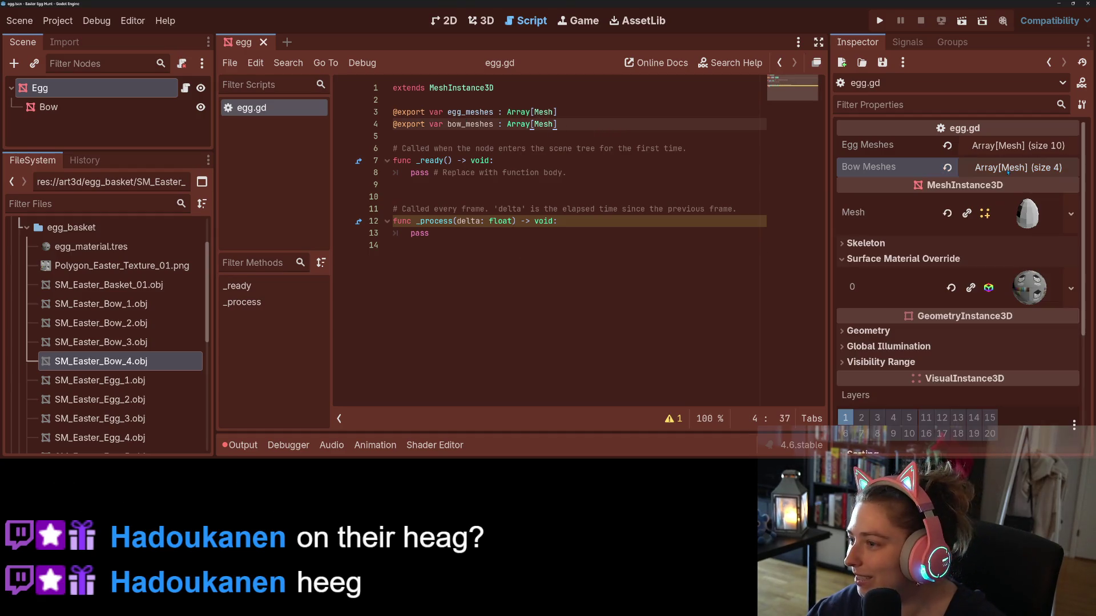
{"action": "left_click", "coordinate": [482, 21]}
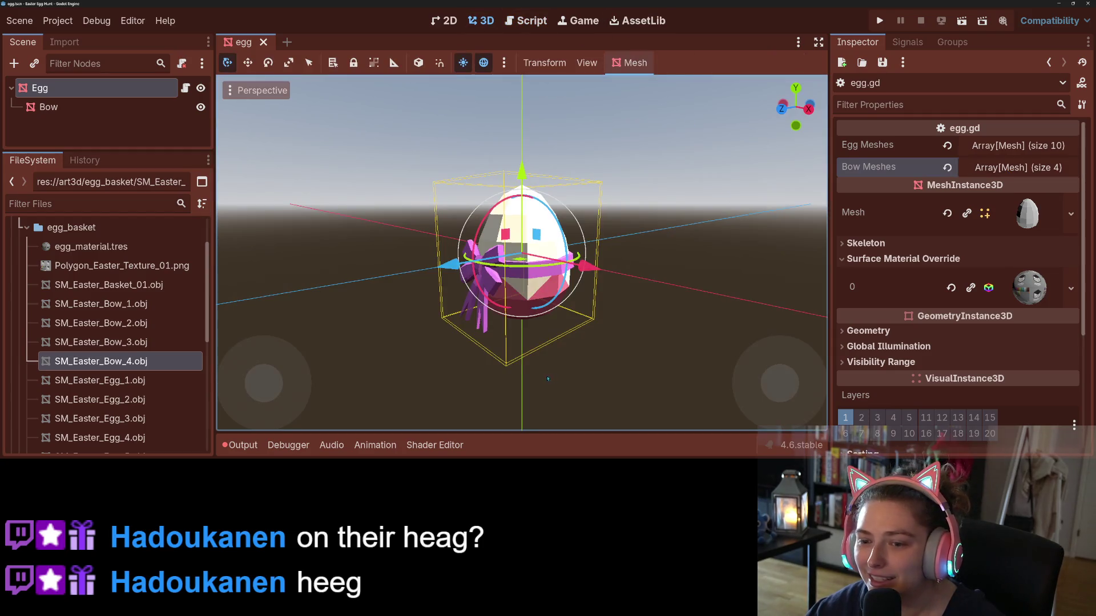
{"action": "scroll", "coordinate": [563, 389], "scroll_direction": "up", "scroll_amount": 5}
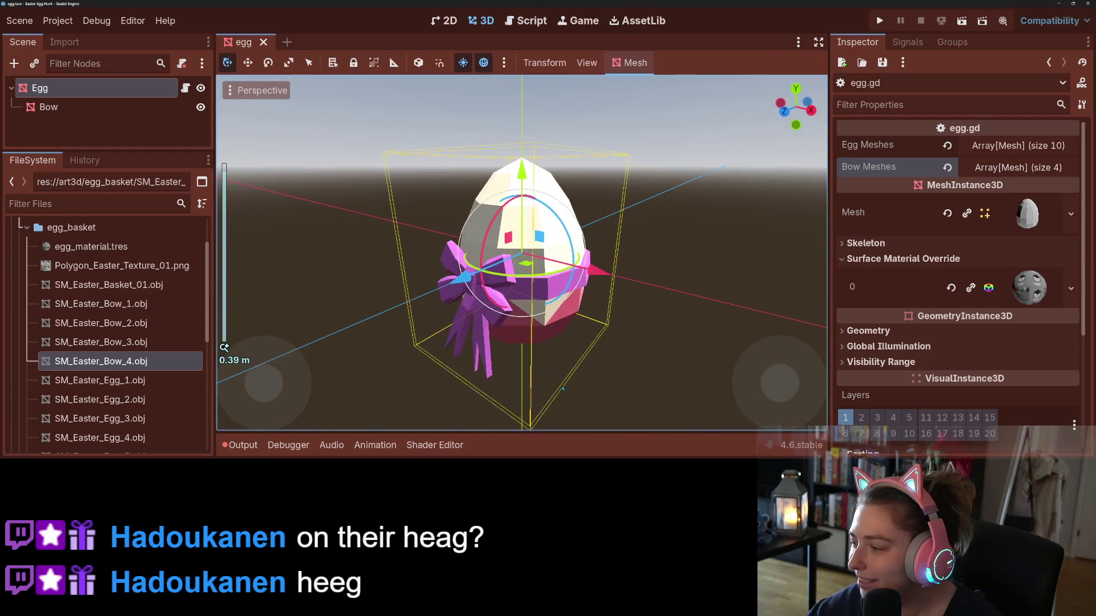
{"action": "scroll", "coordinate": [563, 389], "scroll_direction": "down", "scroll_amount": 3}
{"action": "mouse_move", "coordinate": [569, 373]}
{"action": "left_mouse_down"}
{"action": "mouse_move", "coordinate": [645, 327]}
{"action": "mouse_move", "coordinate": [607, 331]}
{"action": "mouse_move", "coordinate": [645, 339]}
{"action": "left_mouse_up"}
{"action": "scroll", "coordinate": [588, 334], "scroll_direction": "down", "scroll_amount": 2}
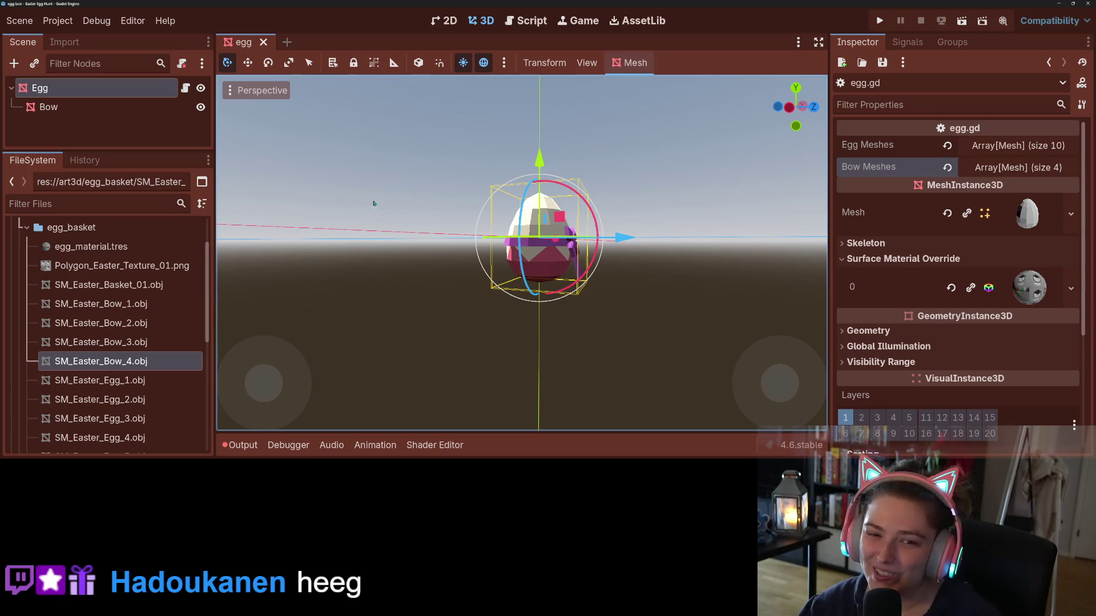
{"action": "left_click", "coordinate": [185, 88]}
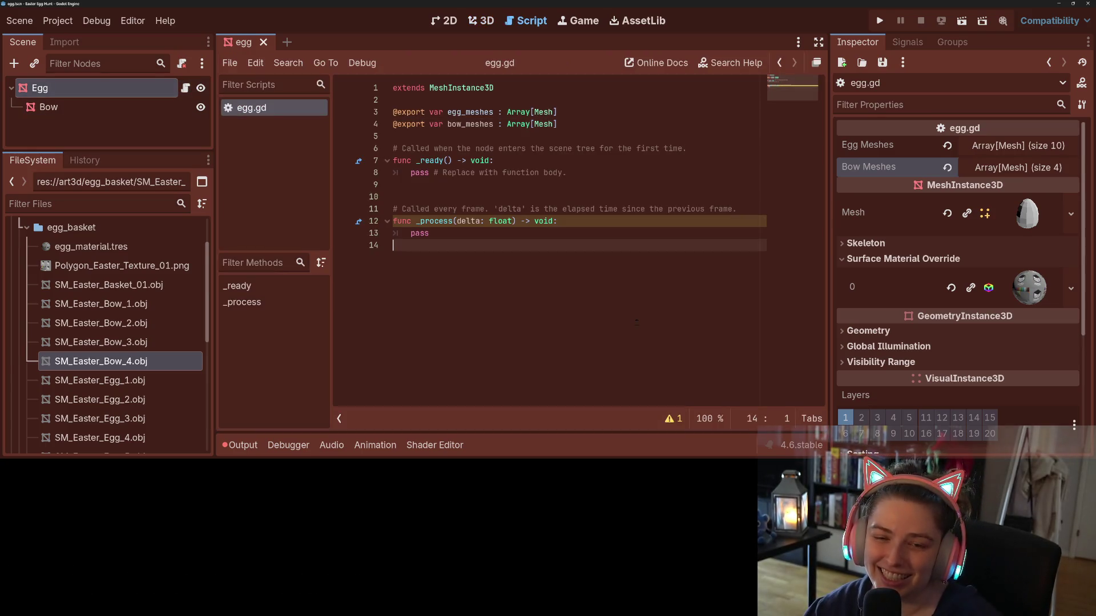
Add a 'const BOW_PROB : int' declaration near the top of egg.gd and save
{"action": "left_click", "coordinate": [590, 125]}
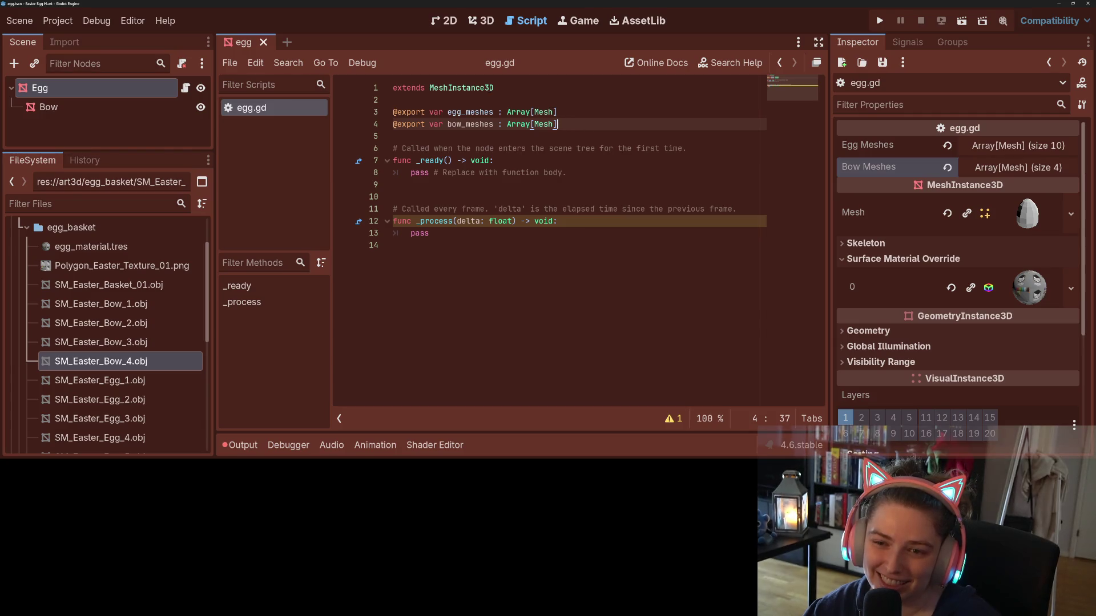
{"action": "left_click", "coordinate": [504, 101]}
{"action": "key", "text": "Return"}
{"action": "key", "text": "Return"}
{"action": "key", "text": "Up"}
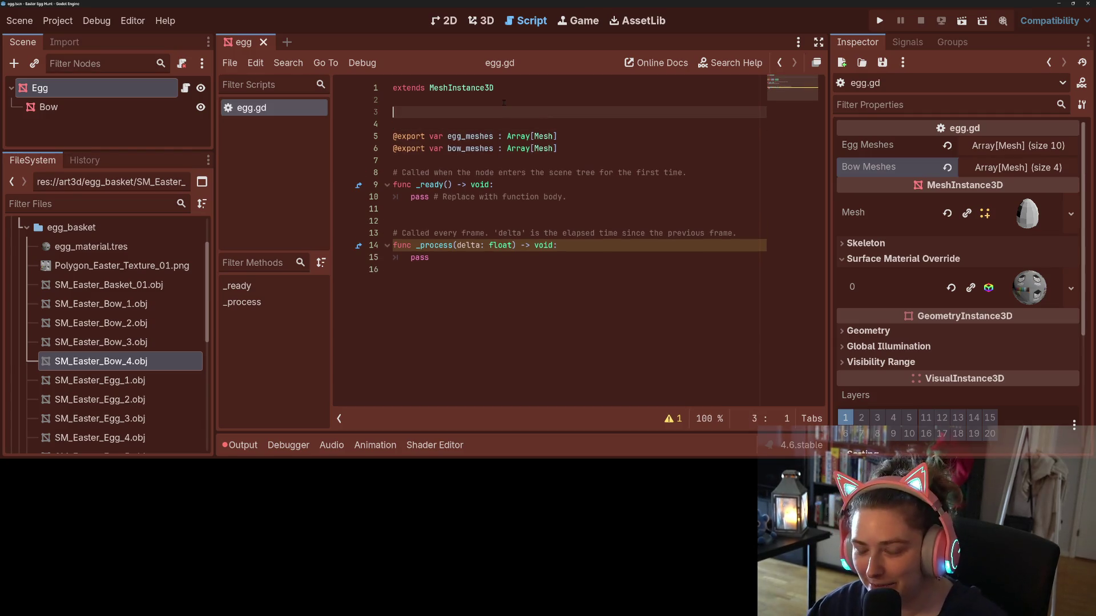
{"action": "type", "text": "const"}
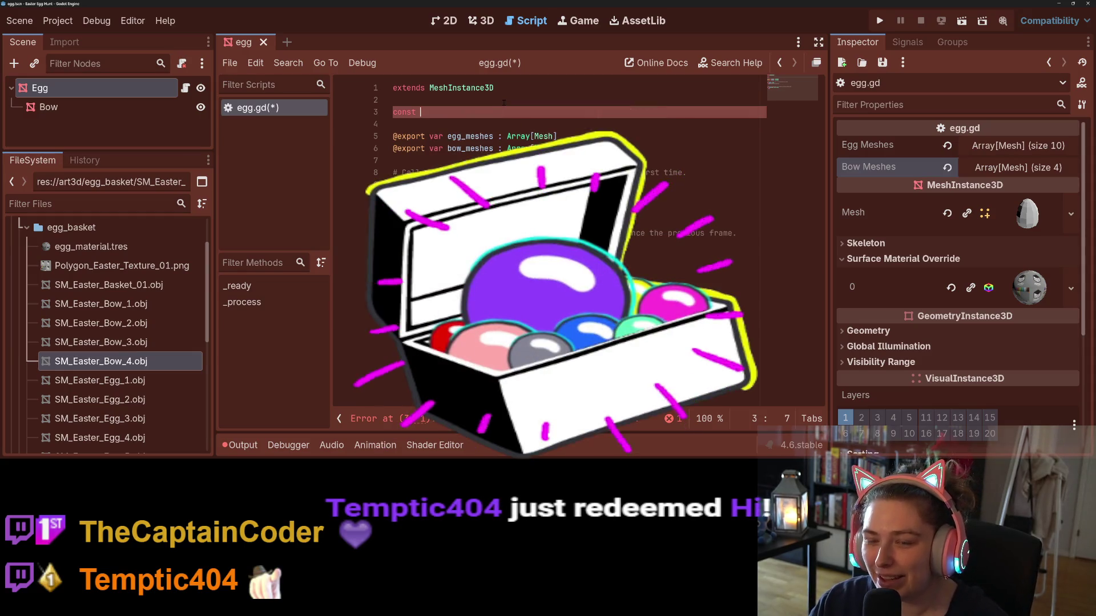
{"action": "type", "text": "BOW_PROP"}
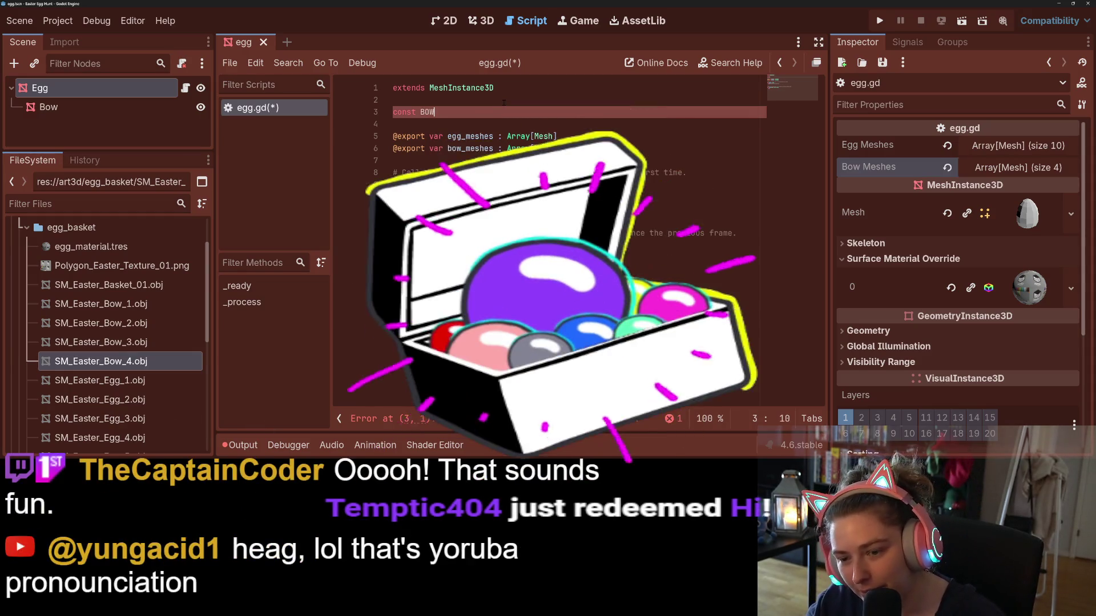
{"action": "key", "text": "BackSpace"}
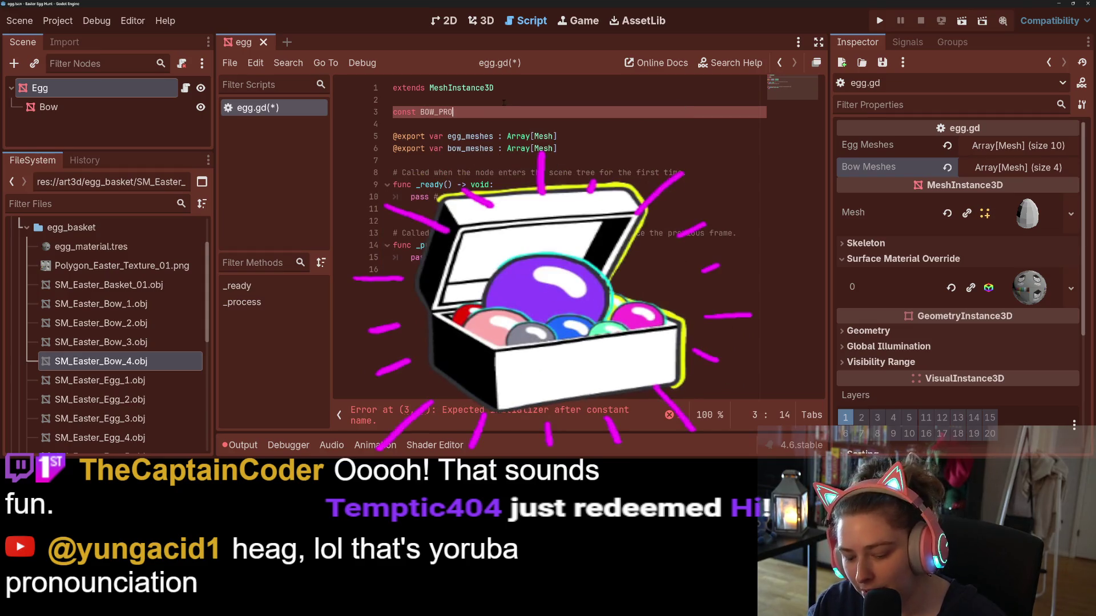
{"action": "key", "text": "BackSpace"}
{"action": "type", "text": "B : i"}
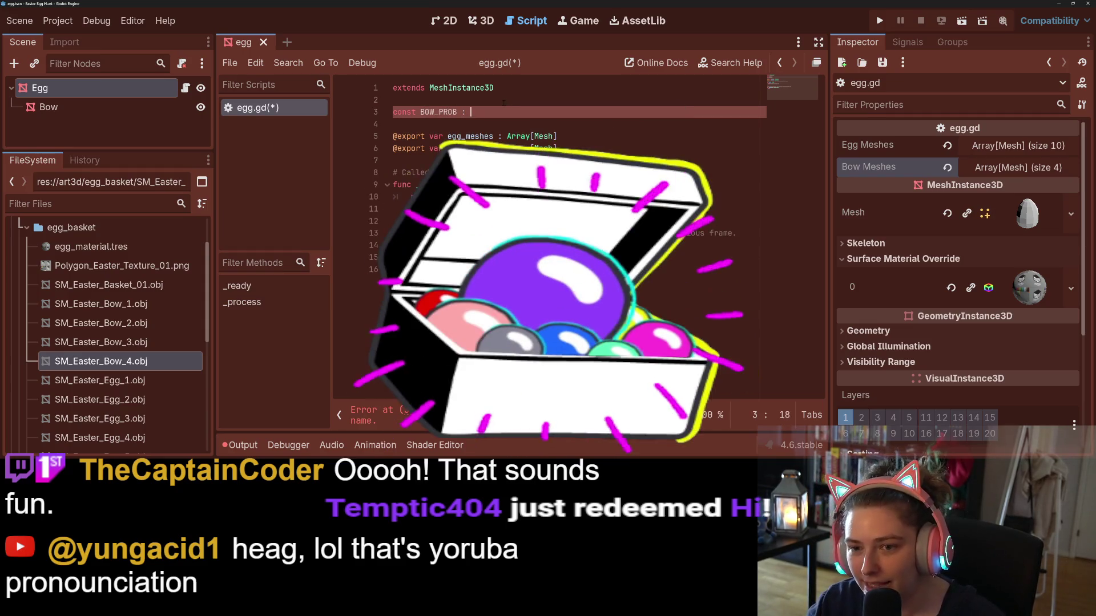
{"action": "type", "text": "nt "}
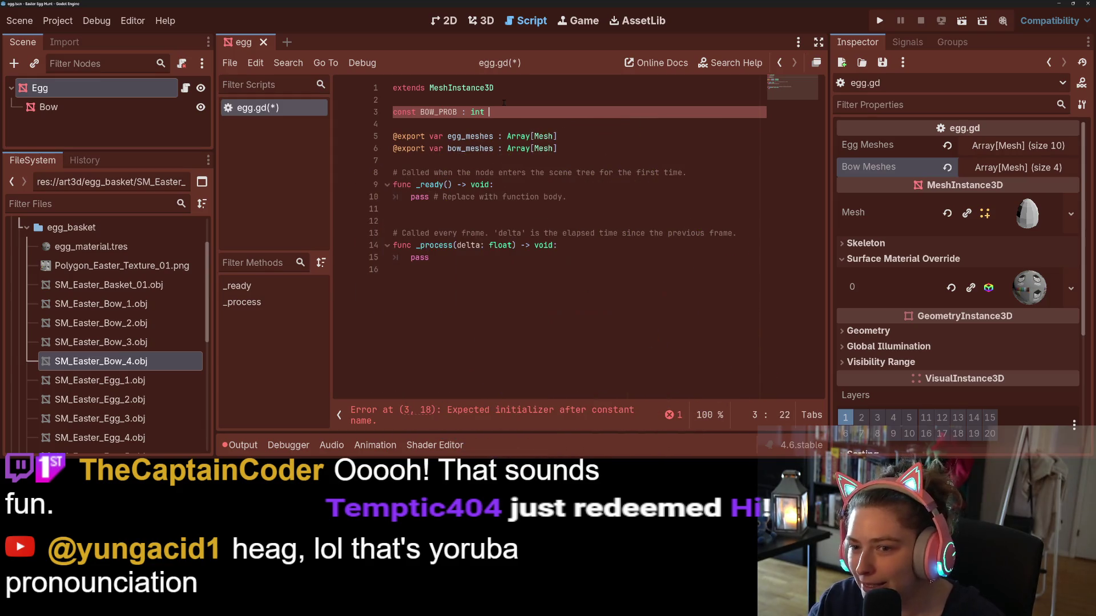
{"action": "type", "text": "="}
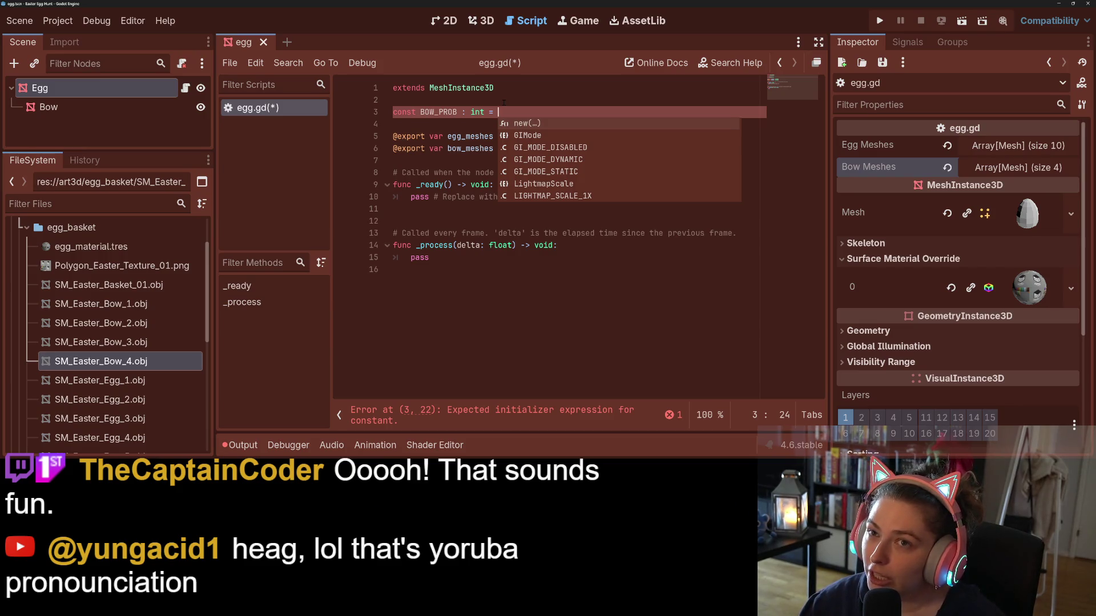
{"action": "type", "text": "10"}
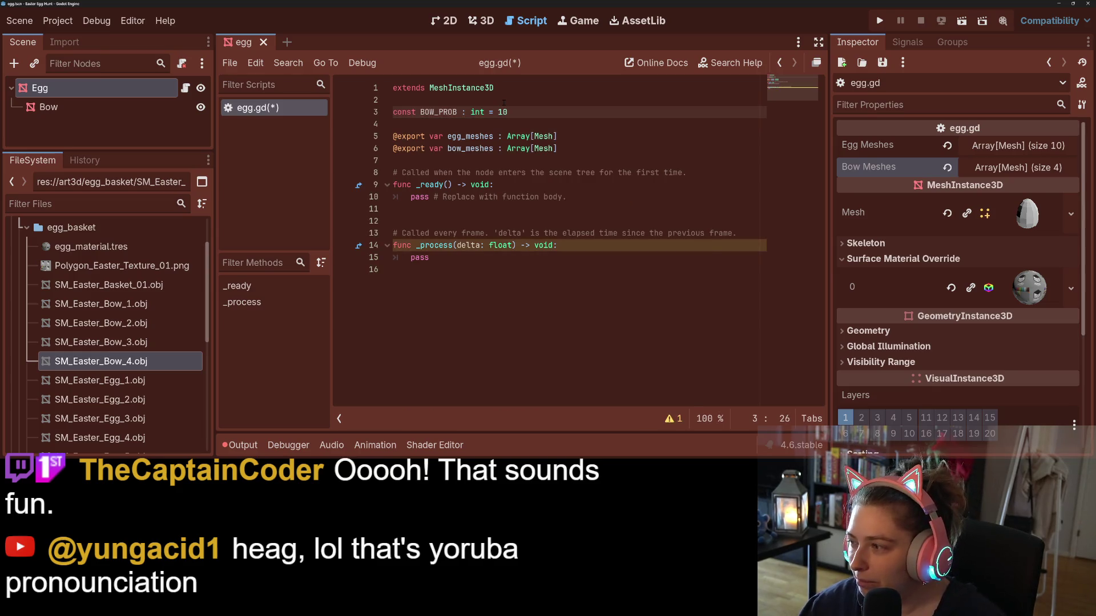
{"action": "key", "text": "ctrl+s"}
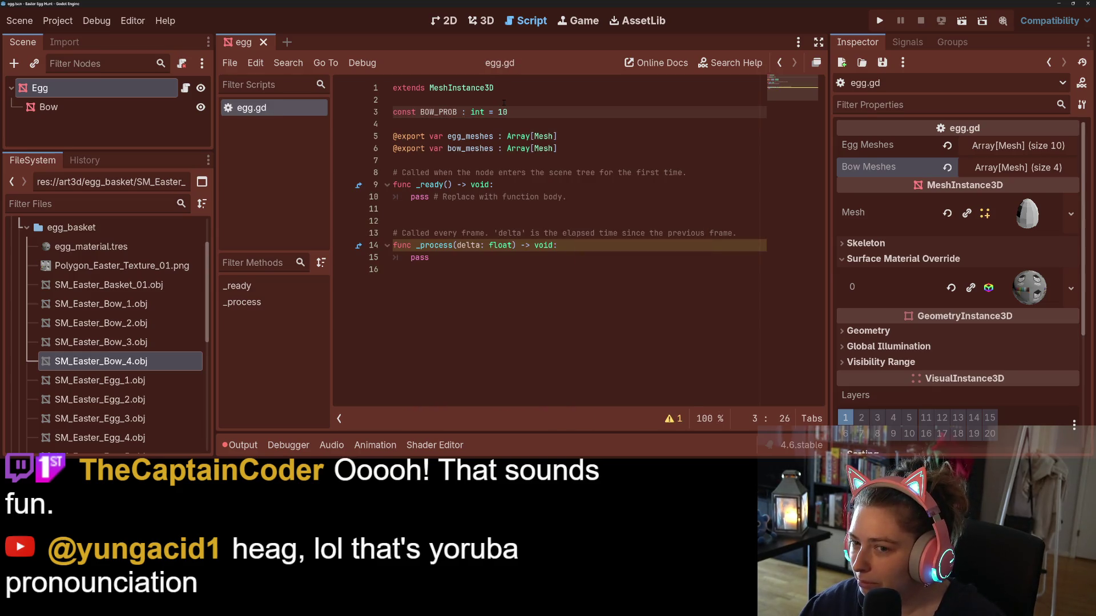
Change the BOW_PROB value from 10 to 1 and save the script
{"action": "left_click", "coordinate": [644, 205]}
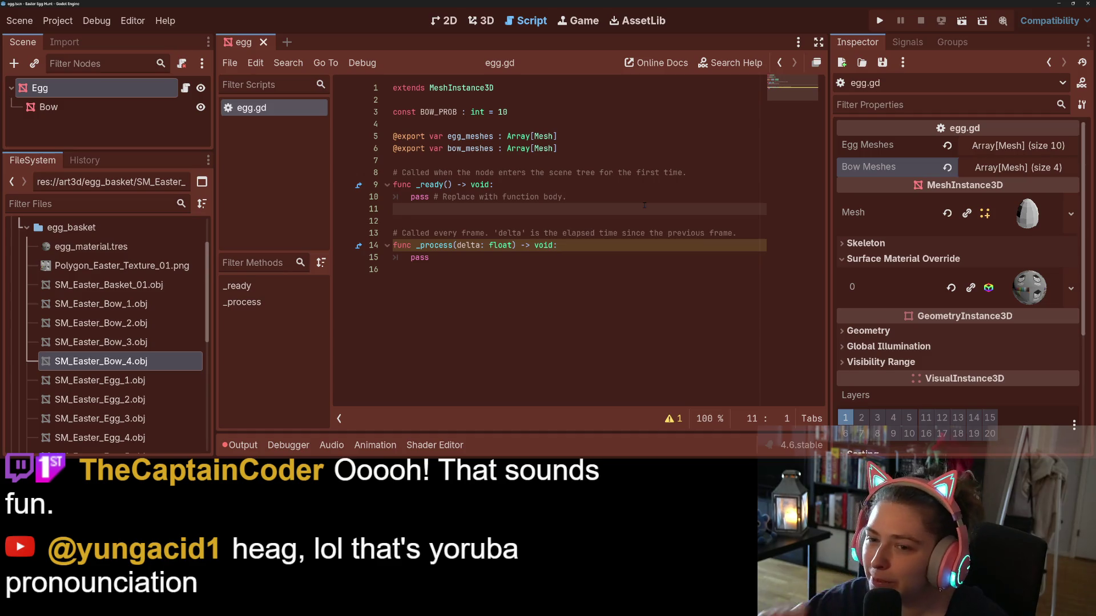
{"action": "left_click", "coordinate": [546, 110]}
{"action": "key", "text": "BackSpace"}
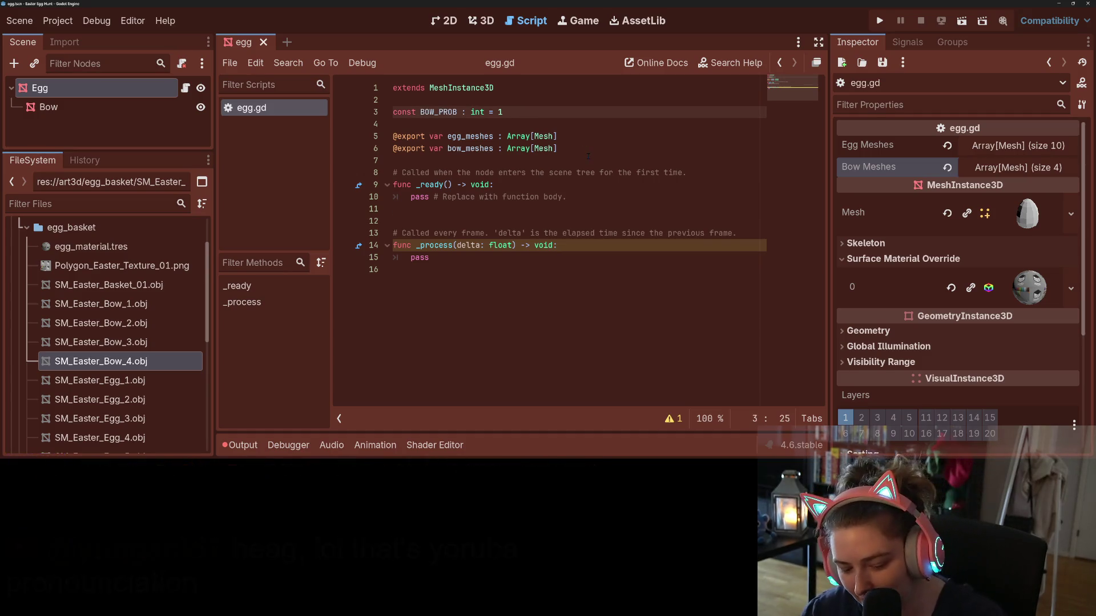
{"action": "key", "text": "ctrl+s"}
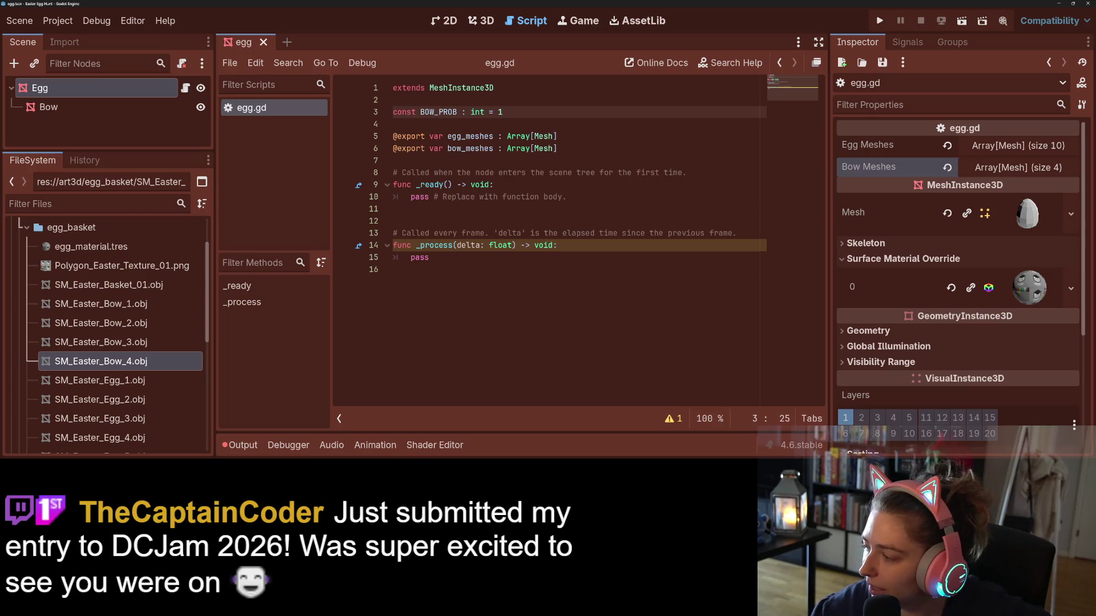
In Firefox, search for 'dcjam' and check the Dungeon Crawler Jam 2022 result
{"action": "key", "text": "alt+Tab"}
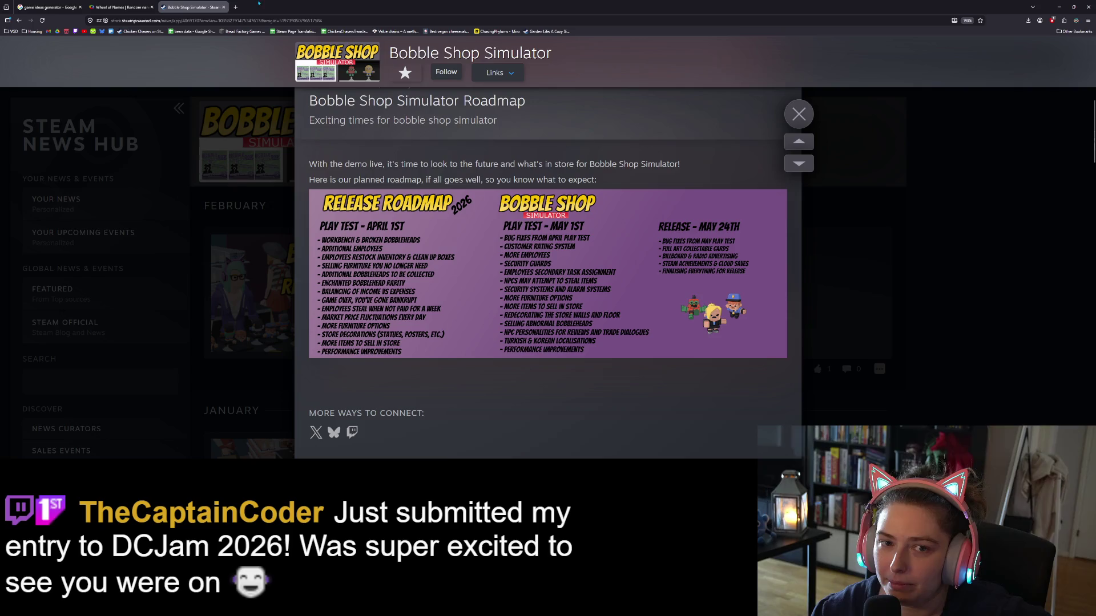
{"action": "left_click", "coordinate": [236, 7]}
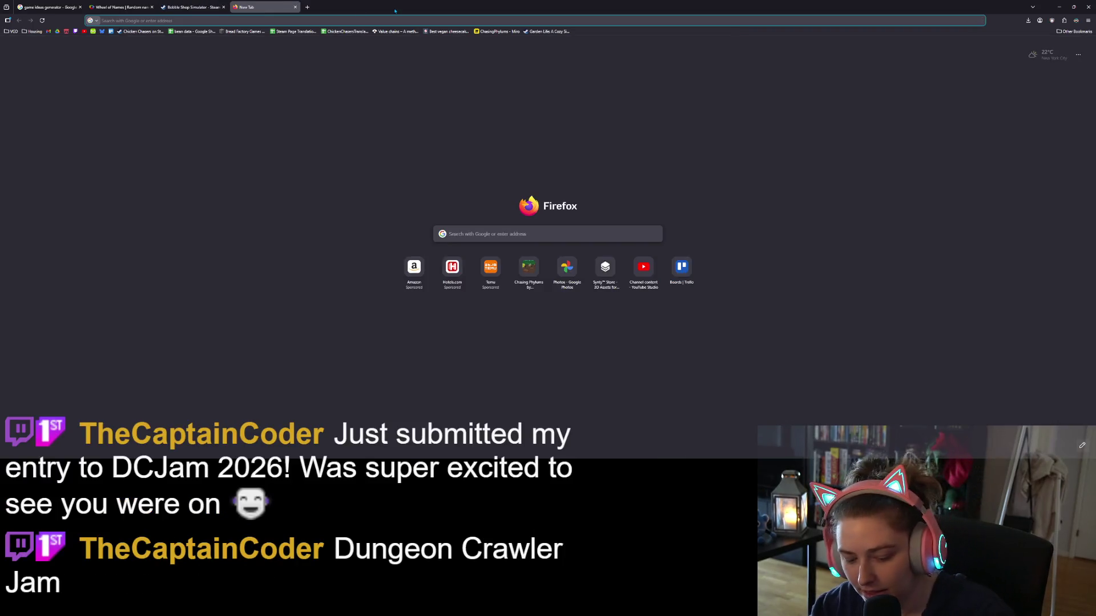
{"action": "type", "text": "dcjam"}
{"action": "key", "text": "Return"}
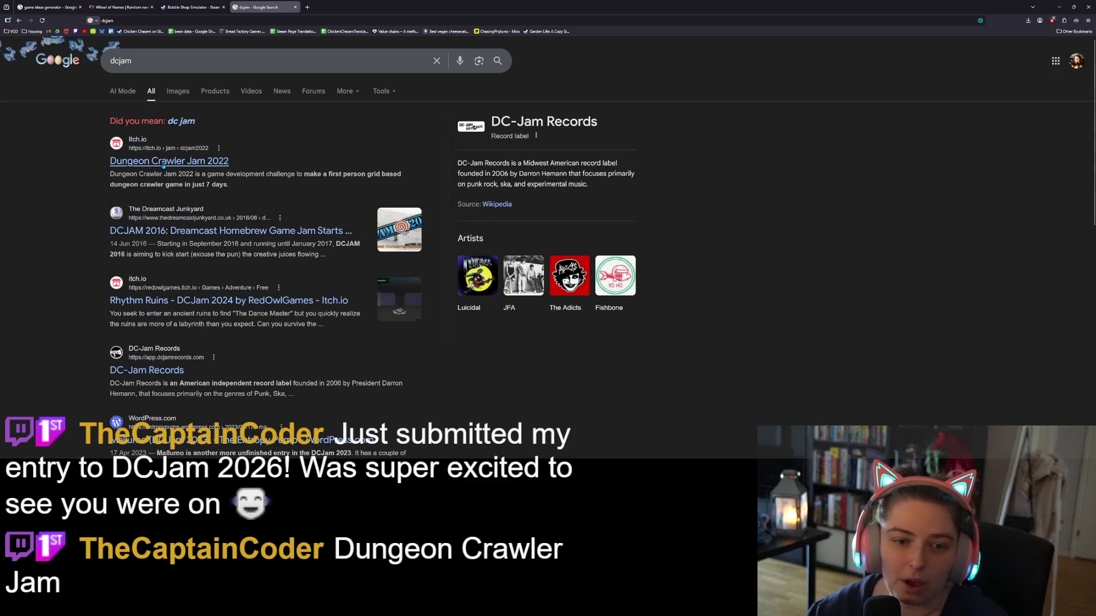
{"action": "left_click", "coordinate": [171, 162]}
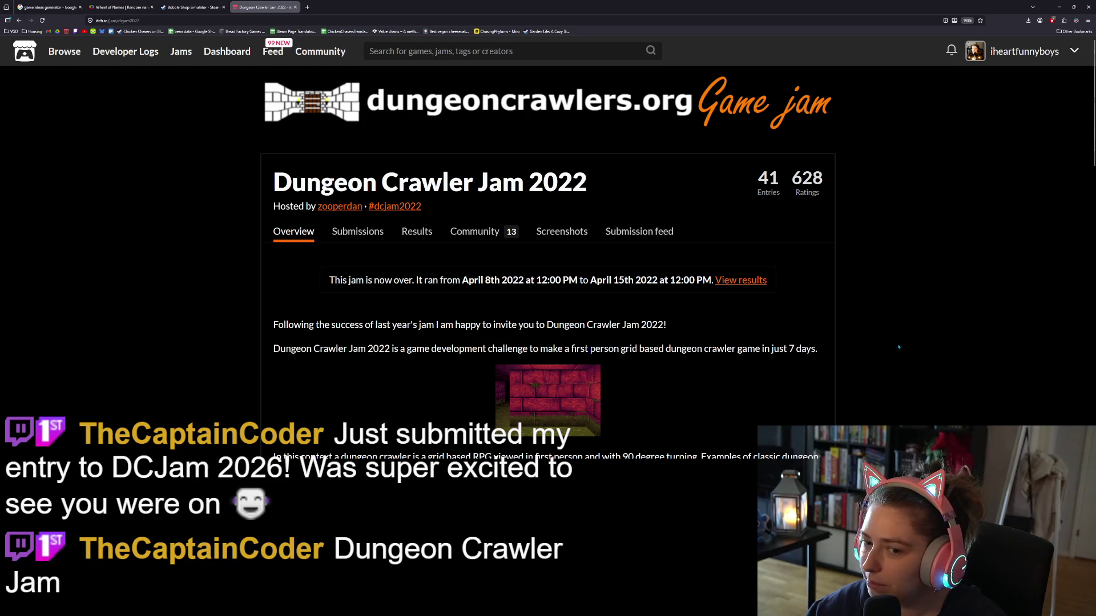
{"action": "scroll", "coordinate": [899, 347], "scroll_direction": "down", "scroll_amount": 2}
{"action": "scroll", "coordinate": [899, 347], "scroll_direction": "up", "scroll_amount": 2}
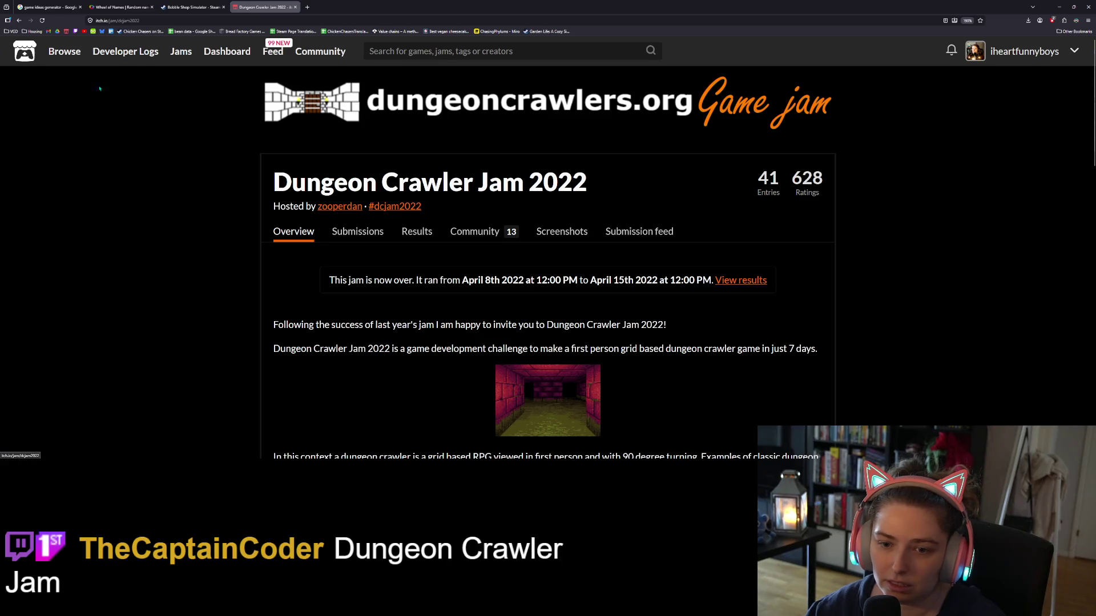
{"action": "left_click", "coordinate": [19, 20]}
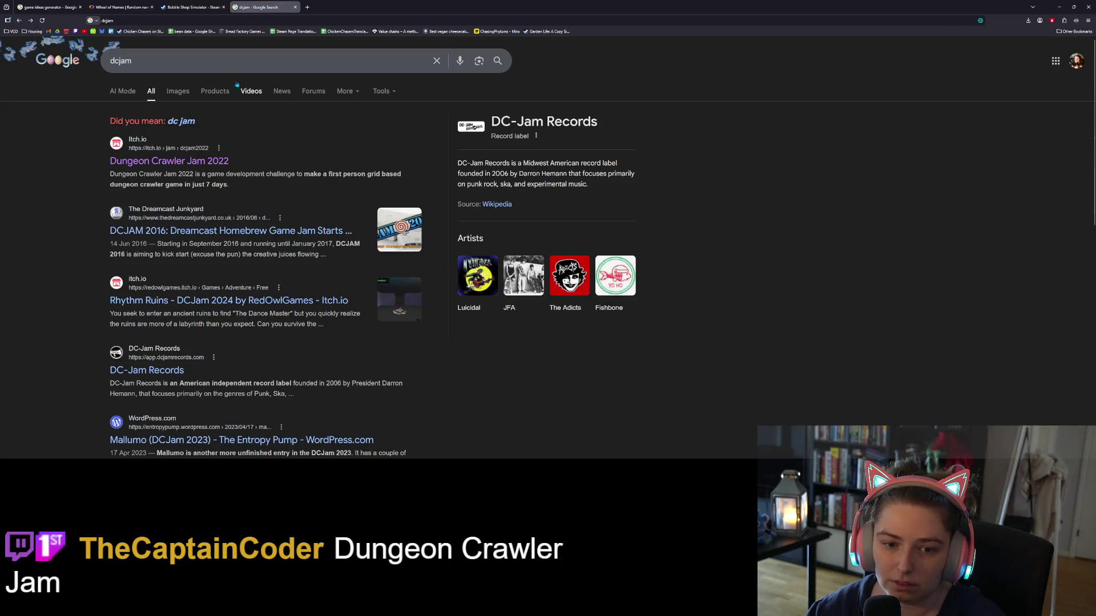
Refine the search to 'dcjam 2026' and look through the results
{"action": "left_click", "coordinate": [112, 61]}
{"action": "type", "text": "202"}
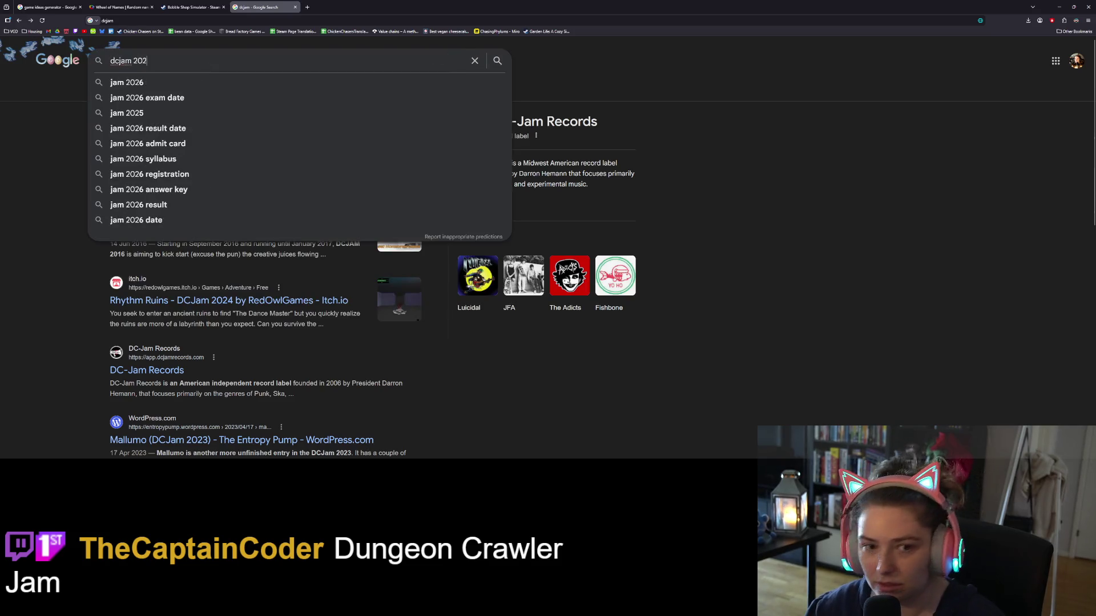
{"action": "type", "text": "6"}
{"action": "key", "text": "Return"}
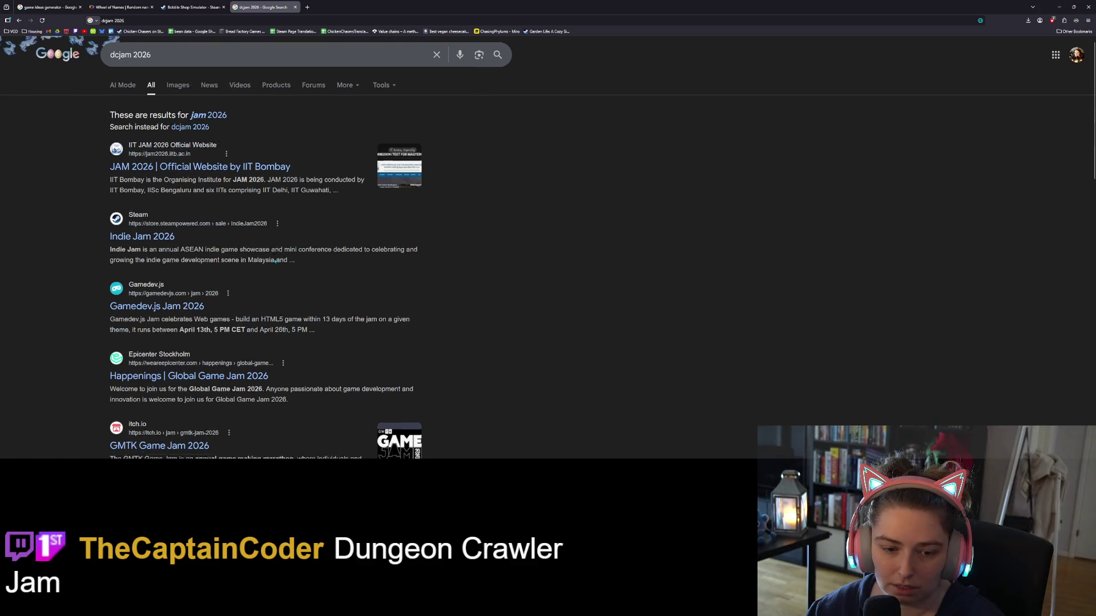
{"action": "scroll", "coordinate": [274, 256], "scroll_direction": "down", "scroll_amount": 3}
{"action": "scroll", "coordinate": [276, 261], "scroll_direction": "down", "scroll_amount": 1}
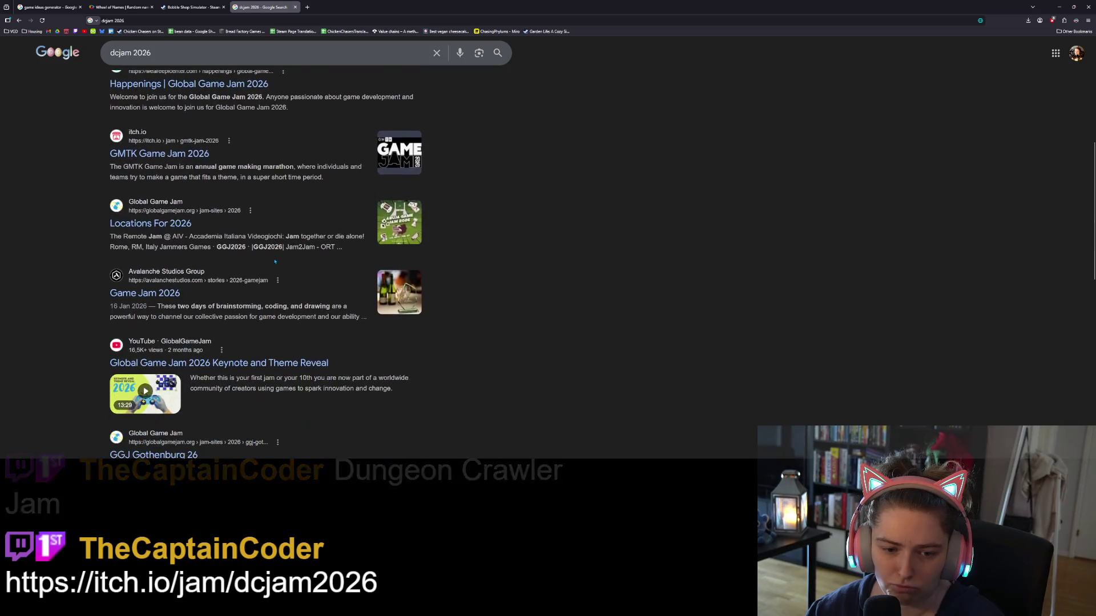
{"action": "scroll", "coordinate": [228, 171], "scroll_direction": "up", "scroll_amount": 5}
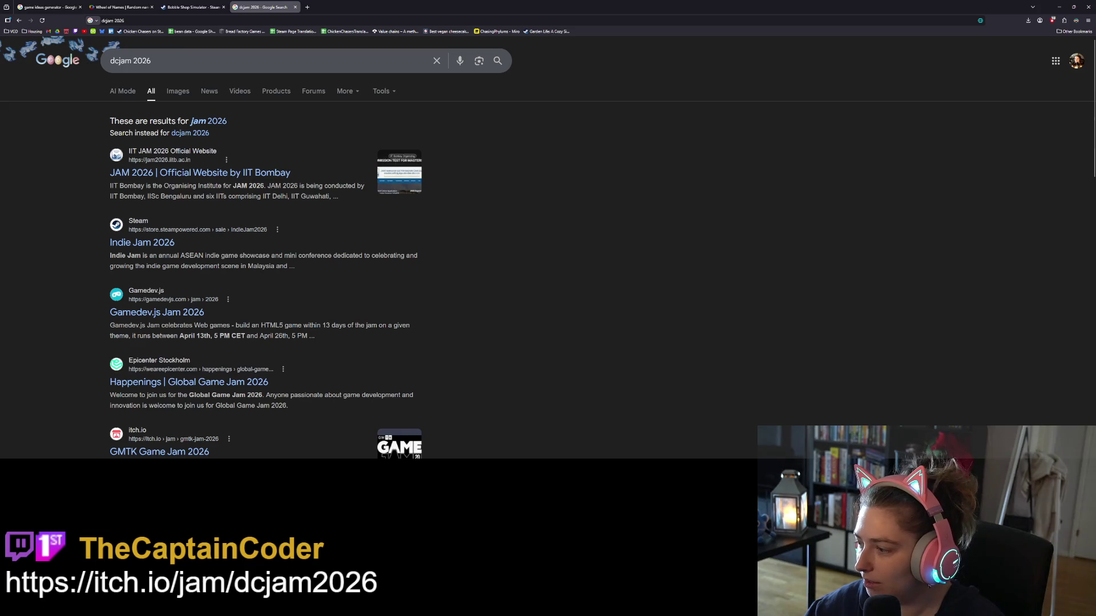
{"action": "left_click", "coordinate": [450, 19]}
Load itch.io/jam/dcjam2026 and read the $400+ prizes and first-person grid movement lines
{"action": "key", "text": "ctrl+v"}
{"action": "key", "text": "Return"}
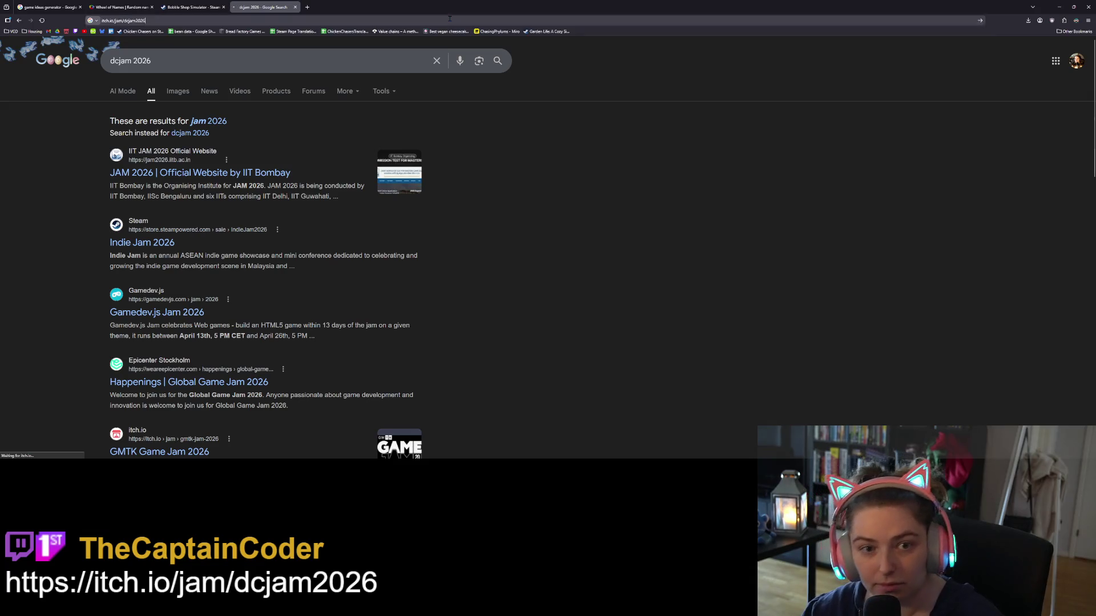
{"action": "scroll", "coordinate": [975, 313], "scroll_direction": "down", "scroll_amount": 2}
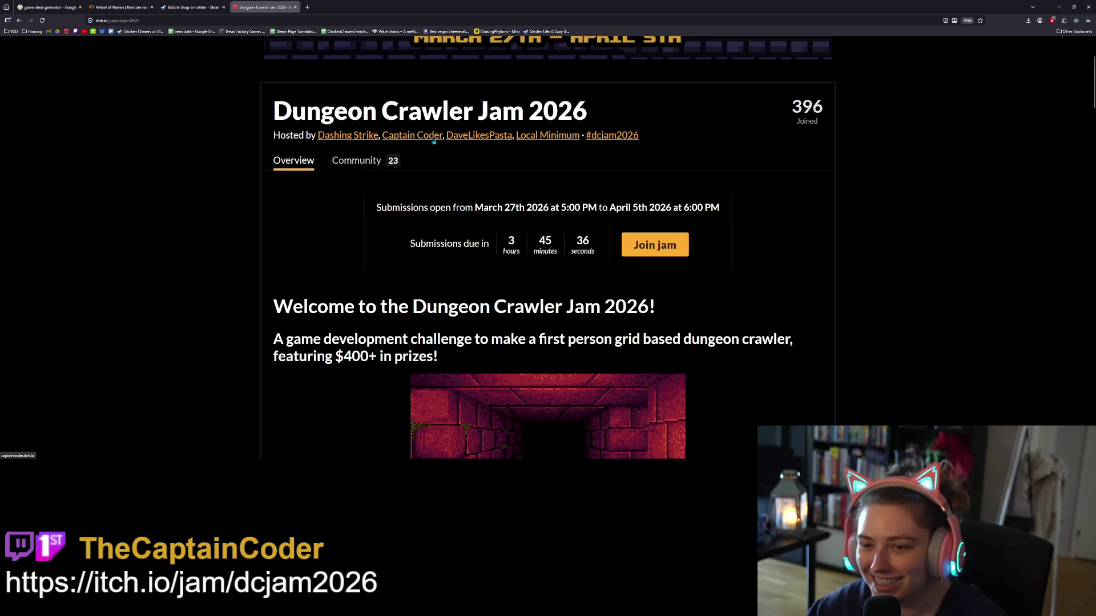
{"action": "scroll", "coordinate": [759, 281], "scroll_direction": "down", "scroll_amount": 3}
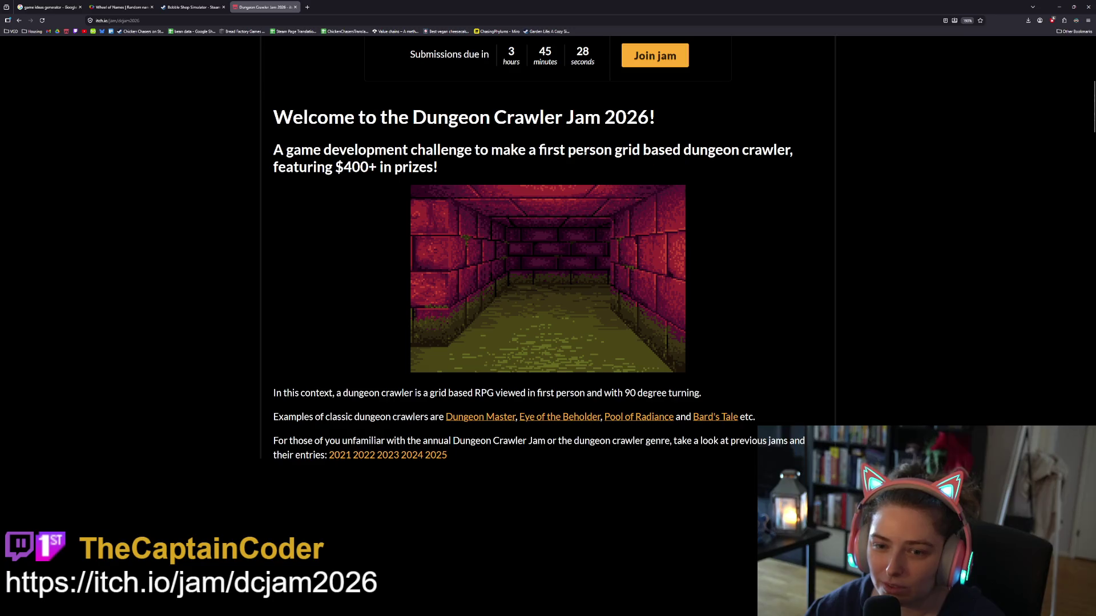
{"action": "left_click_drag", "start_coordinate": [337, 166], "coordinate": [411, 167]}
{"action": "left_click", "coordinate": [740, 348]}
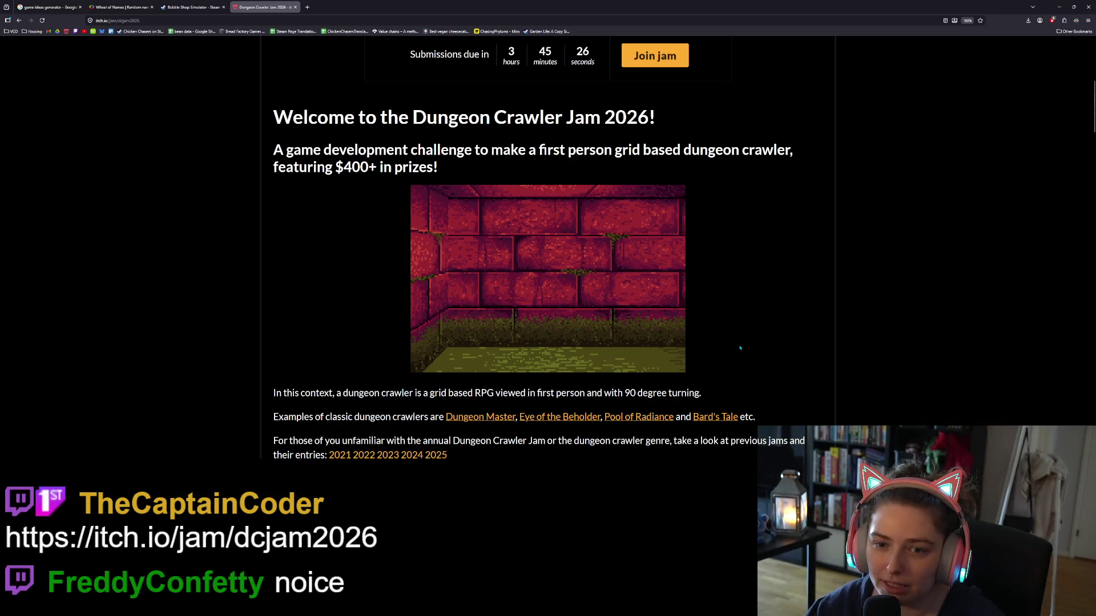
{"action": "scroll", "coordinate": [739, 349], "scroll_direction": "down", "scroll_amount": 3}
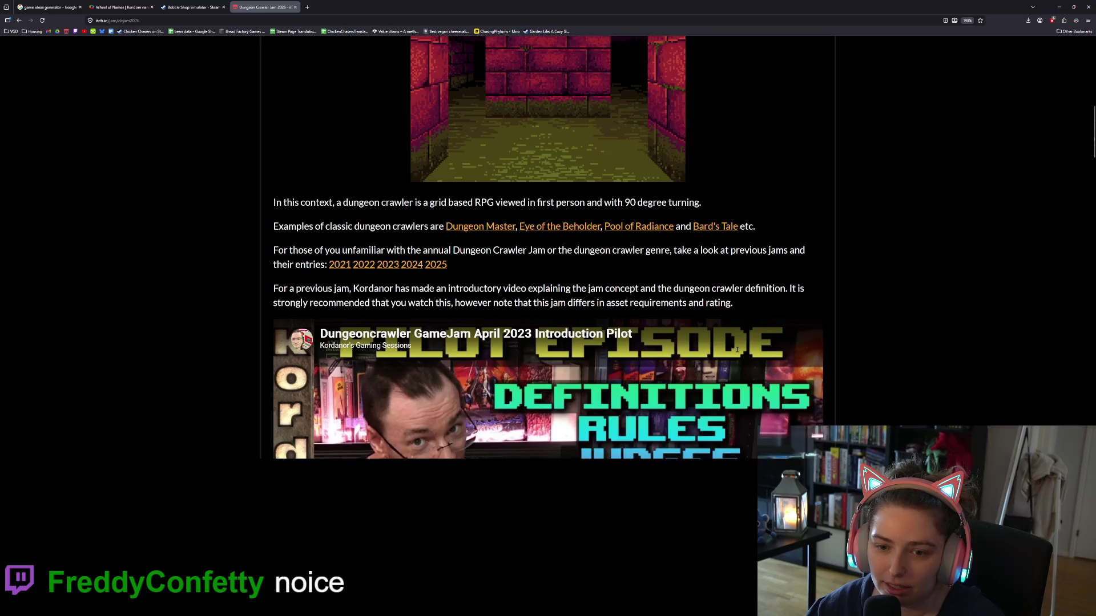
{"action": "scroll", "coordinate": [737, 350], "scroll_direction": "down", "scroll_amount": 1}
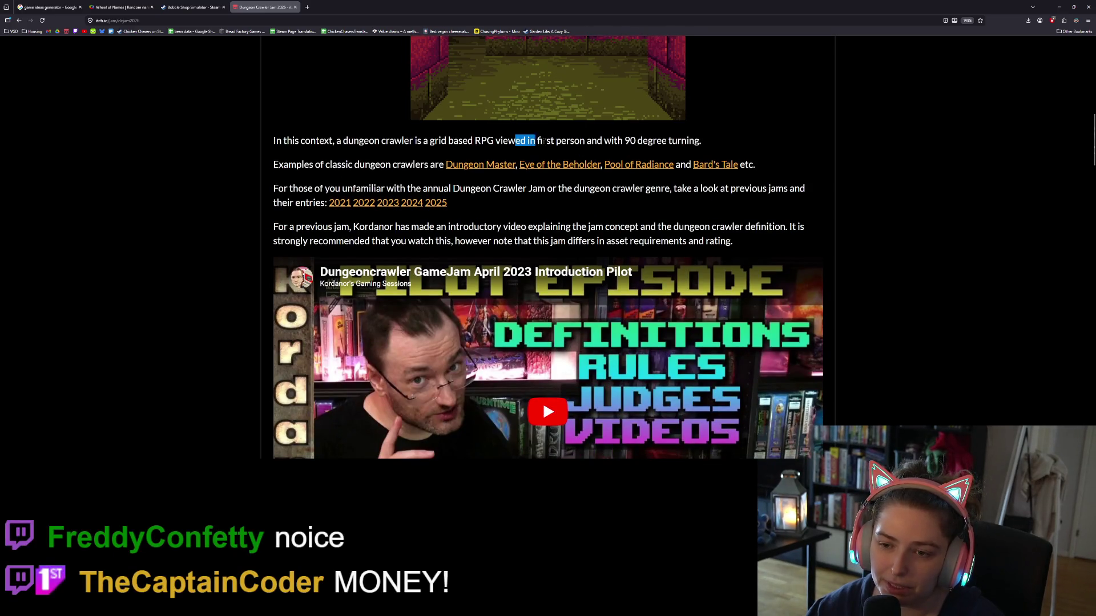
{"action": "left_click_drag", "start_coordinate": [544, 141], "coordinate": [703, 141]}
{"action": "left_click", "coordinate": [843, 183]}
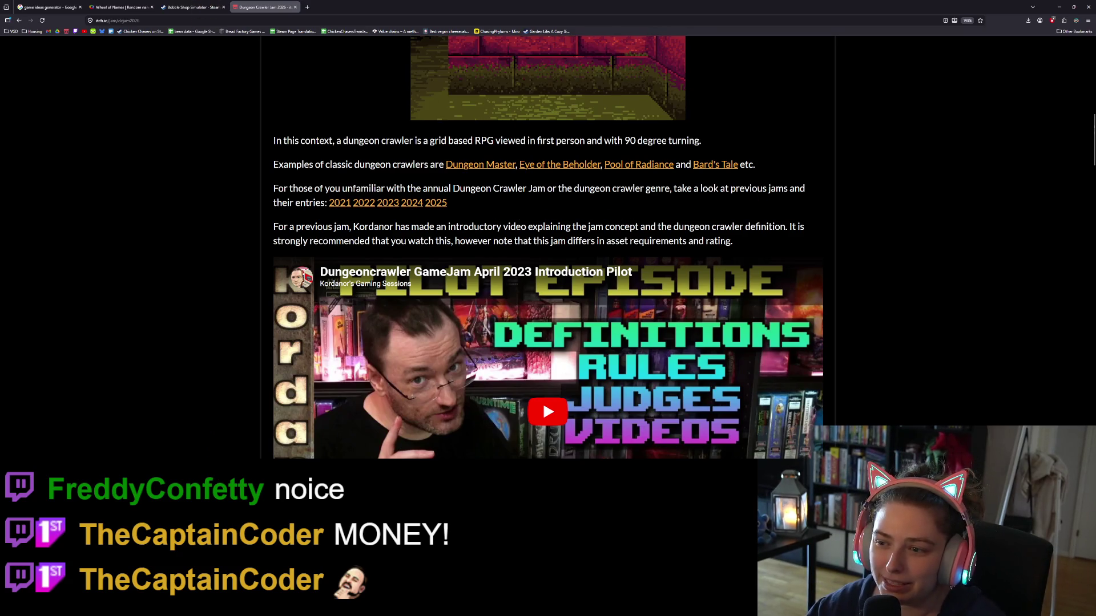
Scroll through the rest of the jam's Goal and Theme sections and back up
{"action": "scroll", "coordinate": [725, 240], "scroll_direction": "down", "scroll_amount": 2}
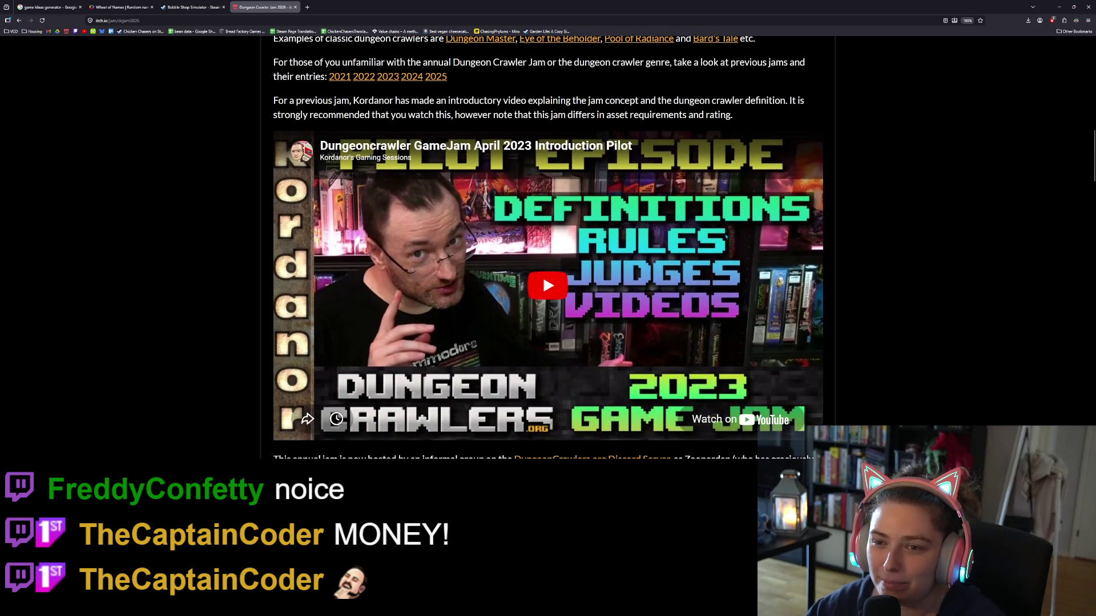
{"action": "scroll", "coordinate": [736, 239], "scroll_direction": "down", "scroll_amount": 1}
{"action": "scroll", "coordinate": [860, 271], "scroll_direction": "up", "scroll_amount": 2}
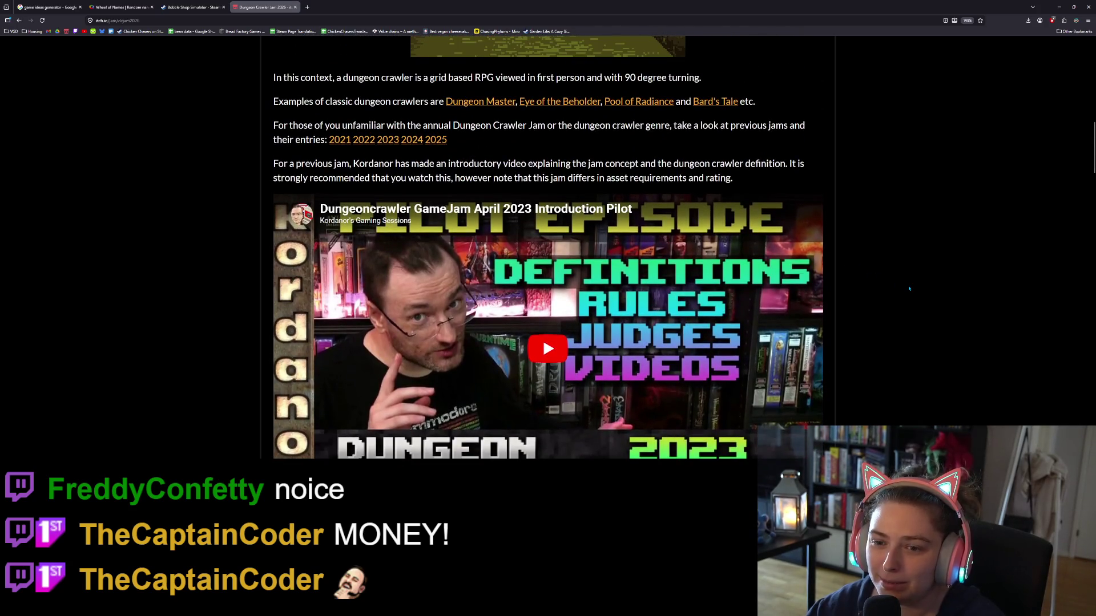
{"action": "scroll", "coordinate": [905, 297], "scroll_direction": "down", "scroll_amount": 5}
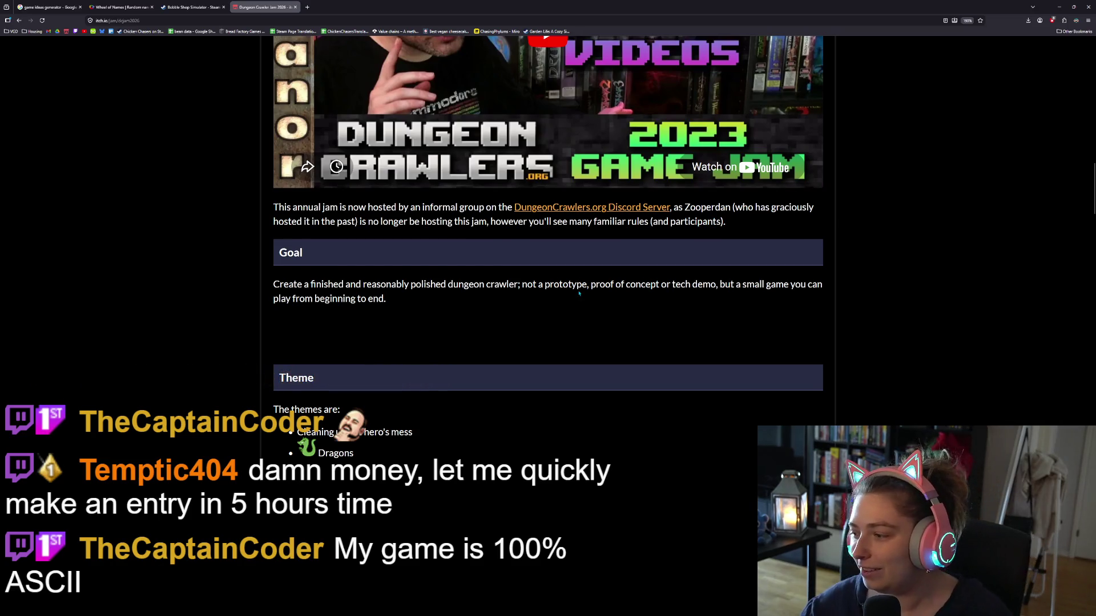
{"action": "scroll", "coordinate": [547, 308], "scroll_direction": "up", "scroll_amount": 10}
{"action": "scroll", "coordinate": [578, 298], "scroll_direction": "up", "scroll_amount": 7}
{"action": "scroll", "coordinate": [542, 309], "scroll_direction": "down", "scroll_amount": 1}
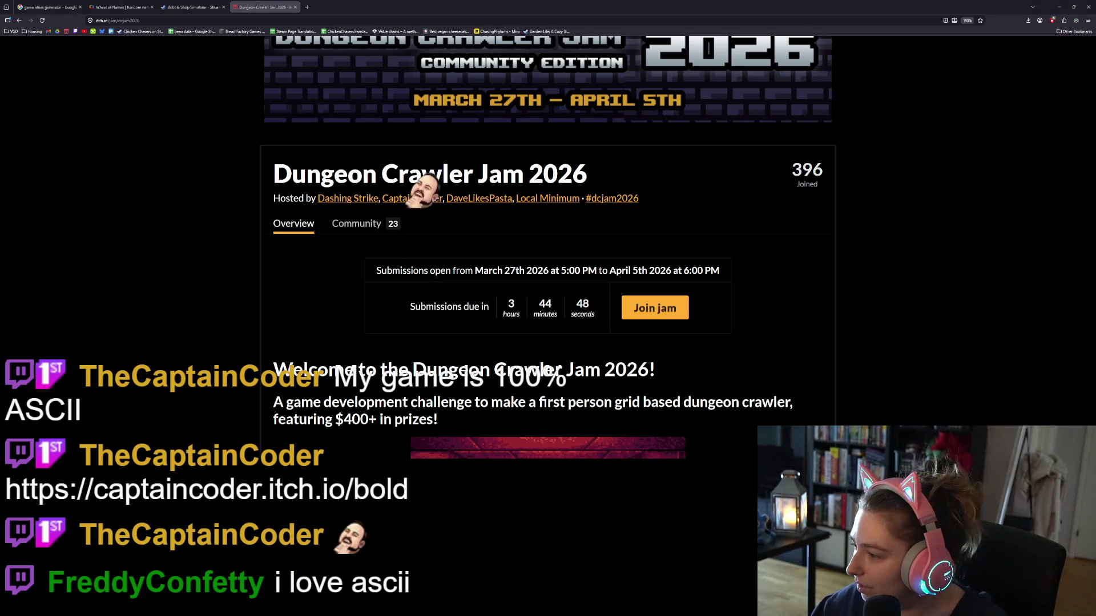
Go to captaincoder.itch.io/bold in a new tab, run the game, and click its start screen
{"action": "key", "text": "ctrl+t"}
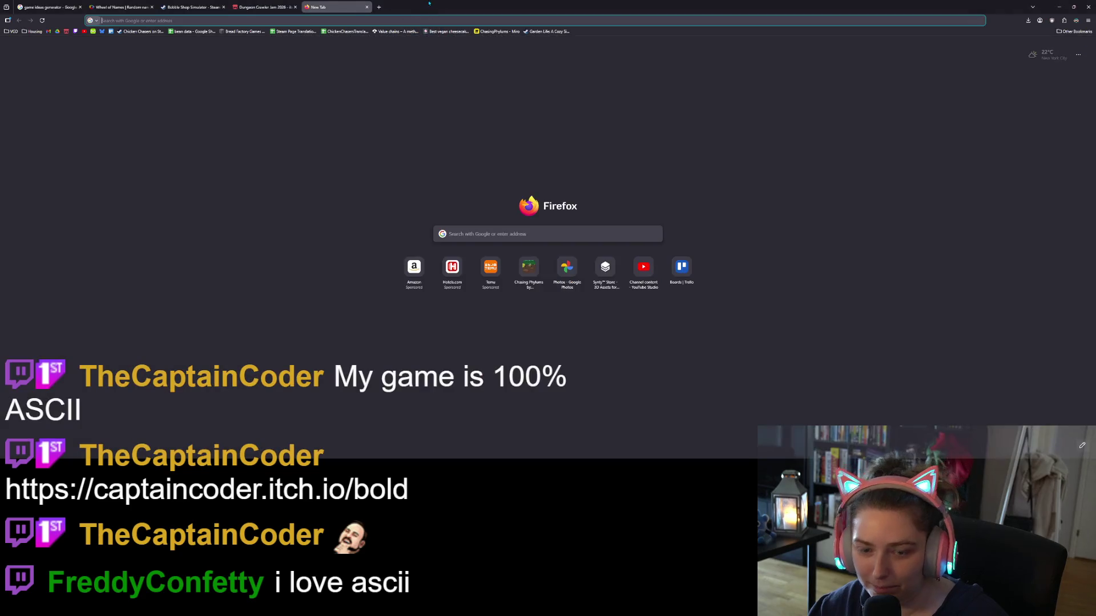
{"action": "type", "text": "captaincoder.itch.io/bold"}
{"action": "key", "text": "Return"}
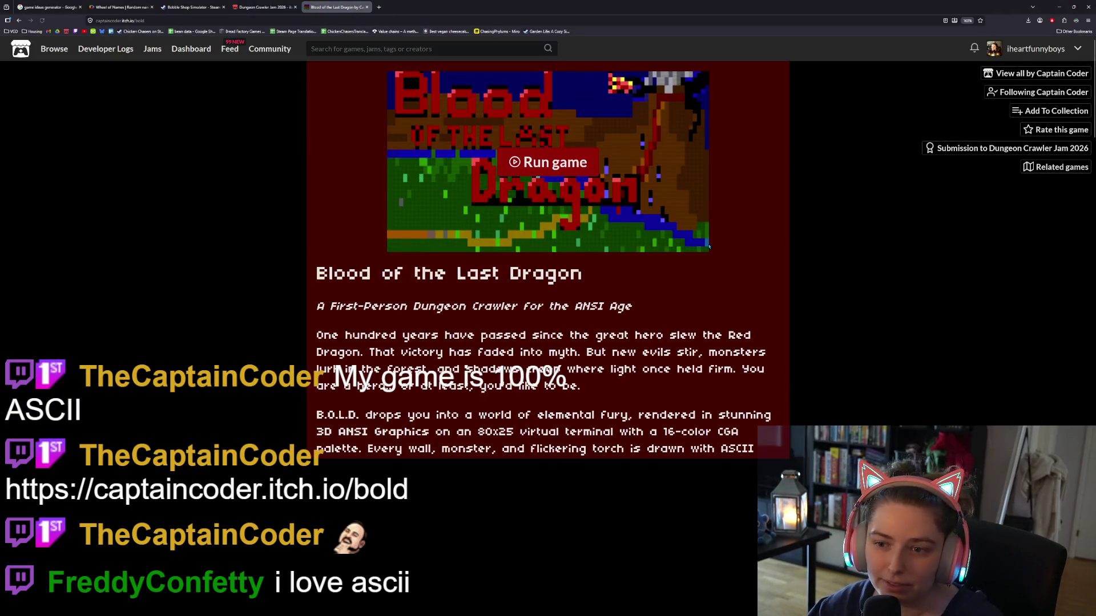
{"action": "left_click", "coordinate": [544, 159]}
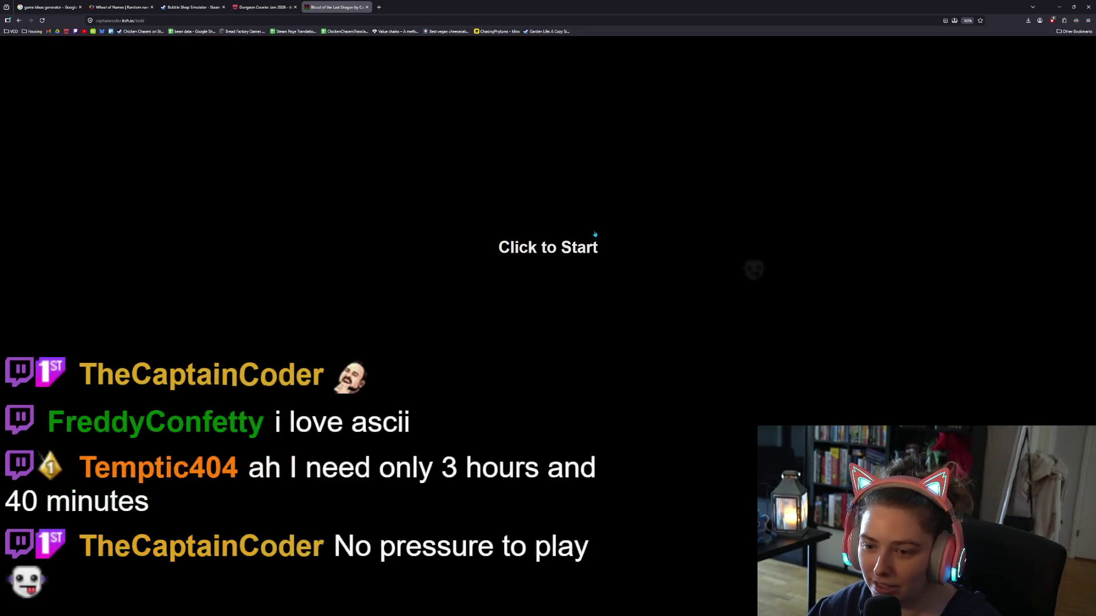
{"action": "left_click", "coordinate": [538, 255]}
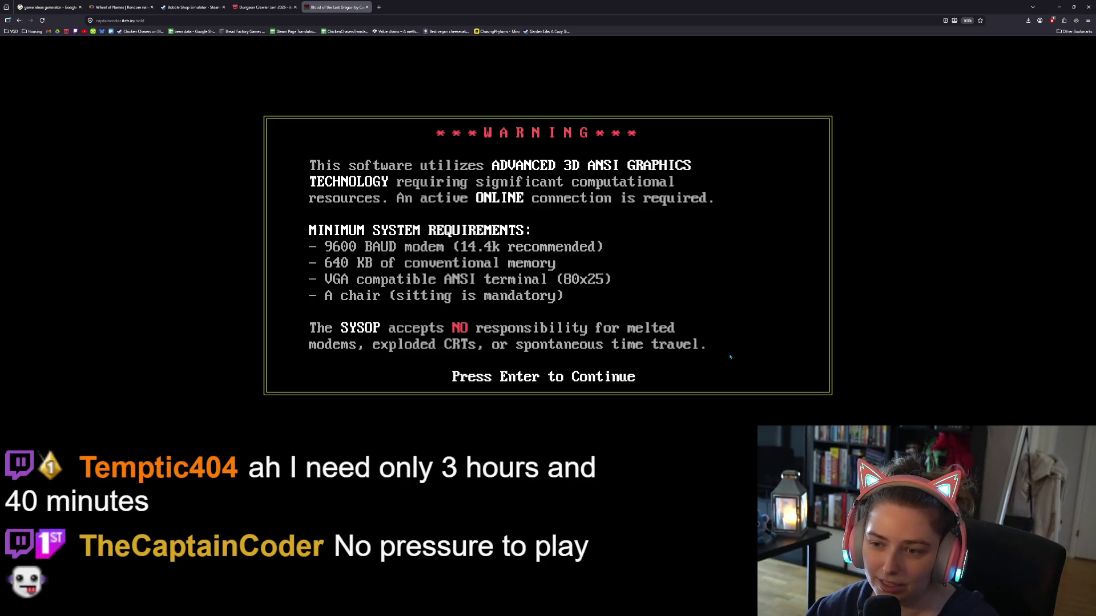
Dismiss the system-requirements warning, bring the game back over the media player, and Venture Forth
{"action": "key", "text": "Return"}
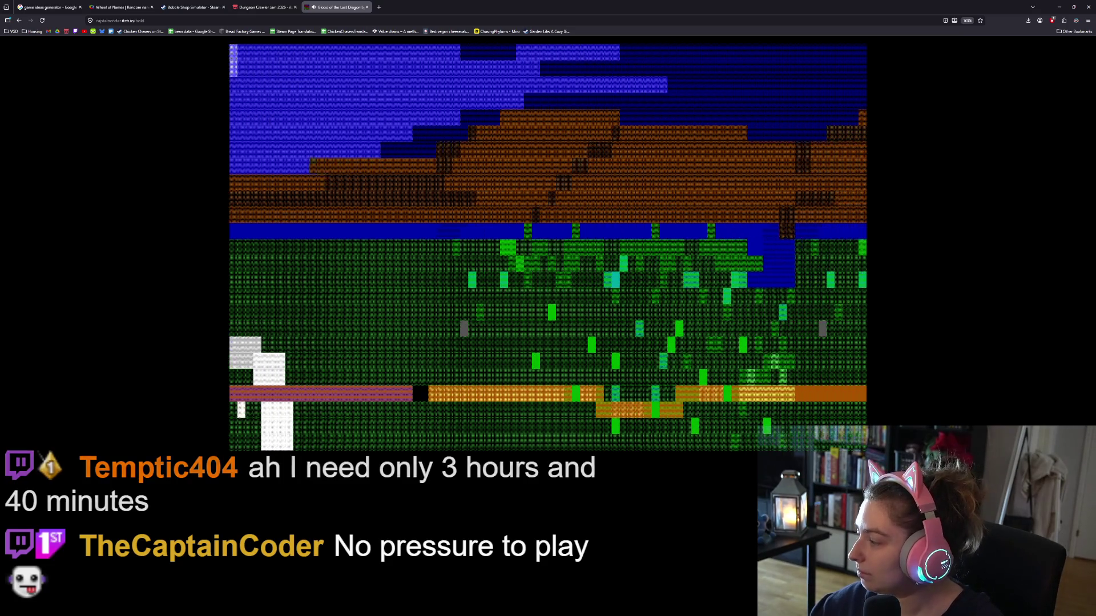
{"action": "key", "text": "alt+Tab"}
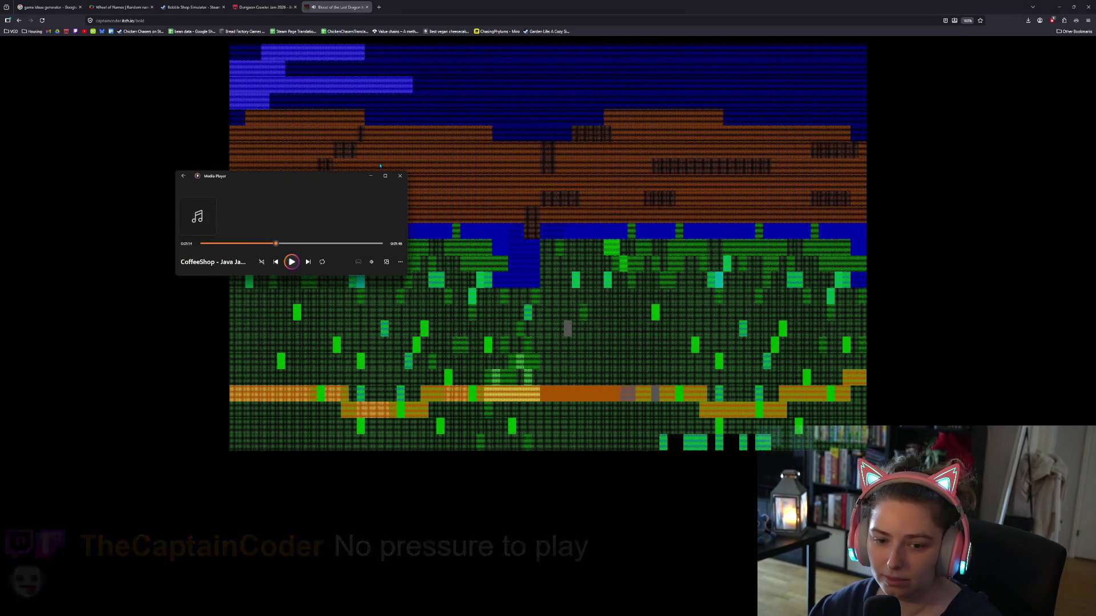
{"action": "left_click", "coordinate": [801, 293]}
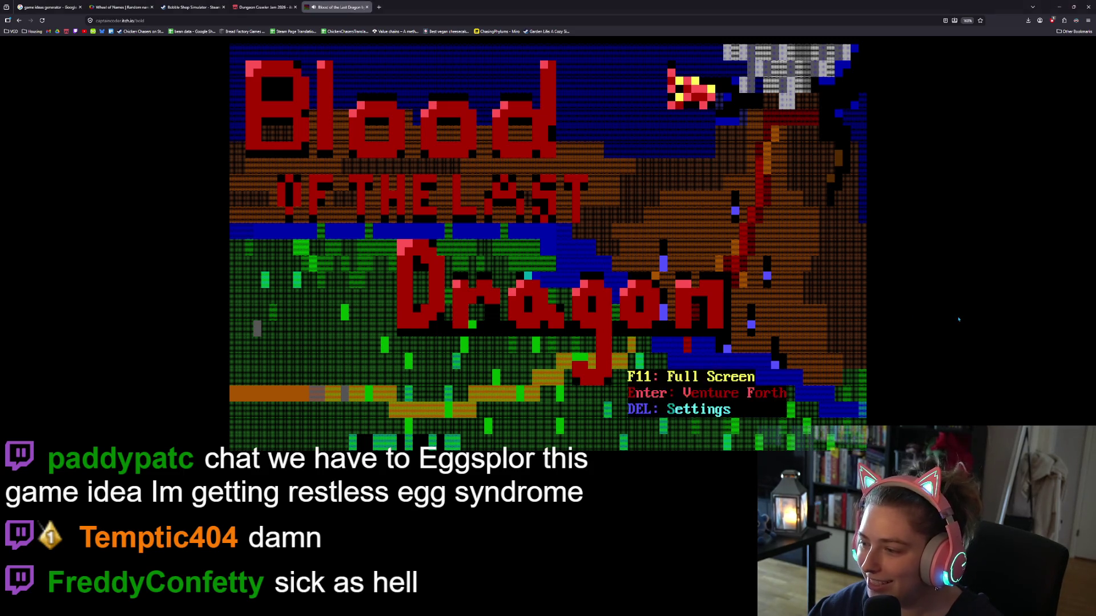
{"action": "key", "text": "Return"}
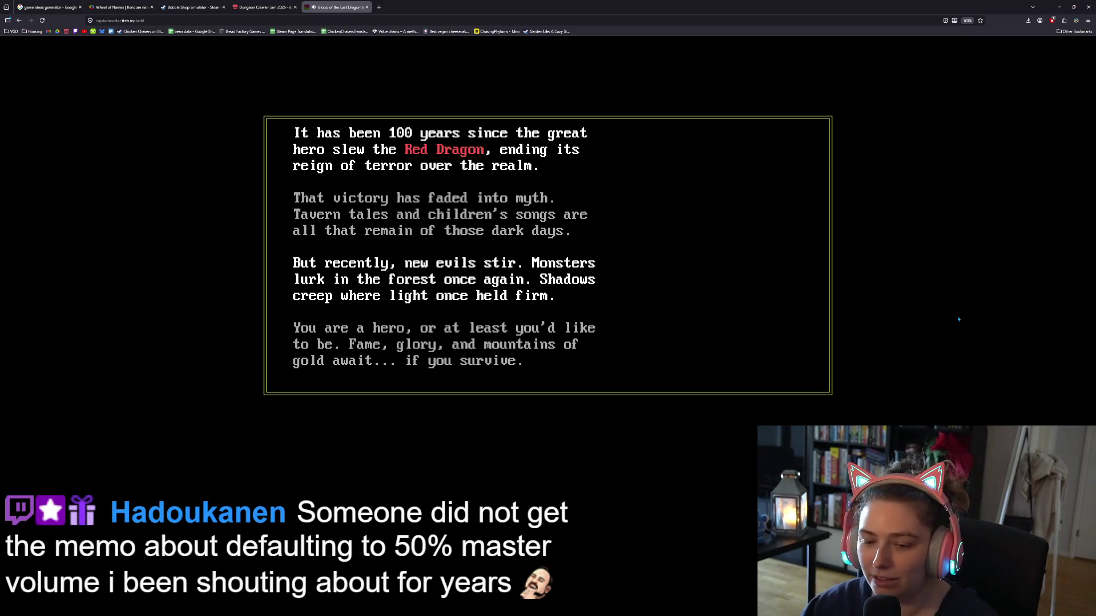
Enter a hero name in yellow, accept the rolled stats, and create the character
{"action": "key", "text": "Return"}
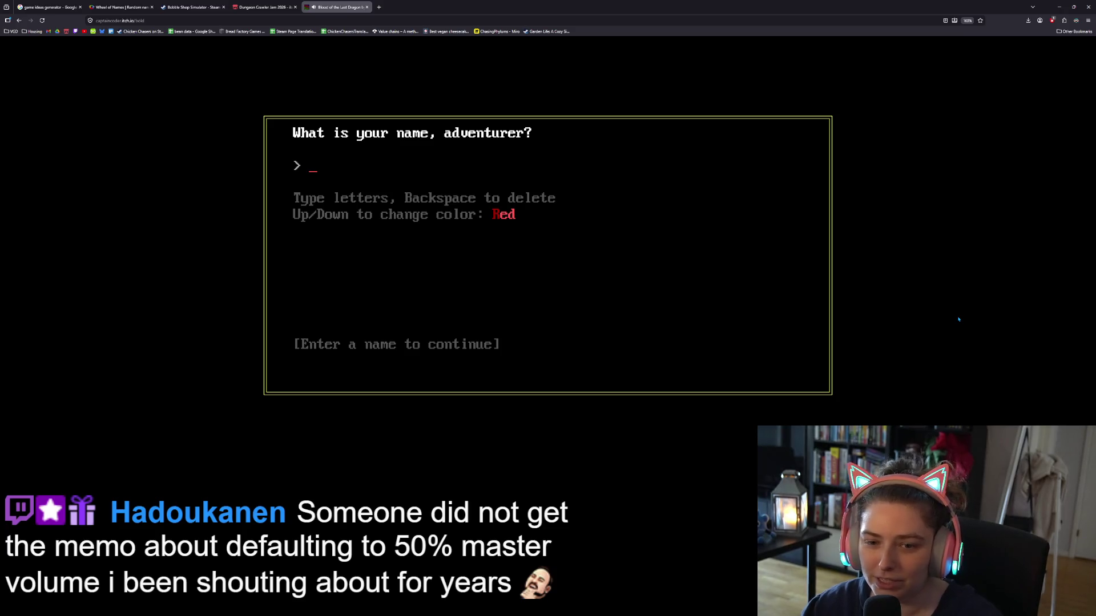
{"action": "type", "text": "IHEAR"}
{"action": "type", "text": "T"}
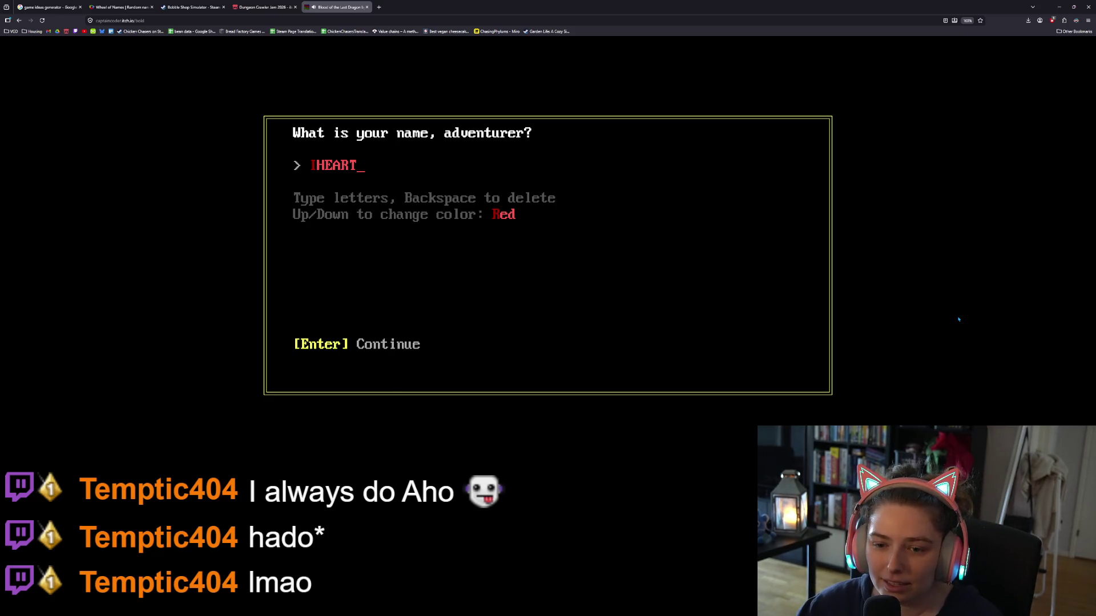
{"action": "key", "text": "Down"}
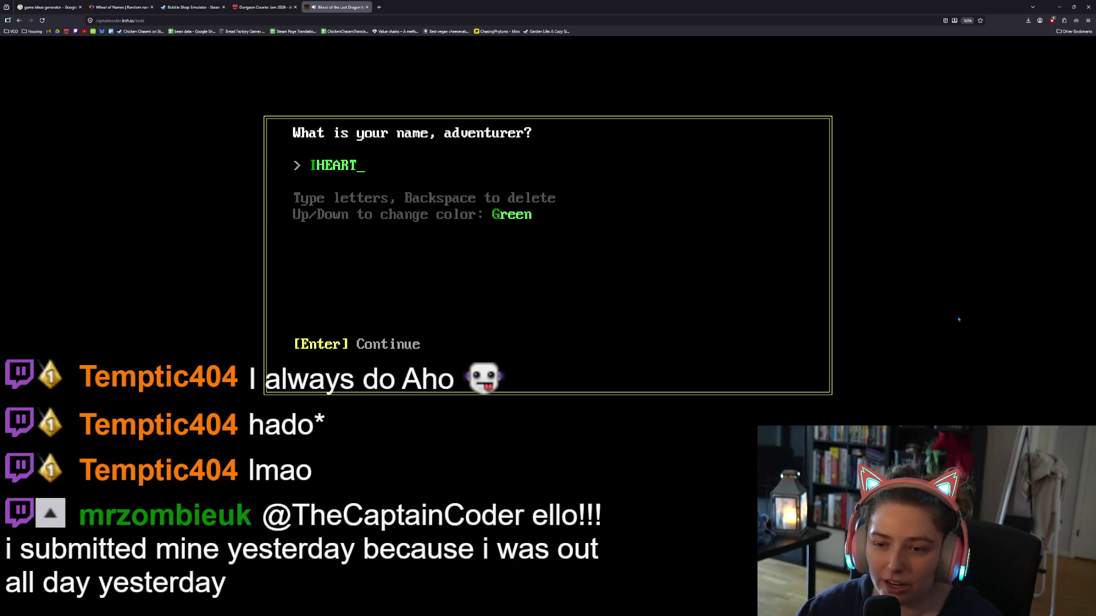
{"action": "key", "text": "Down"}
{"action": "key", "text": "Down"}
{"action": "key", "text": "Up"}
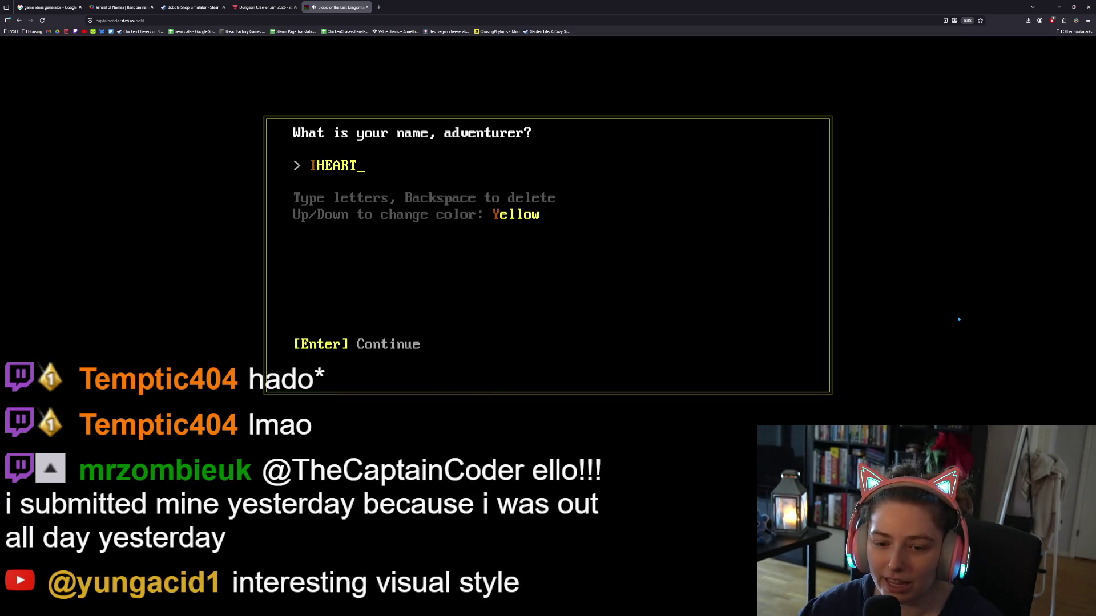
{"action": "key", "text": "Return"}
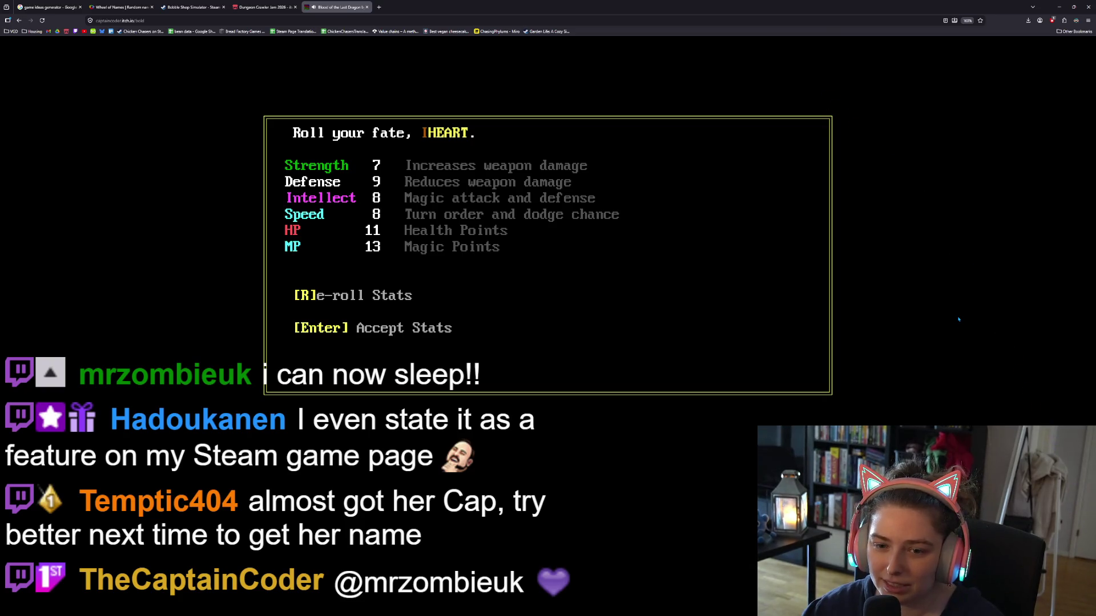
{"action": "key", "text": "Return"}
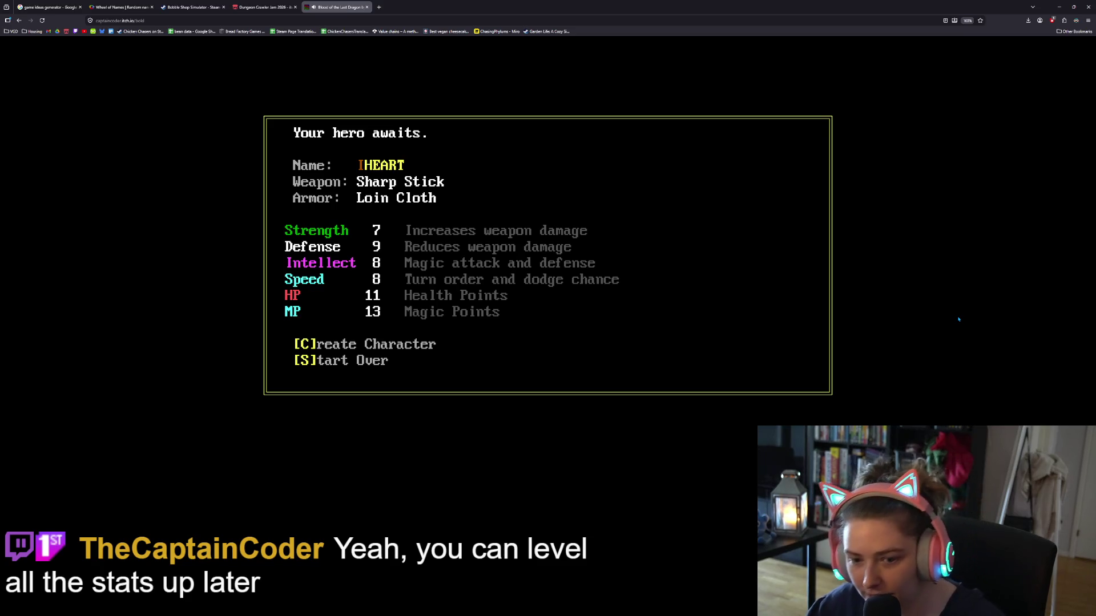
{"action": "key", "text": "c"}
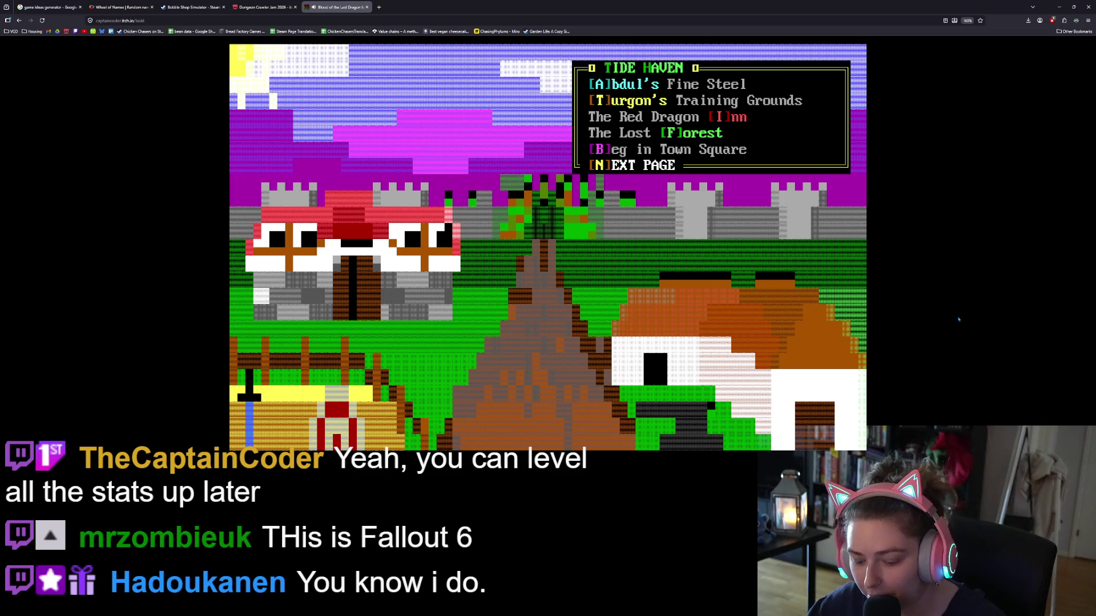
Beg by dancing, complimenting strangers and looking pathetic, then leave for Abdul's Fine Steel
{"action": "key", "text": "b"}
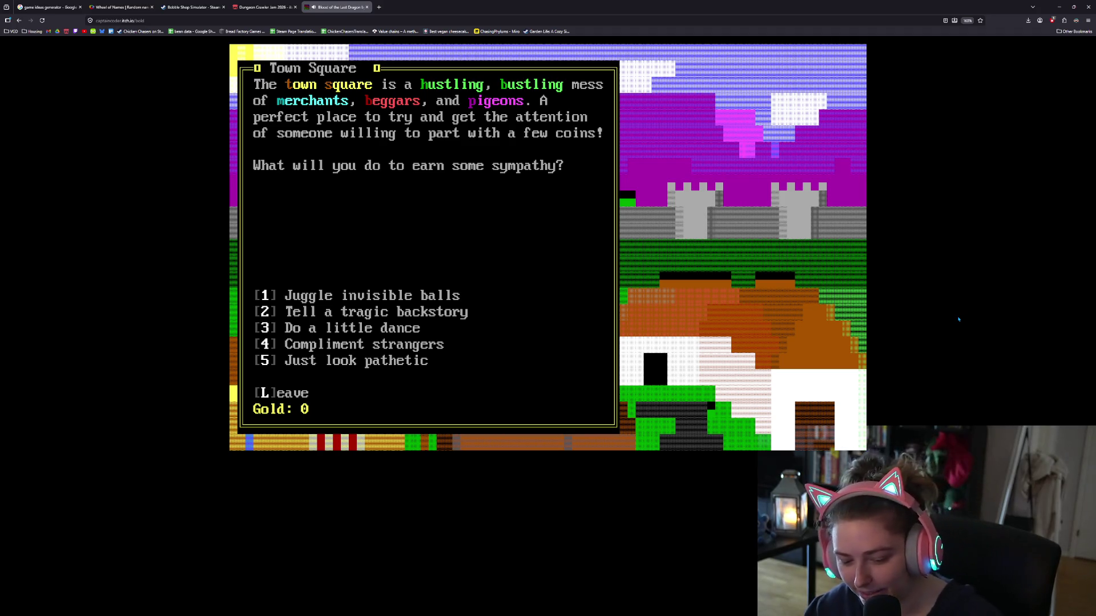
{"action": "key", "text": "3"}
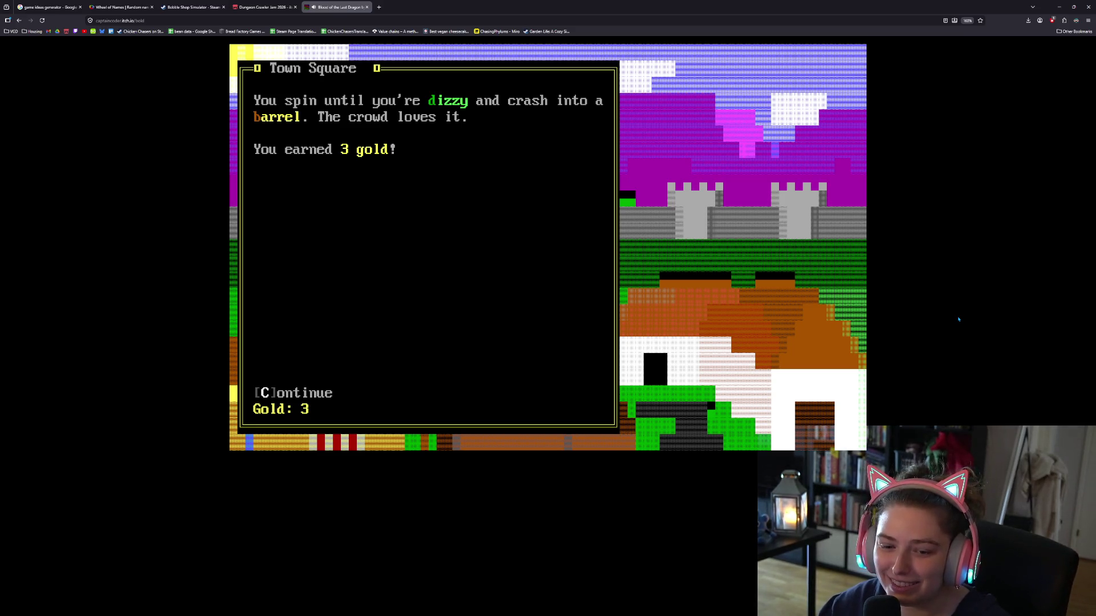
{"action": "key", "text": "c"}
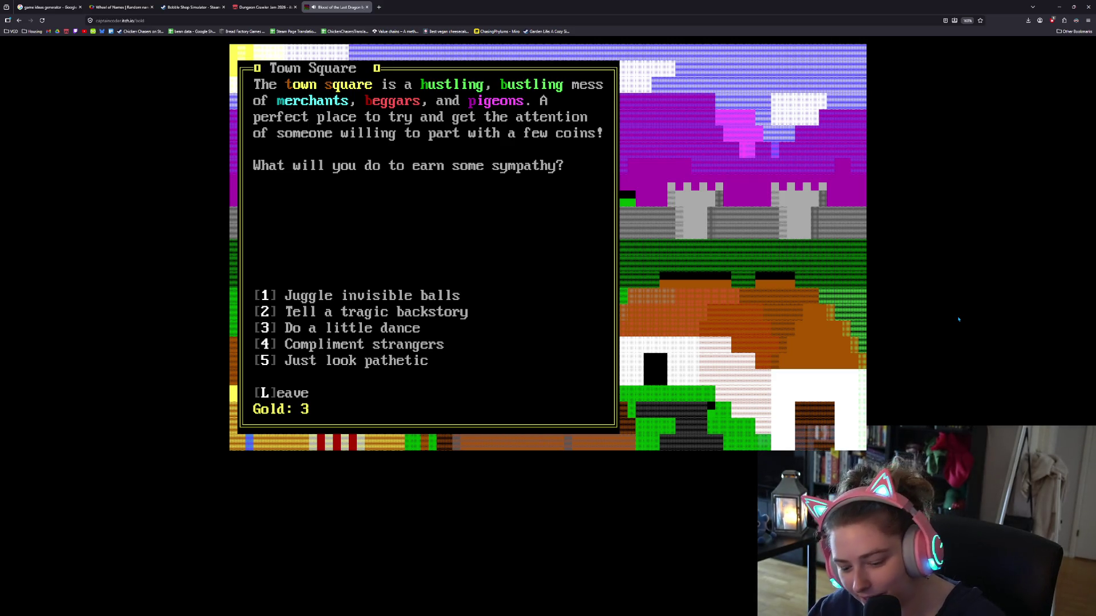
{"action": "key", "text": "4"}
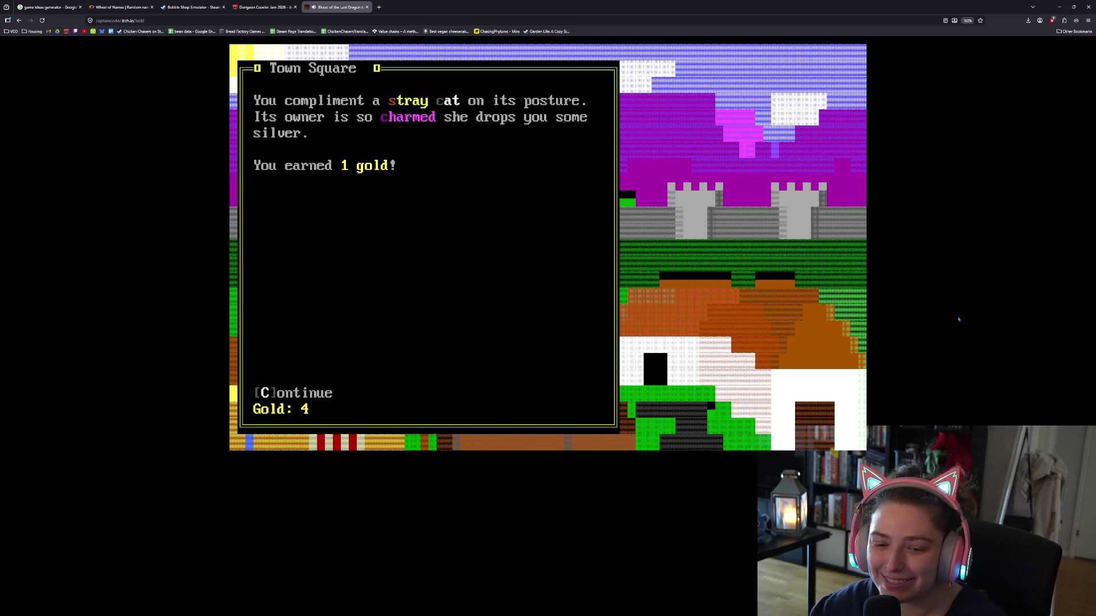
{"action": "key", "text": "c"}
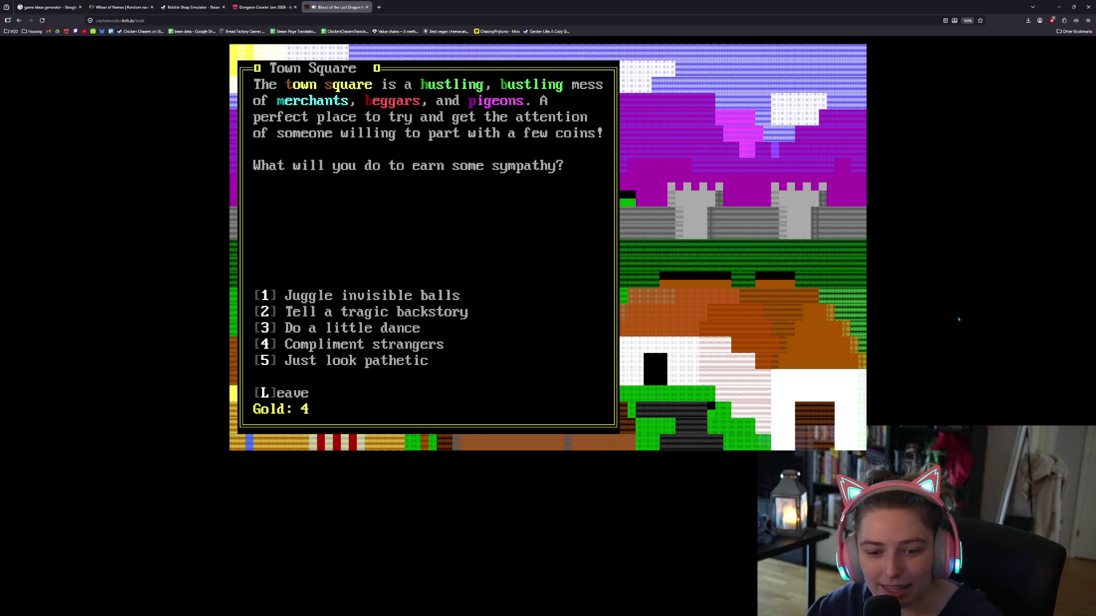
{"action": "key", "text": "5"}
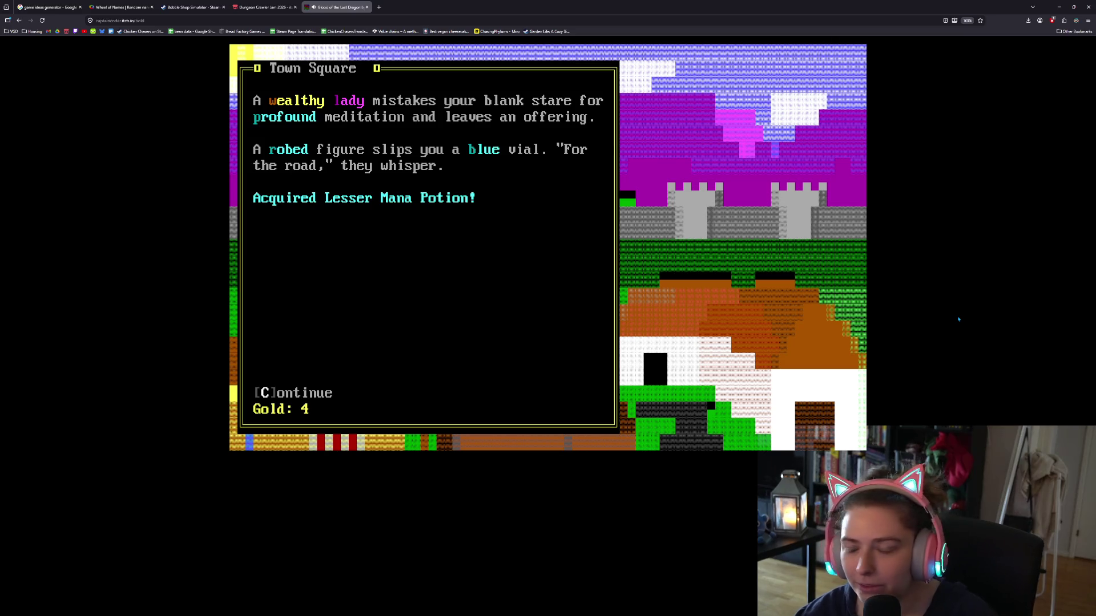
{"action": "key", "text": "c"}
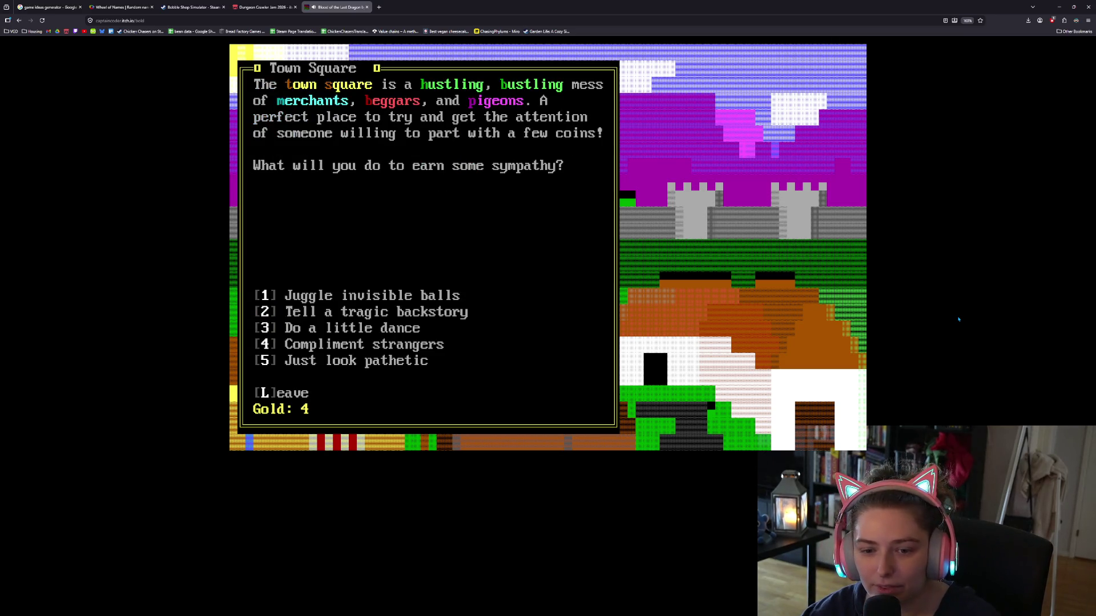
{"action": "key", "text": "l"}
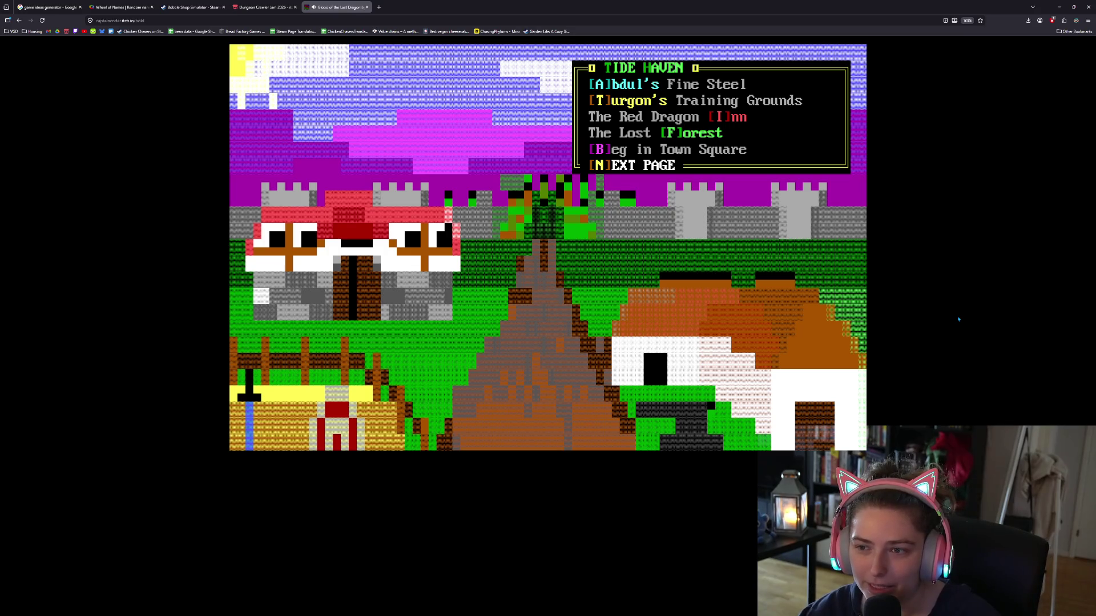
{"action": "key", "text": "a"}
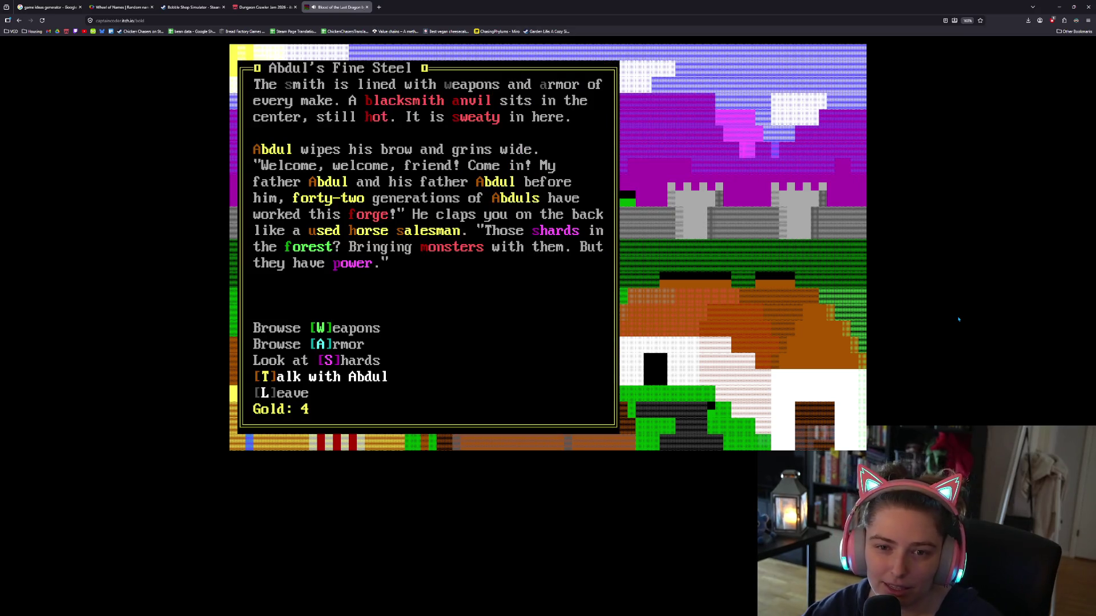
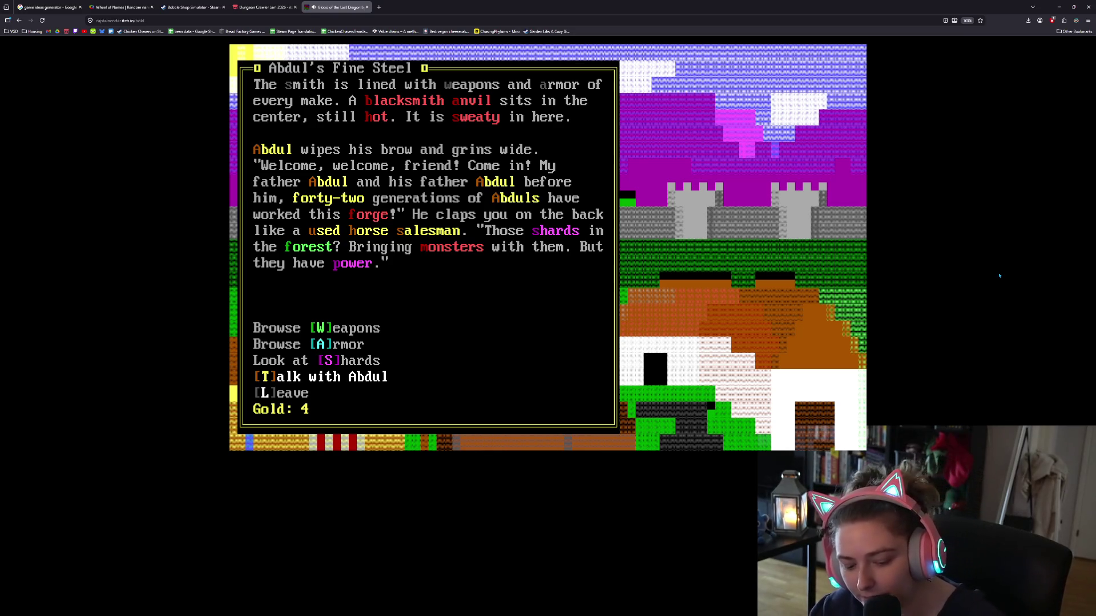
Look over Abdul's weapons, then talk with him until he offers a free shard choice
{"action": "key", "text": "w"}
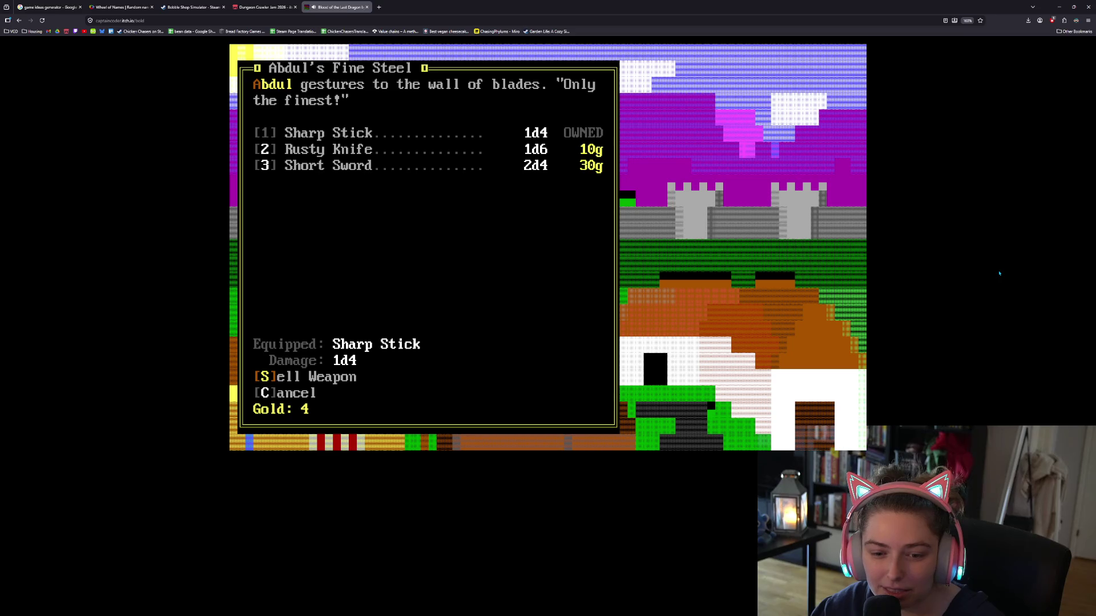
{"action": "key", "text": "c"}
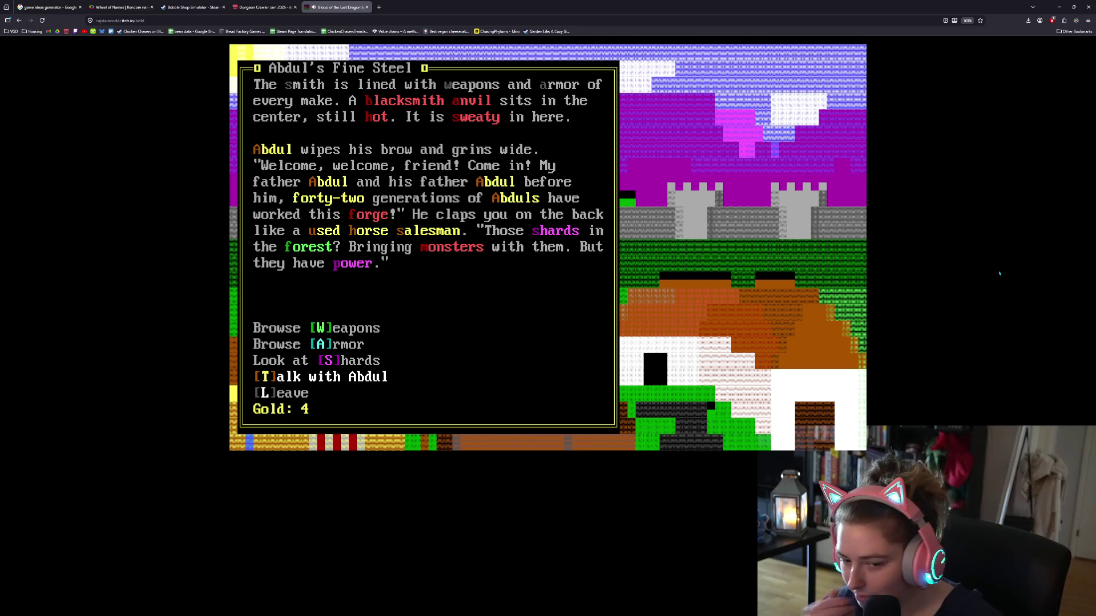
{"action": "key", "text": "t"}
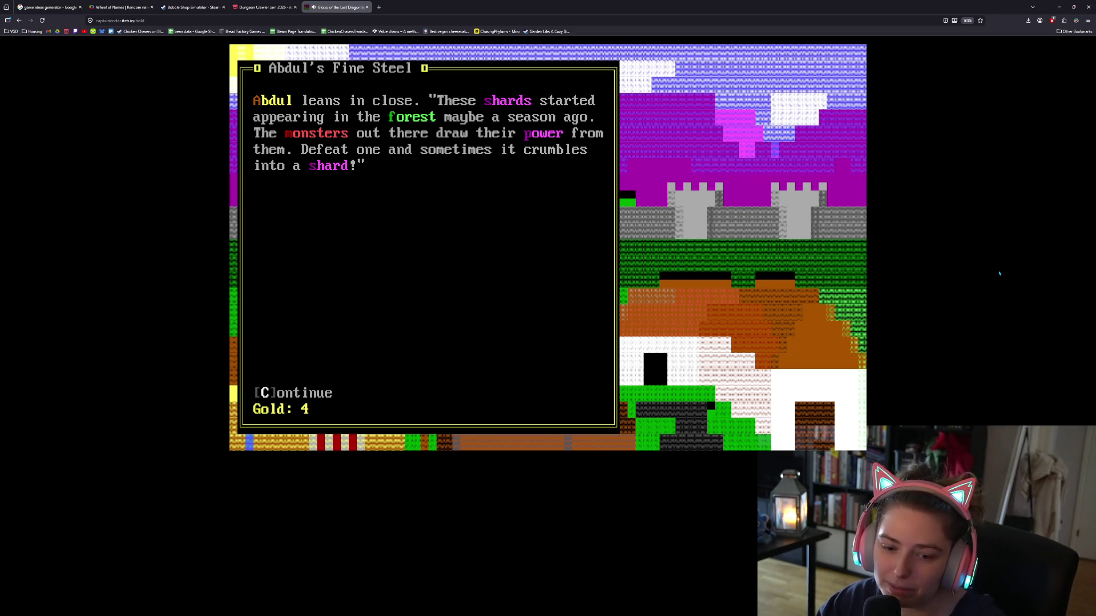
{"action": "key", "text": "c"}
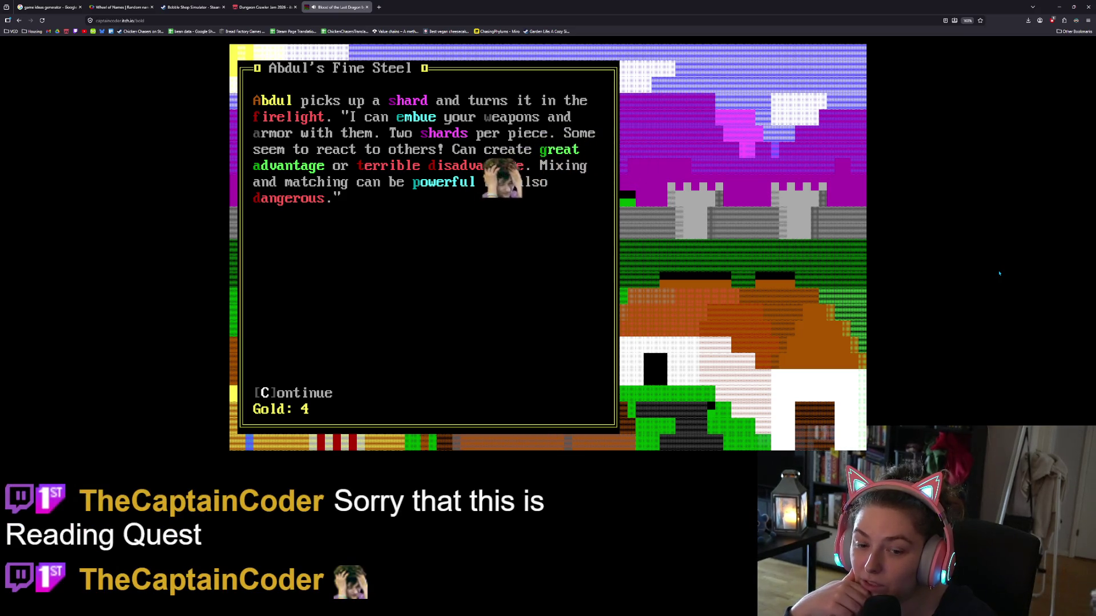
{"action": "key", "text": "c"}
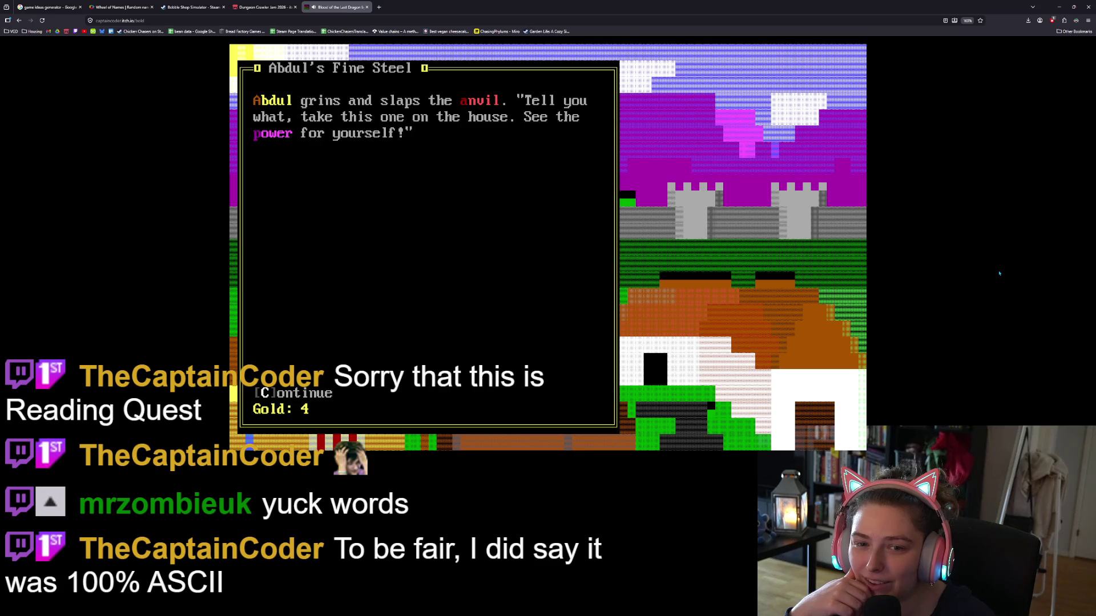
{"action": "key", "text": "c"}
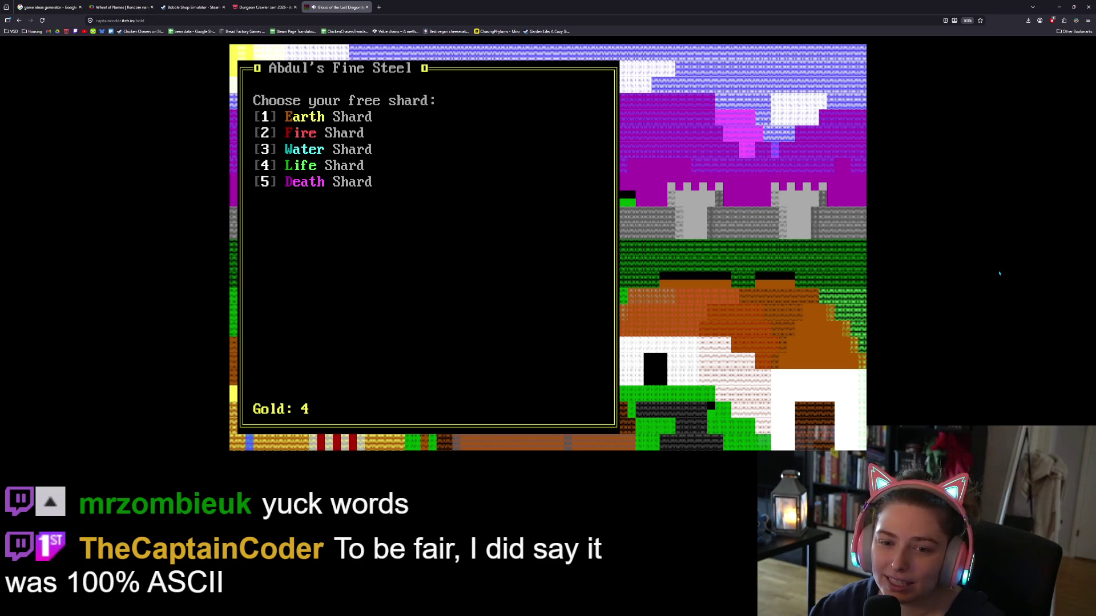
Take the free Death Shard and embue it into the Sharp Stick, making Shadow Stick +1
{"action": "key", "text": "5"}
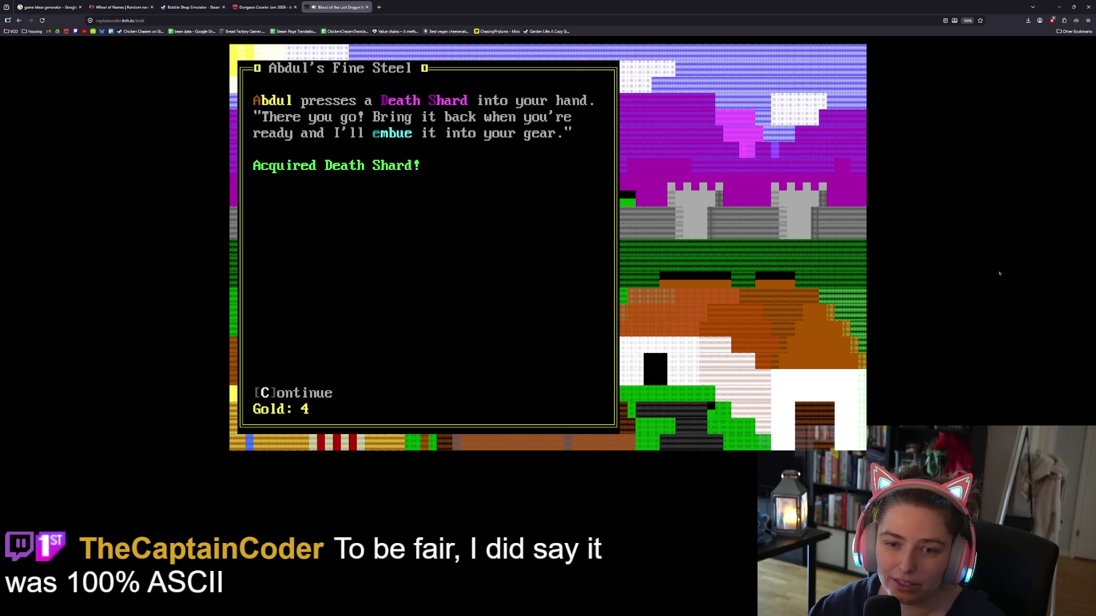
{"action": "key", "text": "c"}
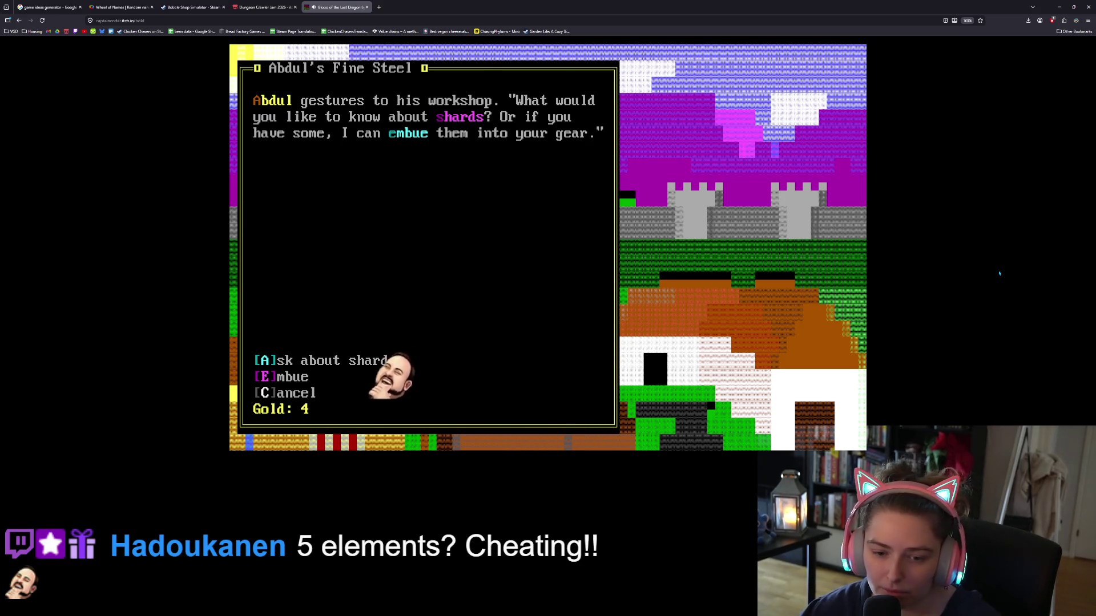
{"action": "key", "text": "e"}
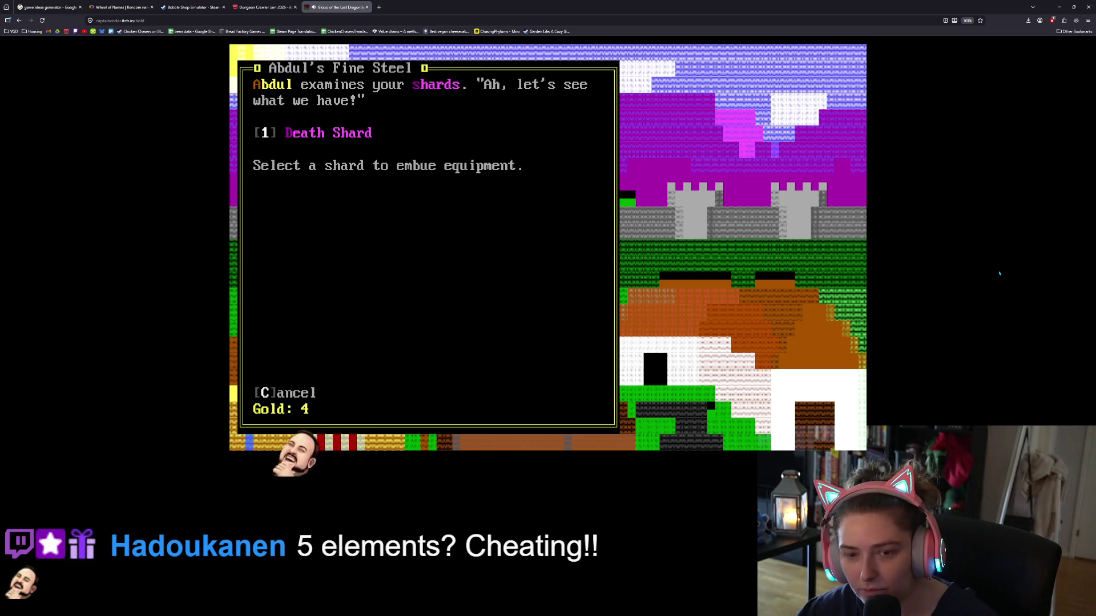
{"action": "key", "text": "1"}
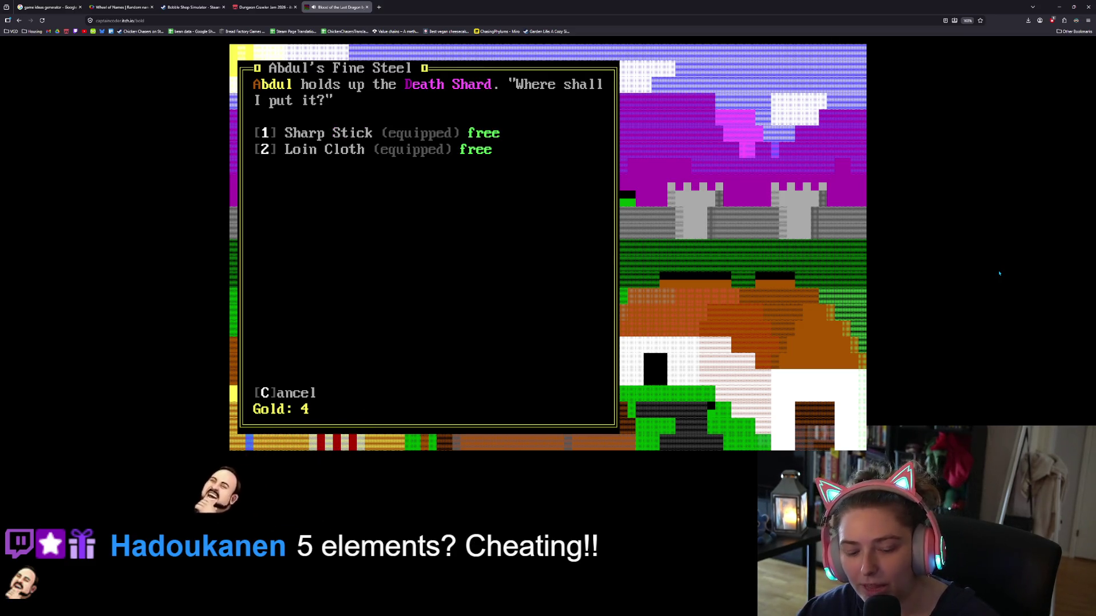
{"action": "key", "text": "1"}
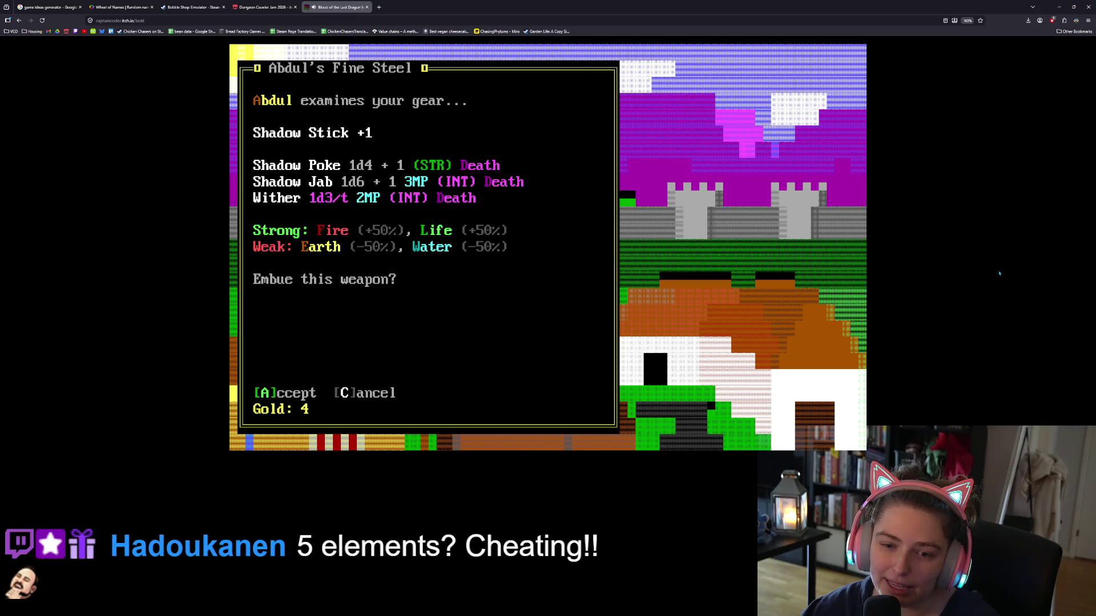
{"action": "key", "text": "a"}
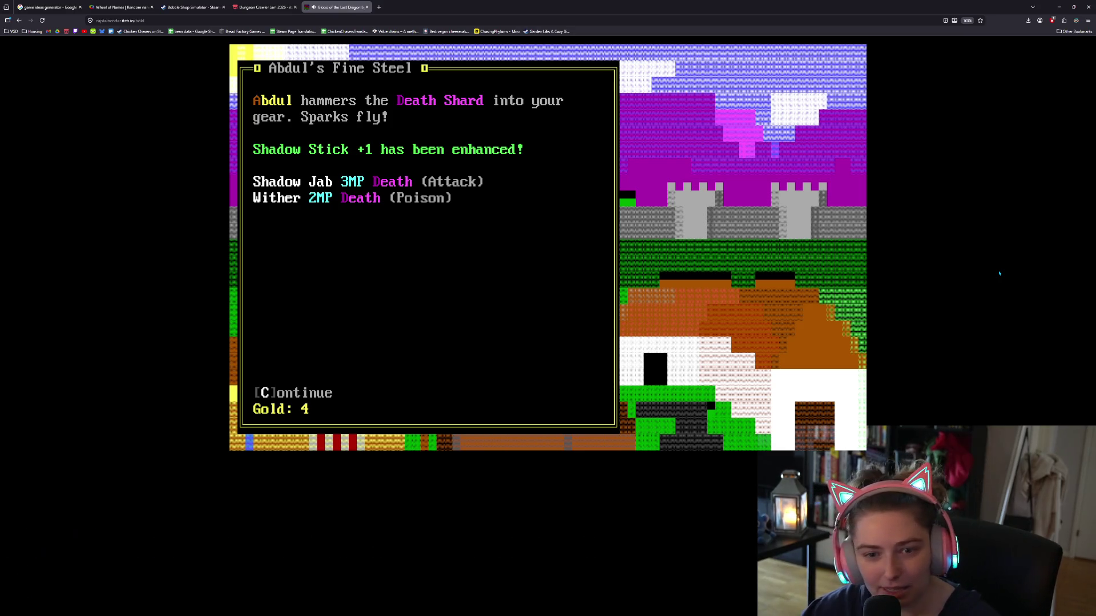
{"action": "key", "text": "c"}
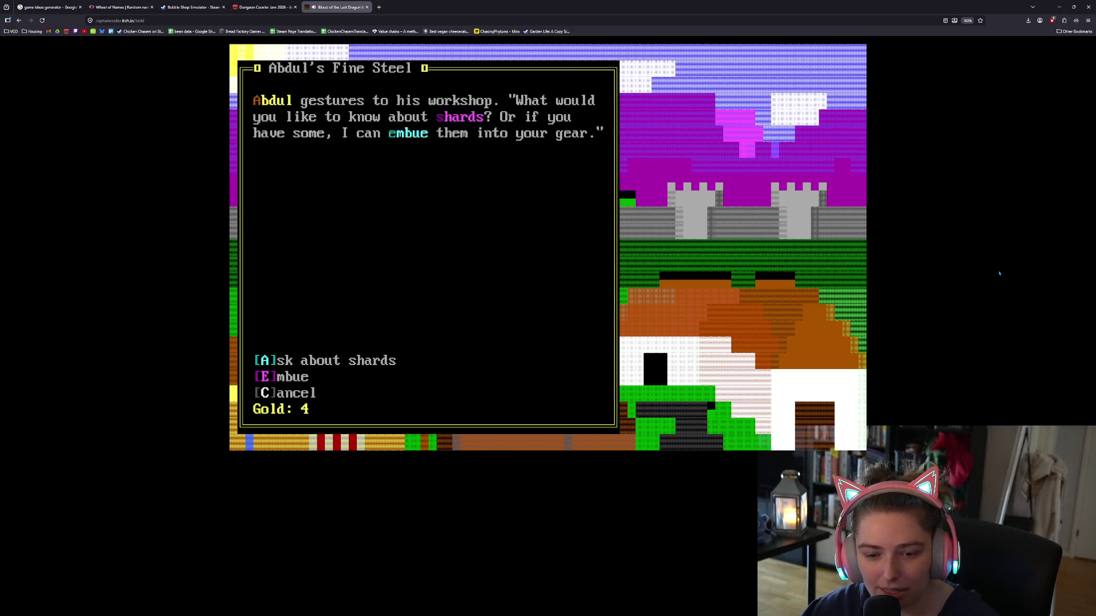
{"action": "key", "text": "c"}
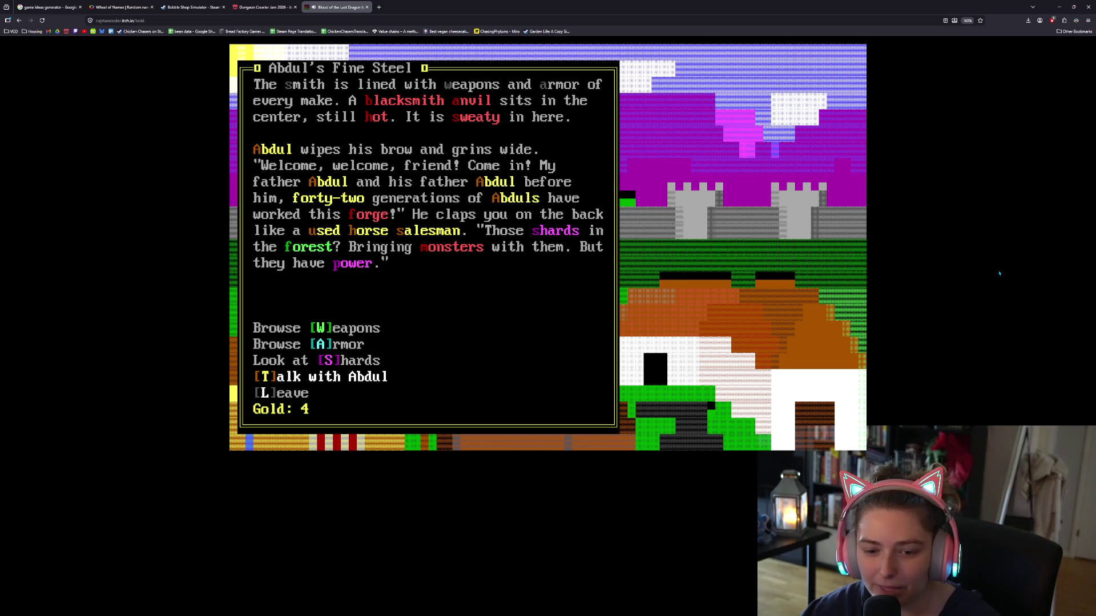
Leave the shop to the town menu, mute the game tab and start the CoffeeShop track
{"action": "key", "text": "l"}
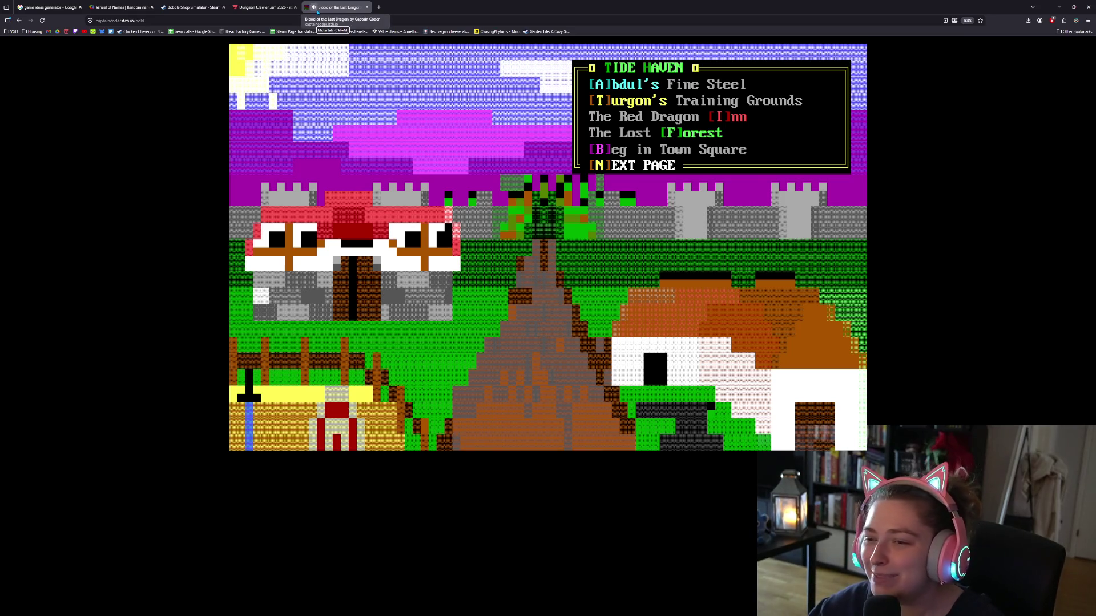
{"action": "left_click", "coordinate": [317, 11]}
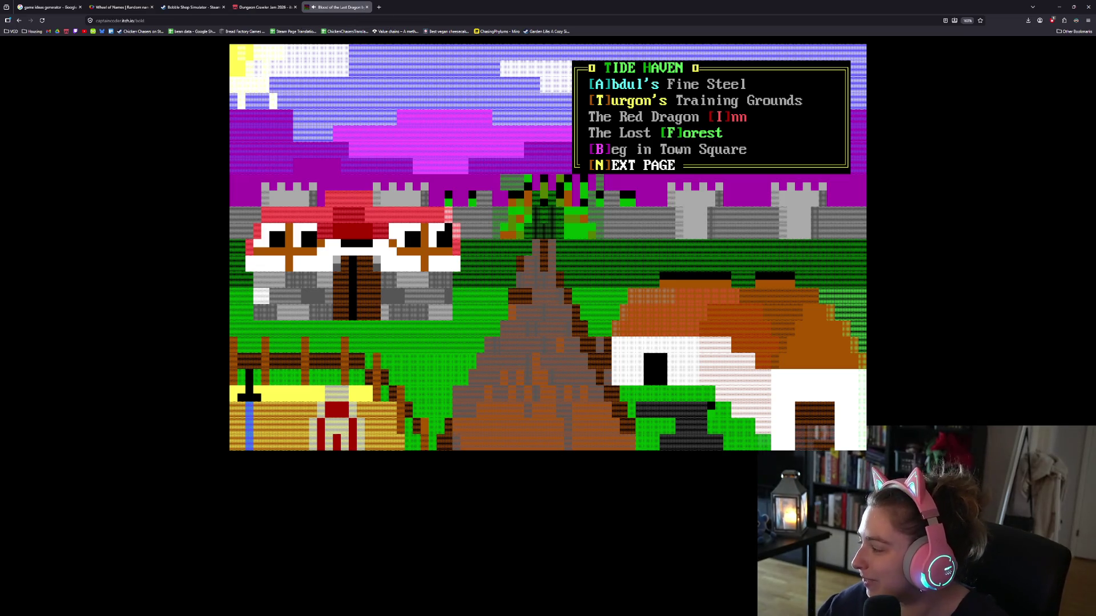
{"action": "key", "text": "alt+Tab"}
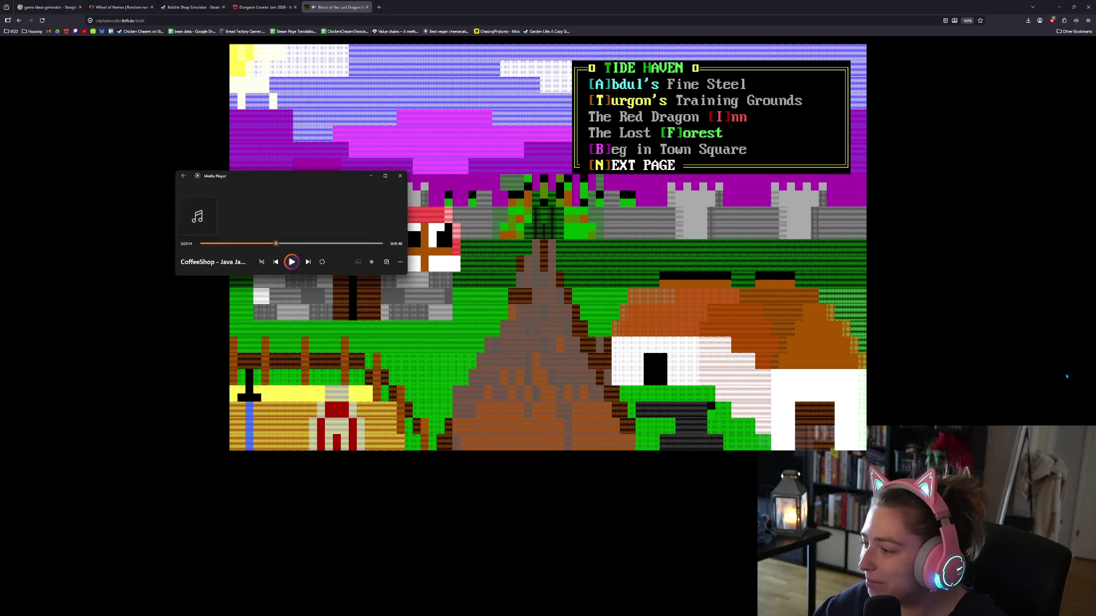
{"action": "key", "text": "space"}
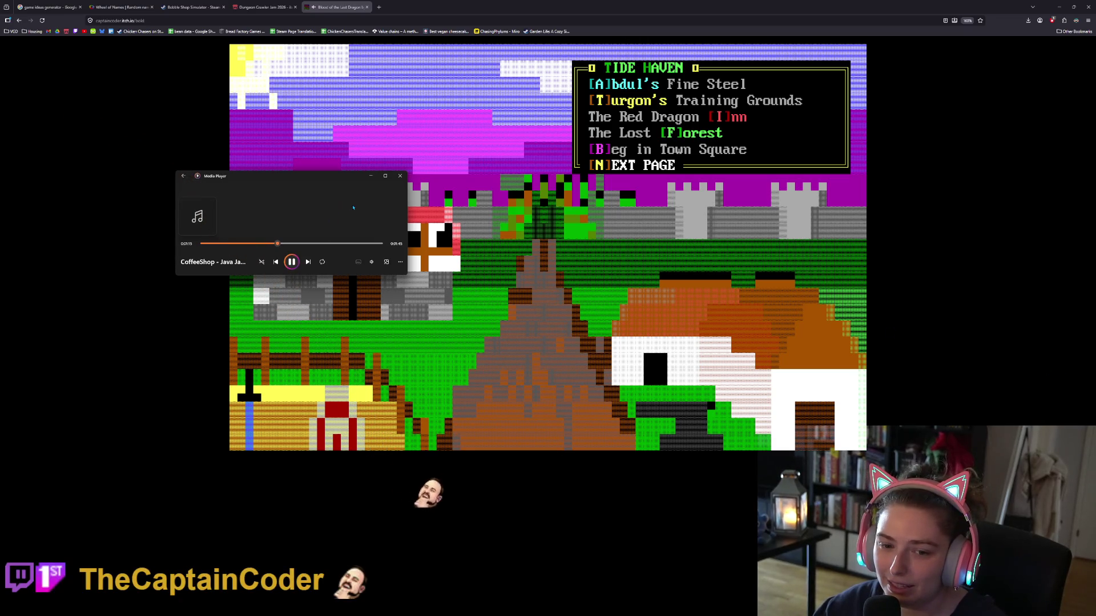
Set the Media Player volume to 11, hide the player and return to Godot's egg.gd
{"action": "left_click", "coordinate": [371, 176]}
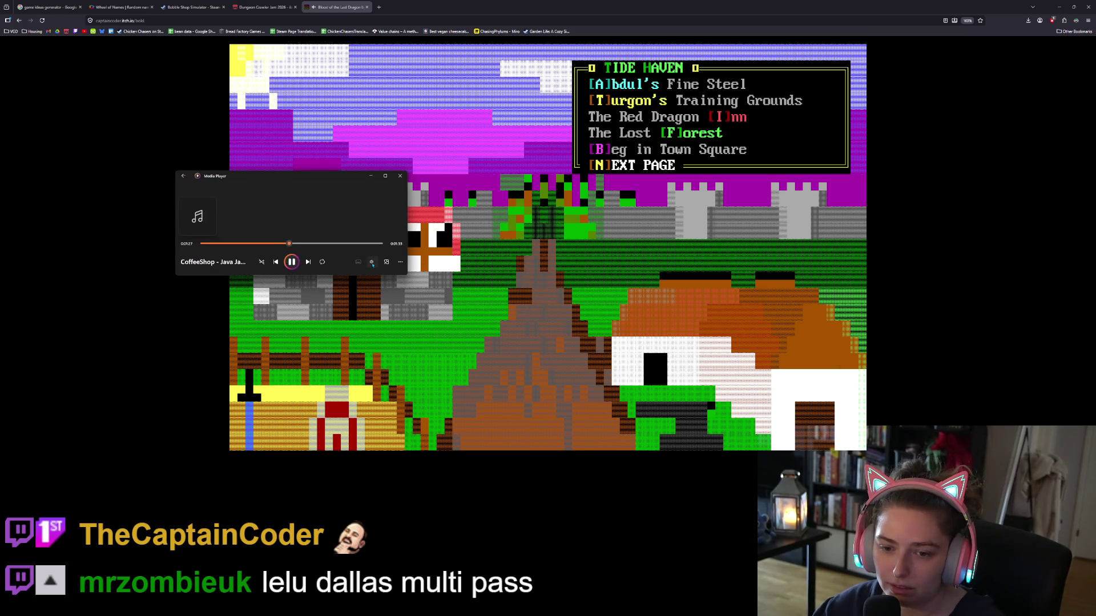
{"action": "left_click", "coordinate": [372, 264]}
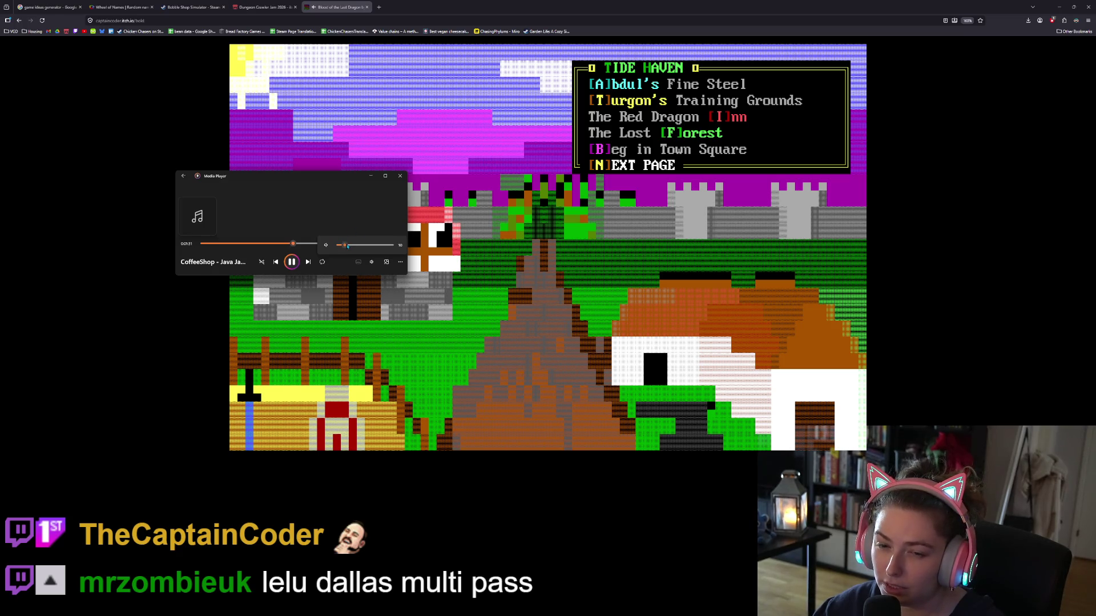
{"action": "left_click", "coordinate": [371, 176]}
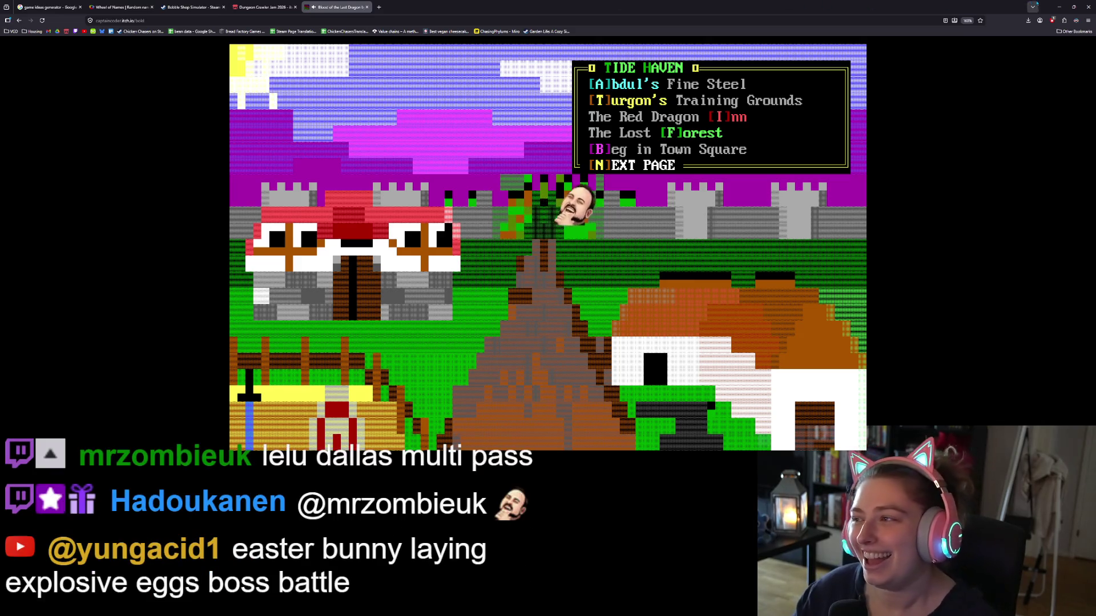
{"action": "key", "text": "alt+Tab"}
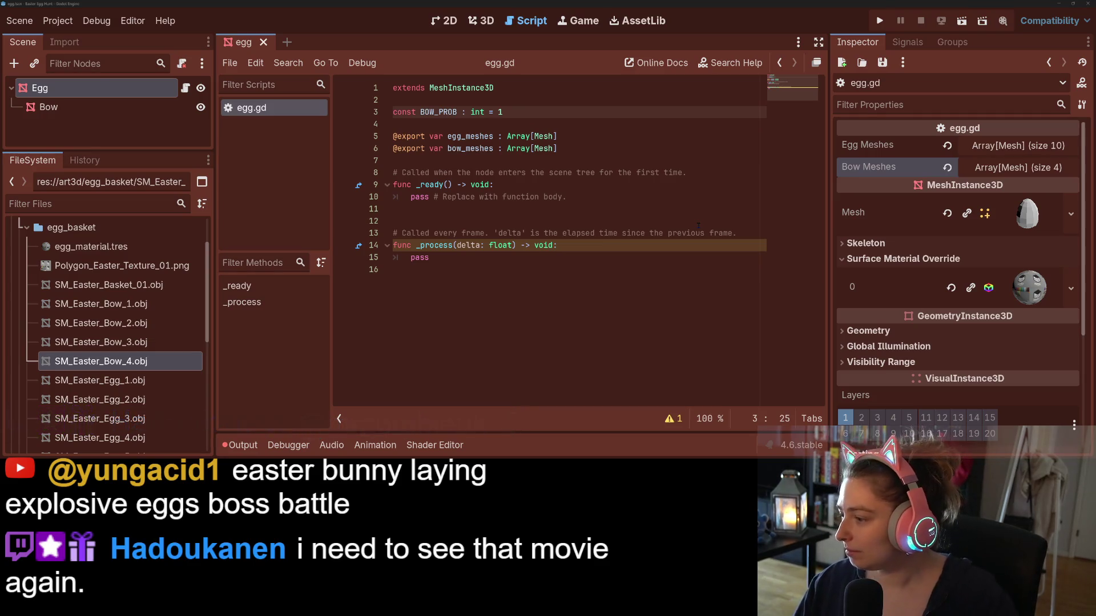
Replace the empty _process function with the header func randomize_visuals() -> void:
{"action": "left_click_drag", "start_coordinate": [439, 258], "coordinate": [391, 222]}
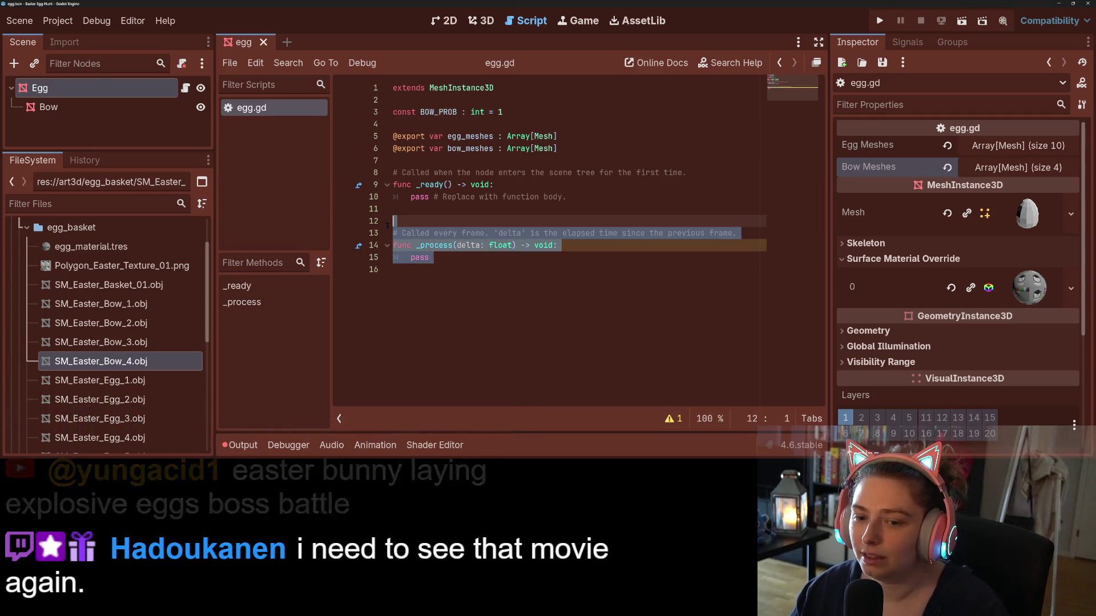
{"action": "key", "text": "Delete"}
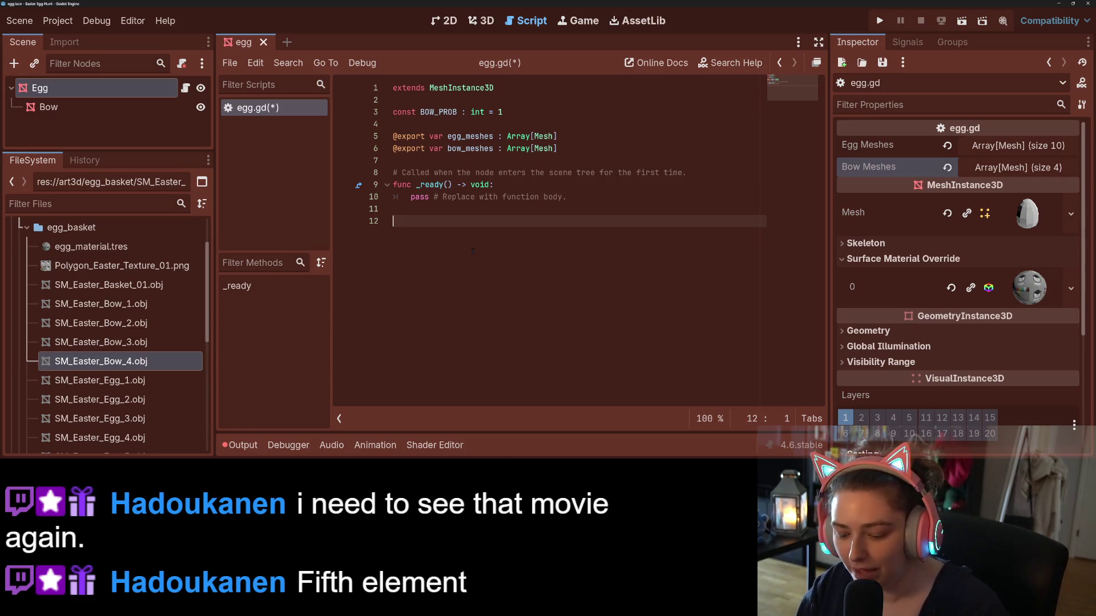
{"action": "type", "text": "func"}
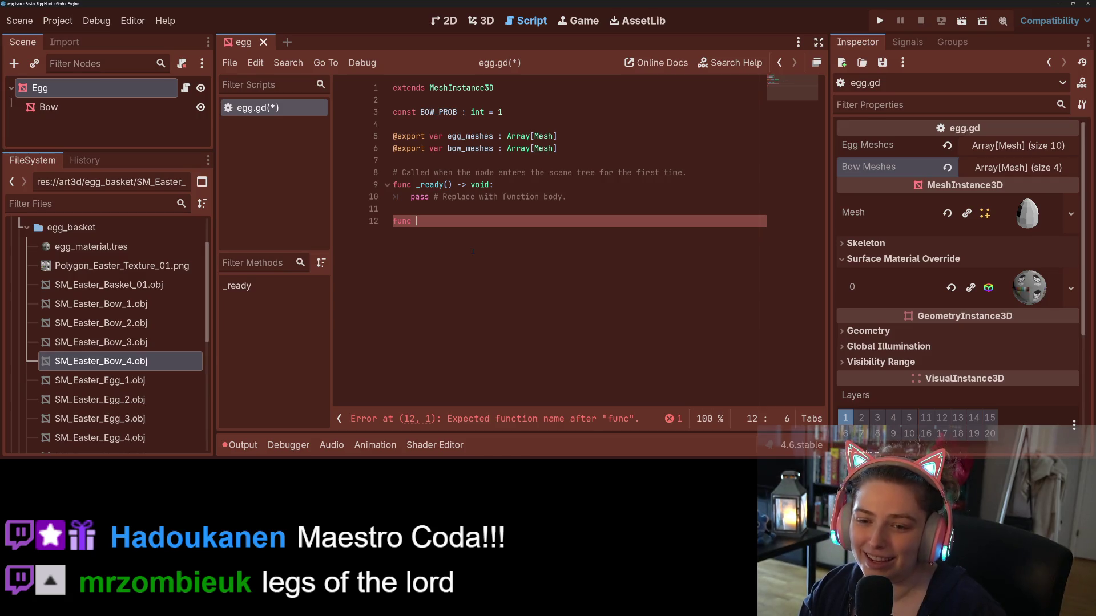
{"action": "type", "text": "domize"}
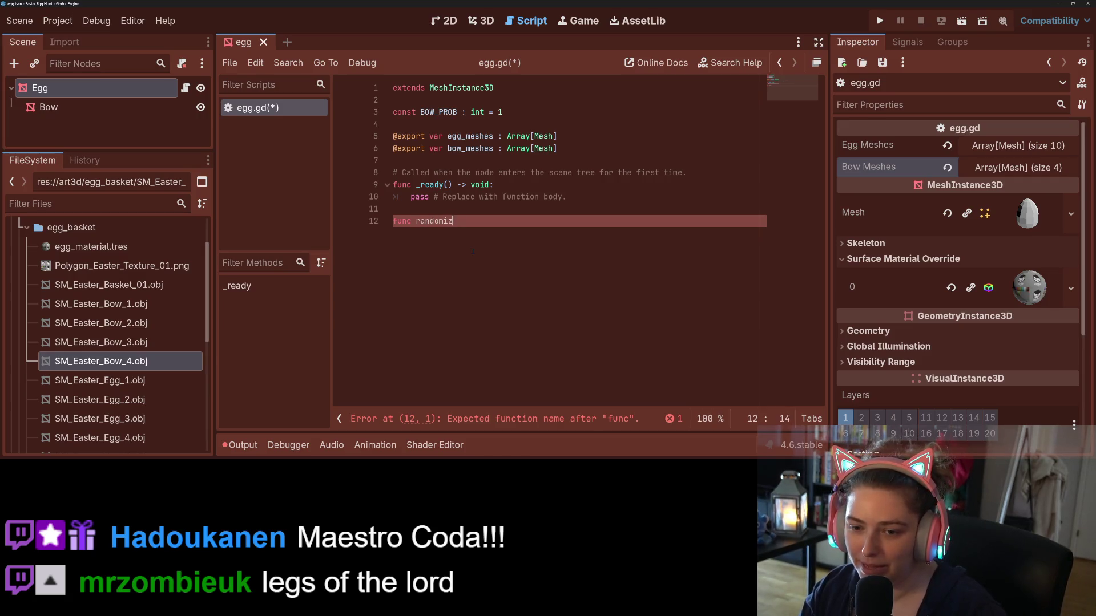
{"action": "type", "text": "_visuals"}
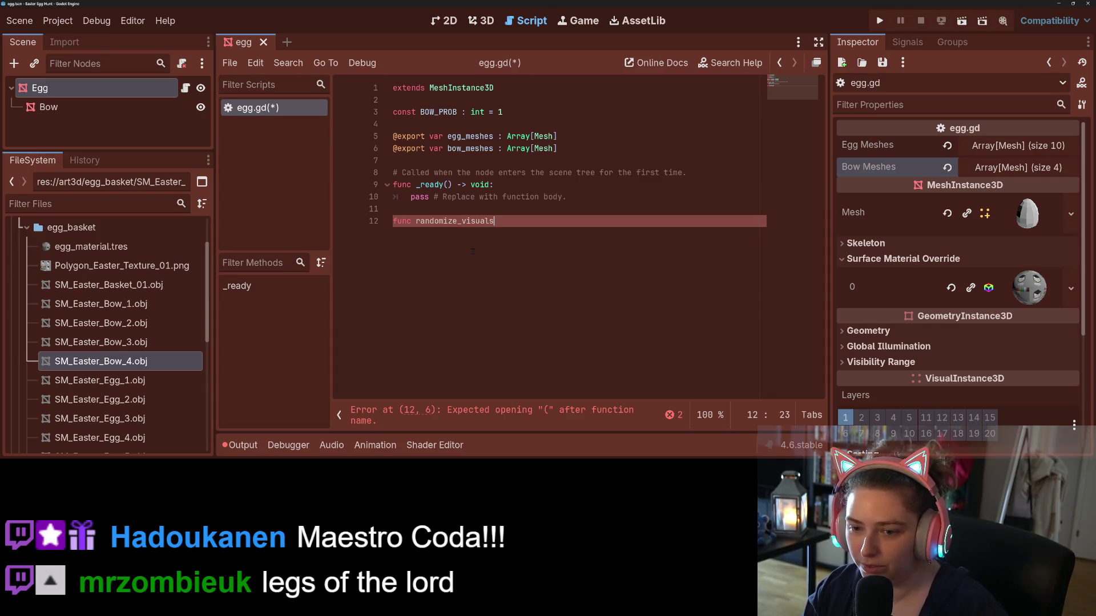
{"action": "type", "text": "() -> void"}
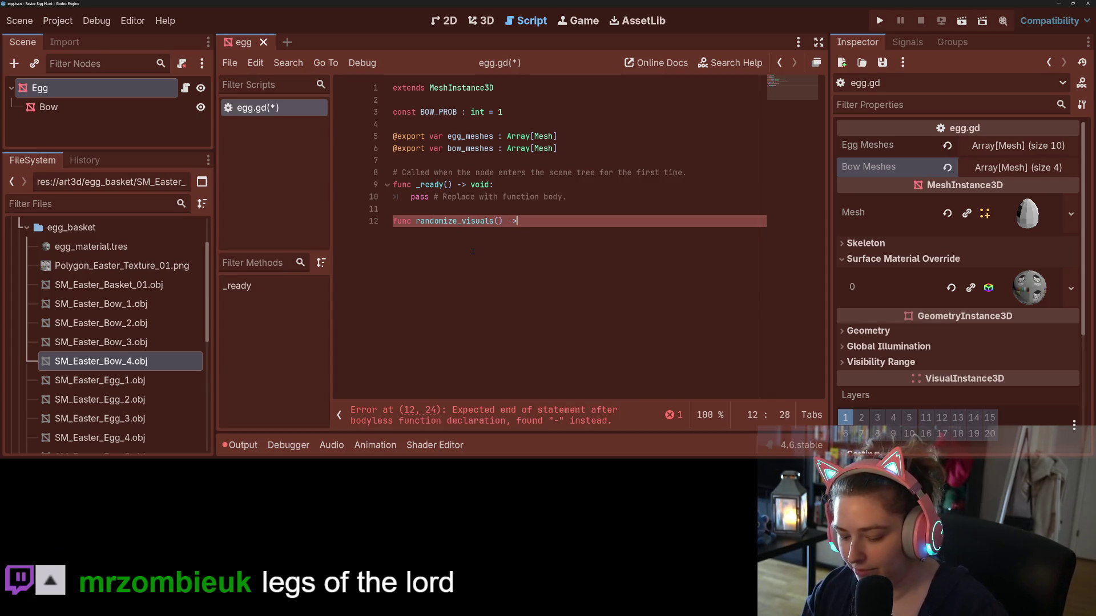
{"action": "type", "text": ":"}
{"action": "key", "text": "Return"}
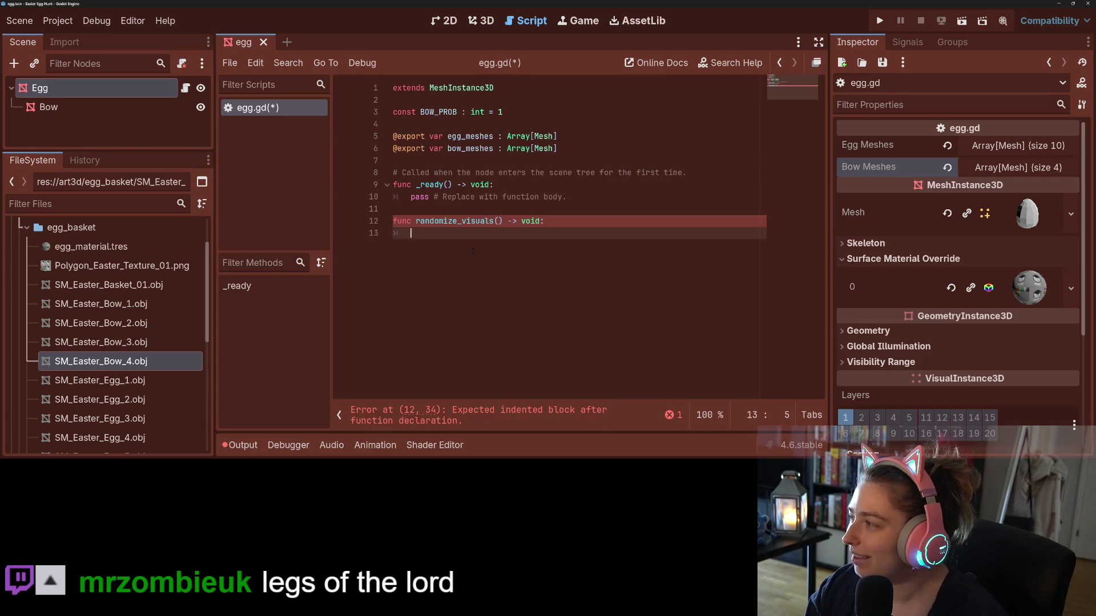
Widen the script editor and add mesh = egg_meshes.pick_random() as the function's first line
{"action": "scroll", "coordinate": [473, 252], "scroll_direction": "up", "scroll_amount": 4}
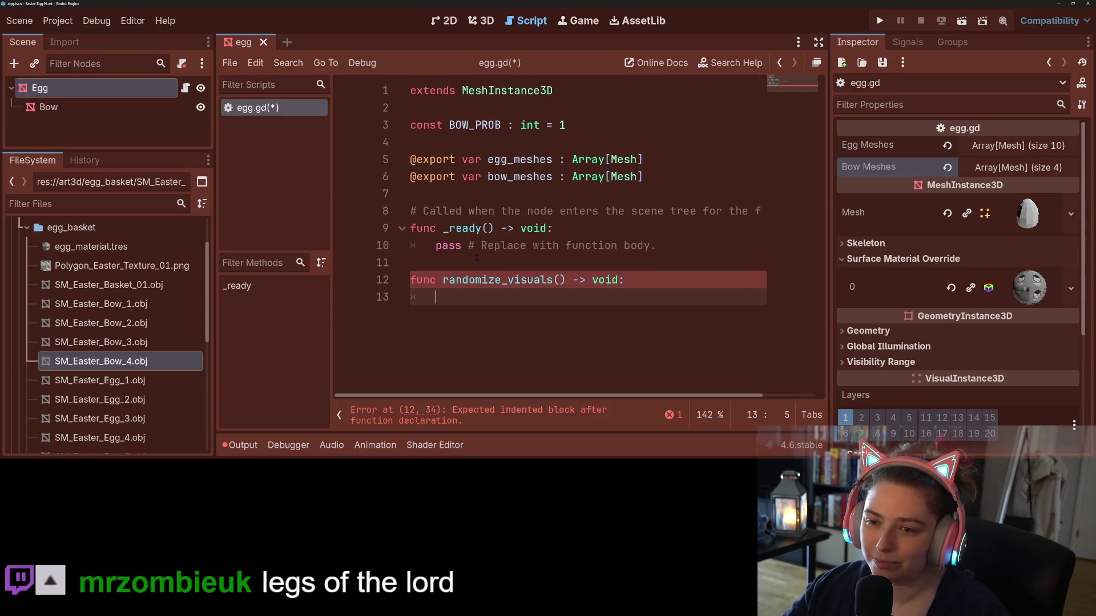
{"action": "left_click_drag", "start_coordinate": [216, 246], "coordinate": [136, 246]}
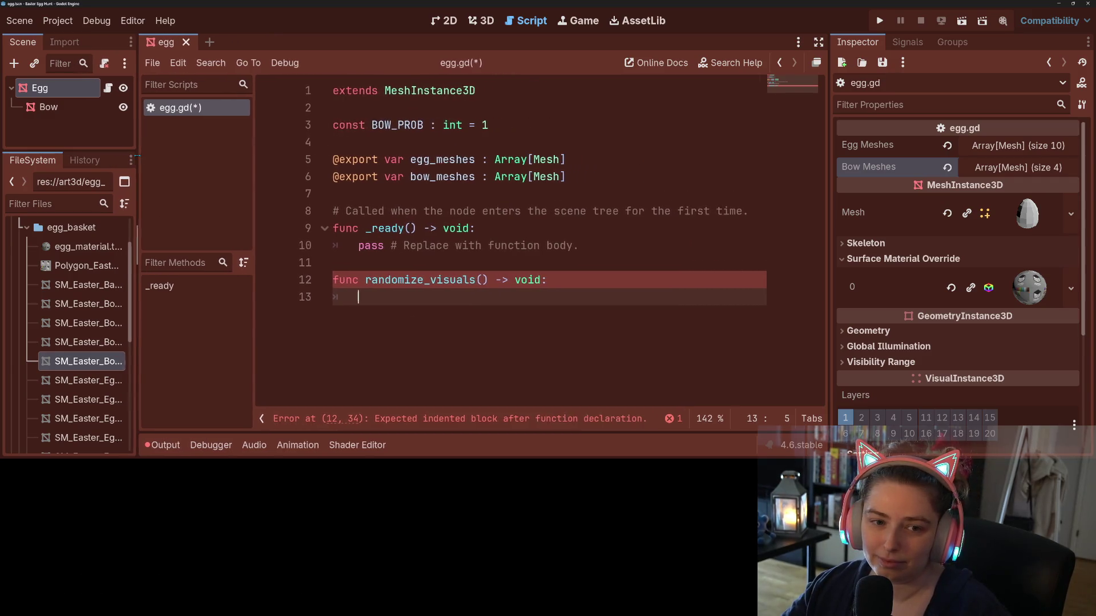
{"action": "scroll", "coordinate": [647, 290], "scroll_direction": "up", "scroll_amount": 1}
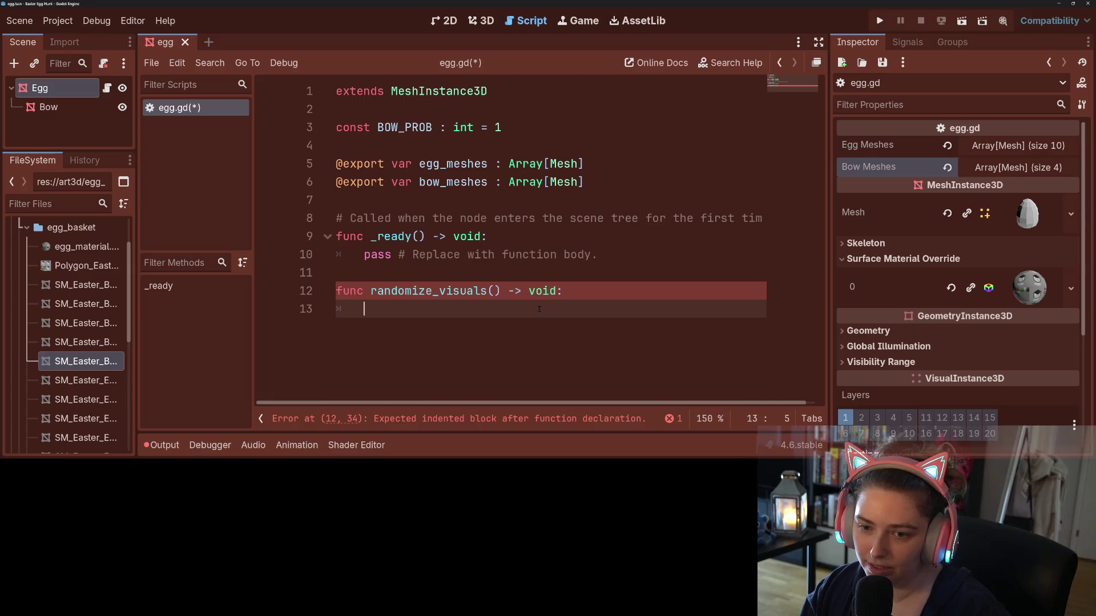
{"action": "type", "text": "esh = "}
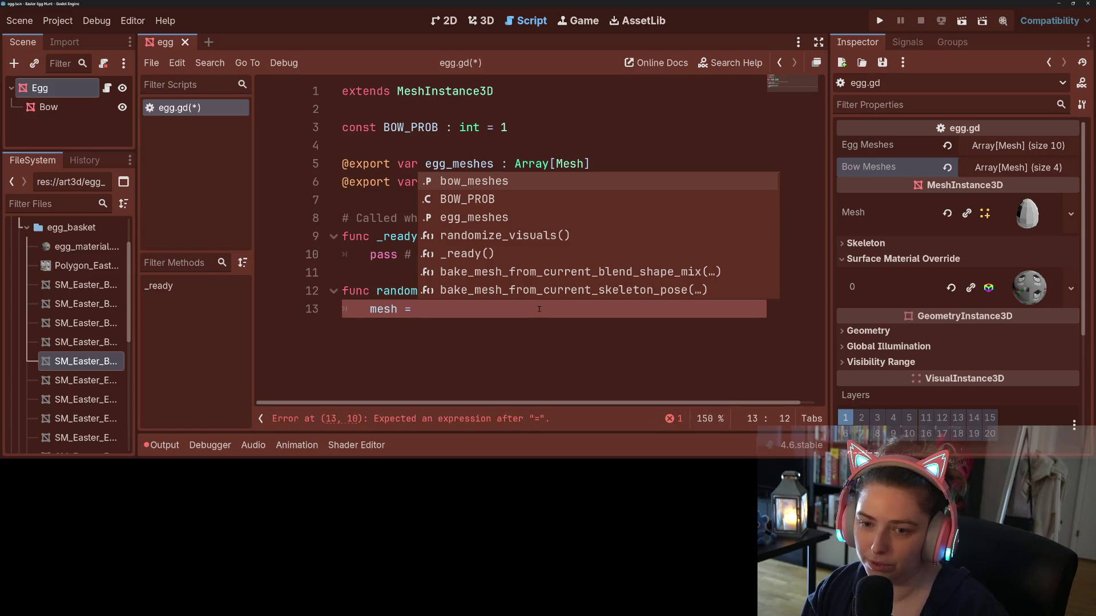
{"action": "type", "text": "e"}
{"action": "key", "text": "Return"}
{"action": "type", "text": ".p"}
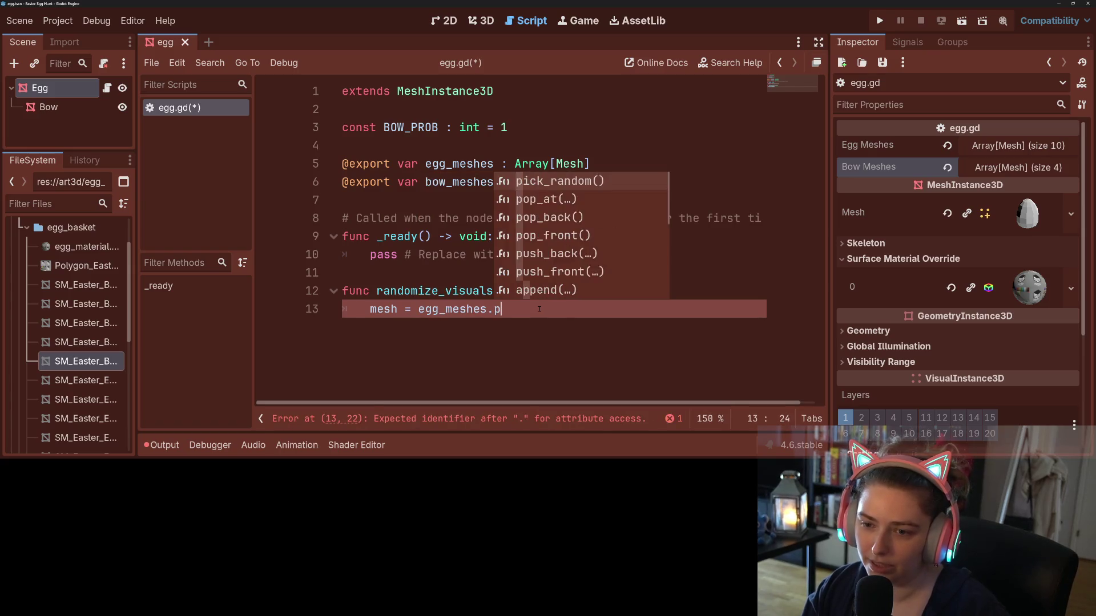
{"action": "key", "text": "Return"}
{"action": "key", "text": "Return"}
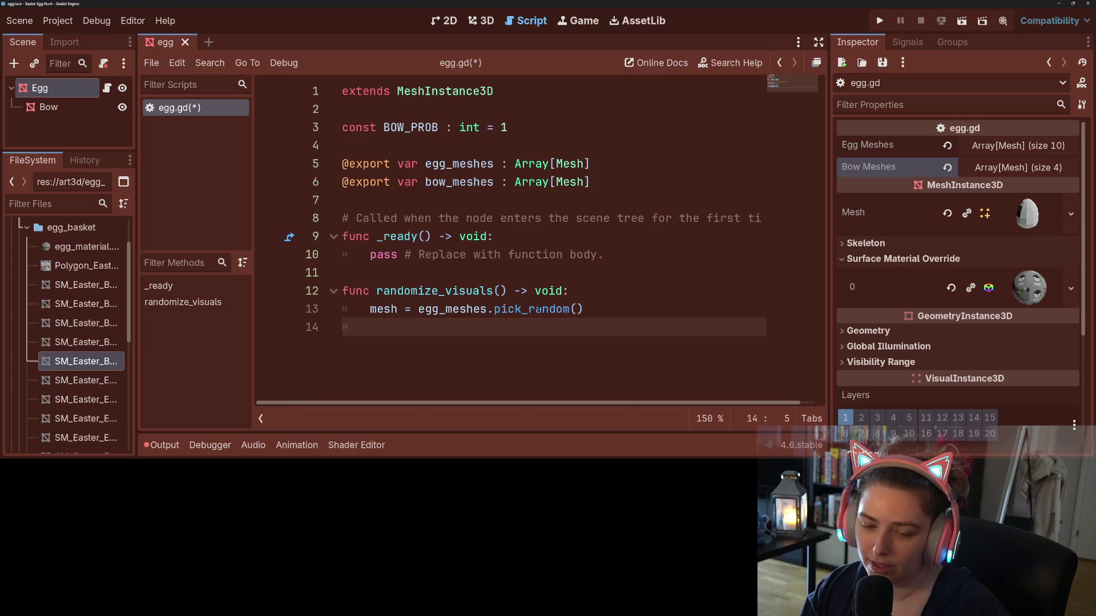
Add the condition if randi_range(0, 10) <= BOW_PROB: with an indented body line
{"action": "type", "text": "if "}
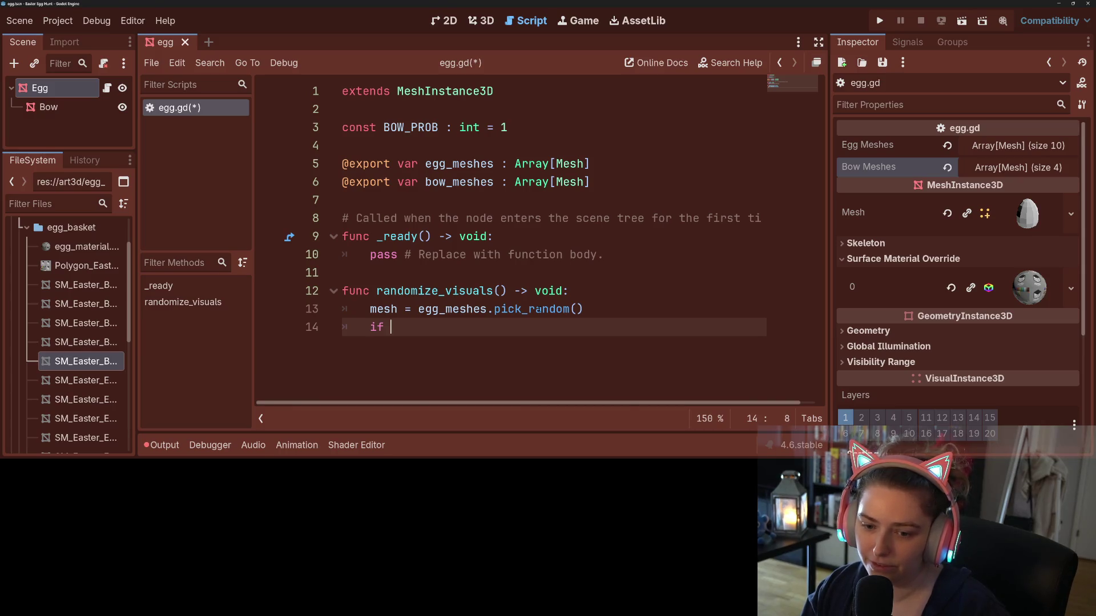
{"action": "type", "text": "ran"}
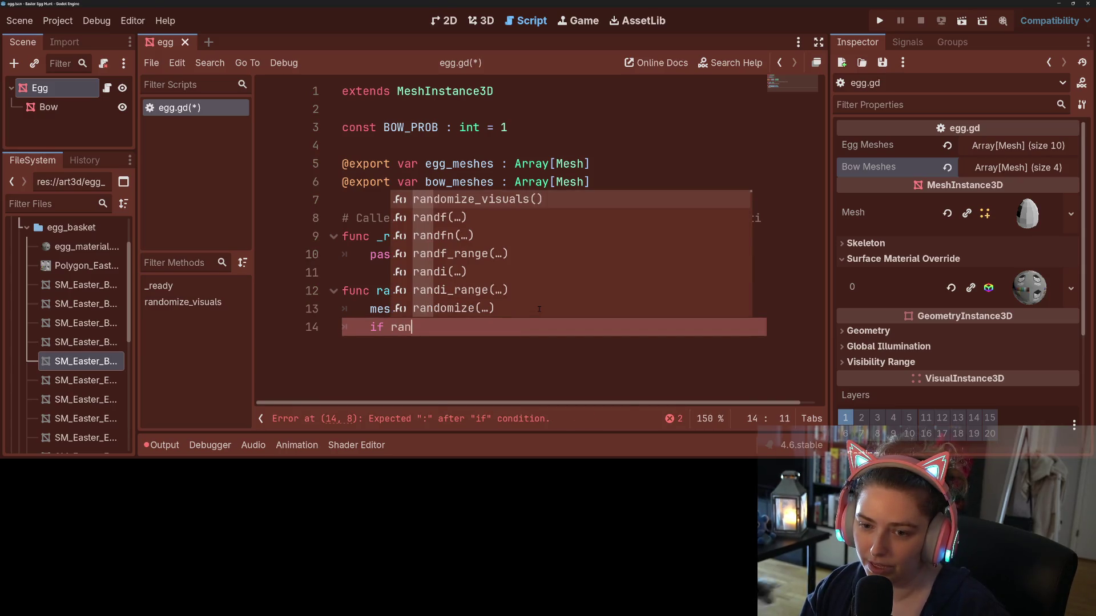
{"action": "type", "text": "di"}
{"action": "key", "text": "Down"}
{"action": "key", "text": "Return"}
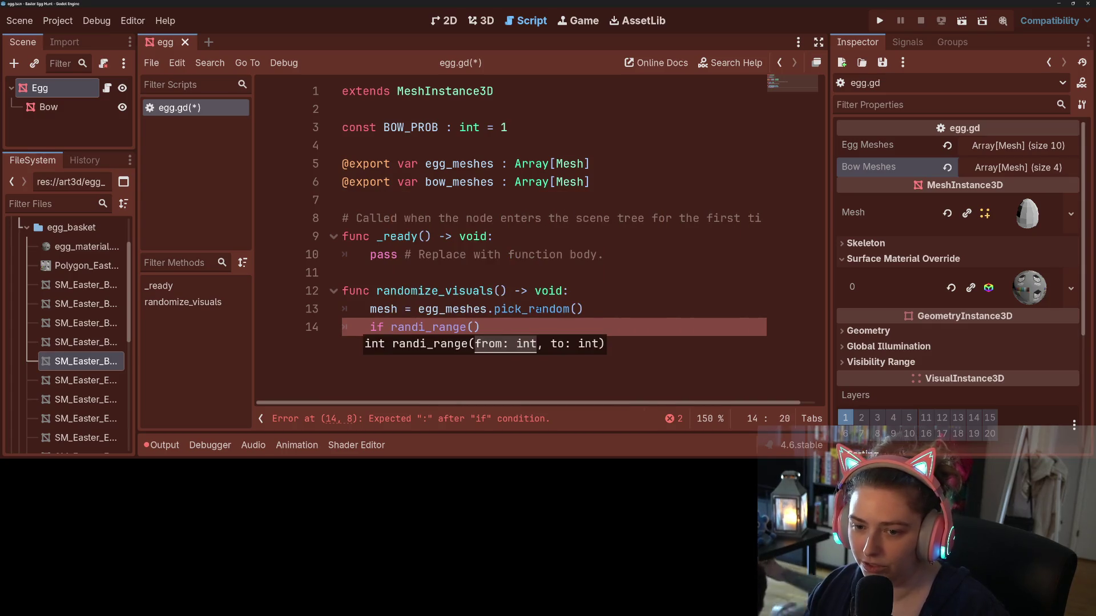
{"action": "type", "text": "0, 10"}
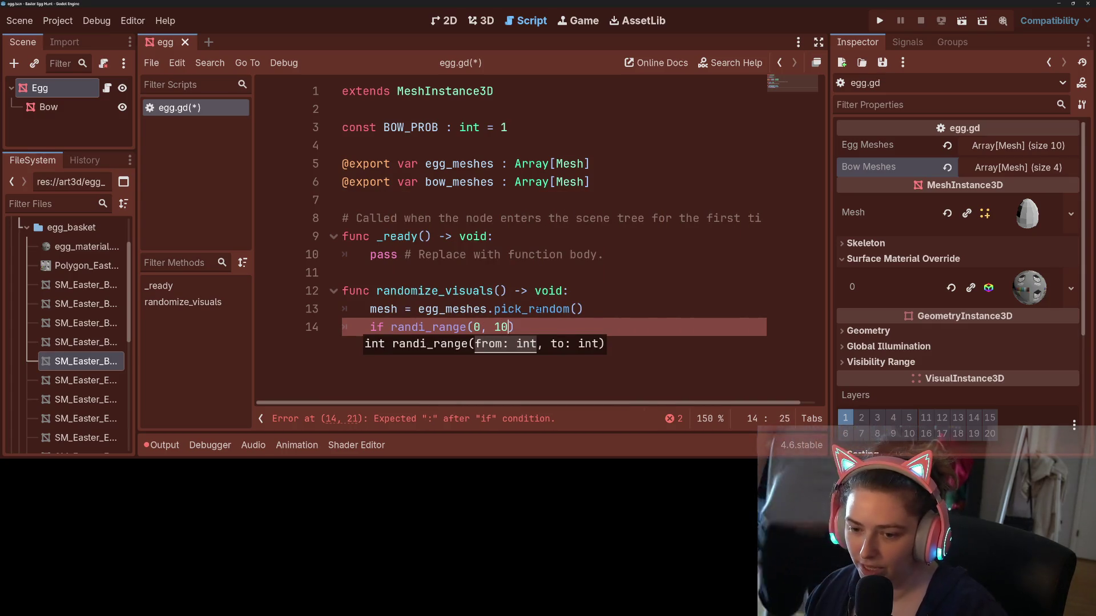
{"action": "type", "text": ")"}
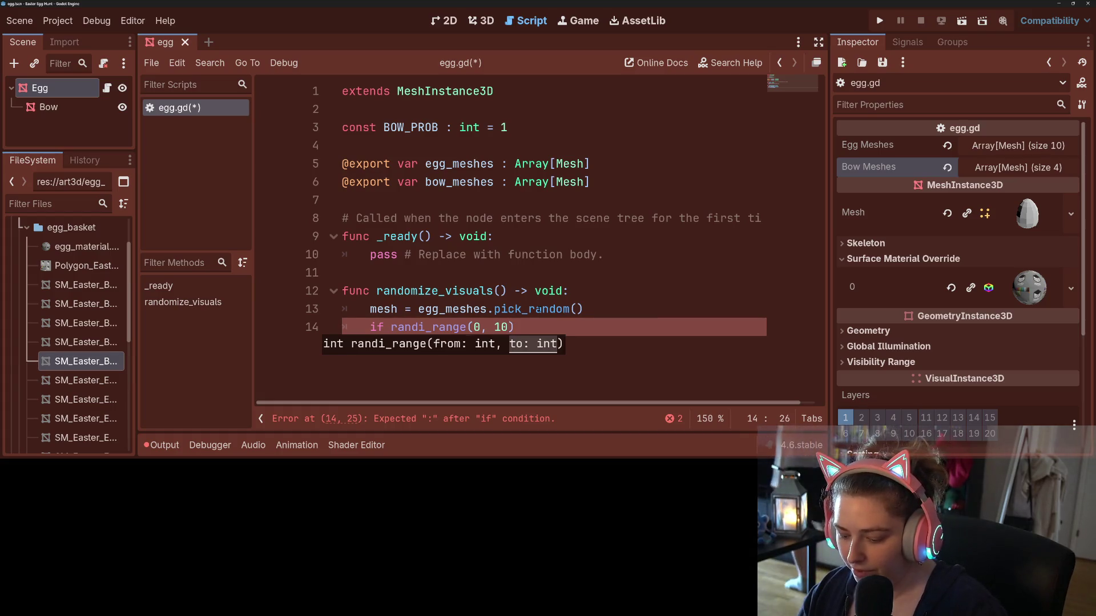
{"action": "type", "text": " <="}
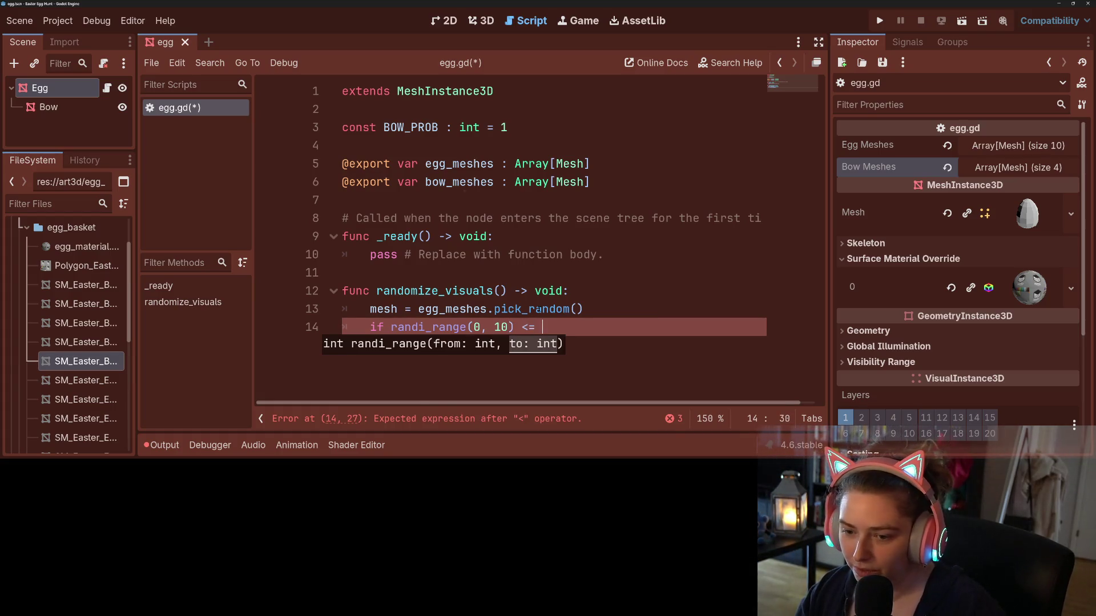
{"action": "key", "text": "ctrl+space"}
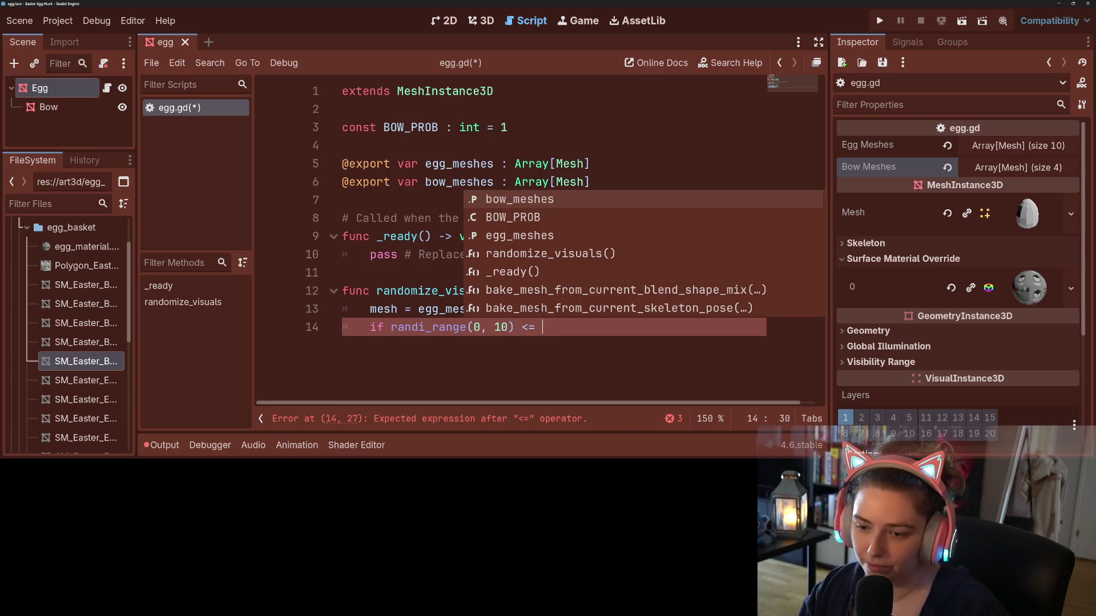
{"action": "type", "text": "B"}
{"action": "key", "text": "Return"}
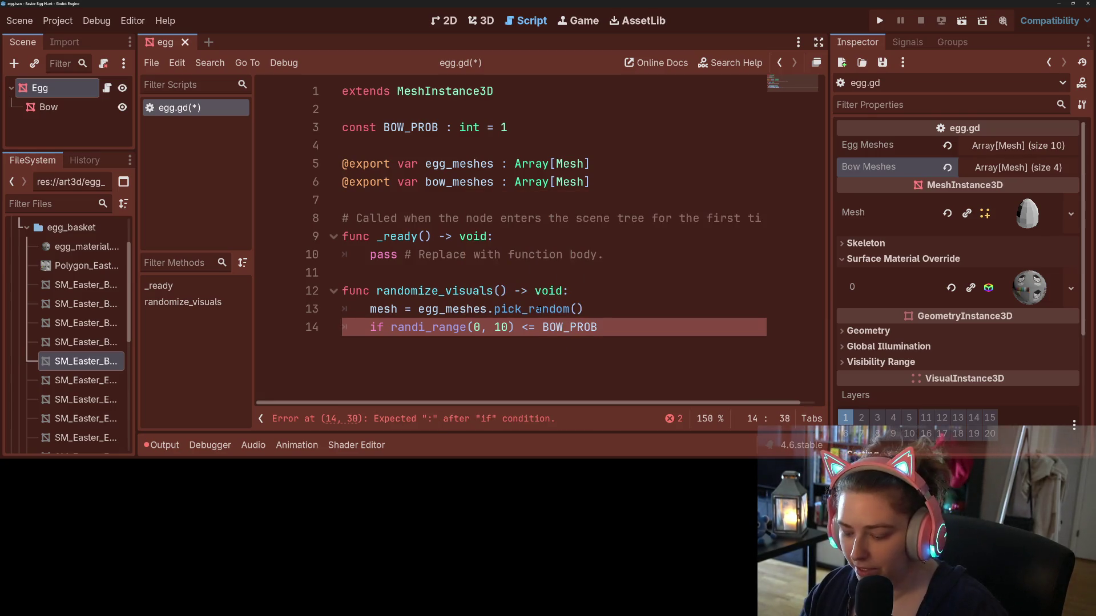
{"action": "key", "text": "Return"}
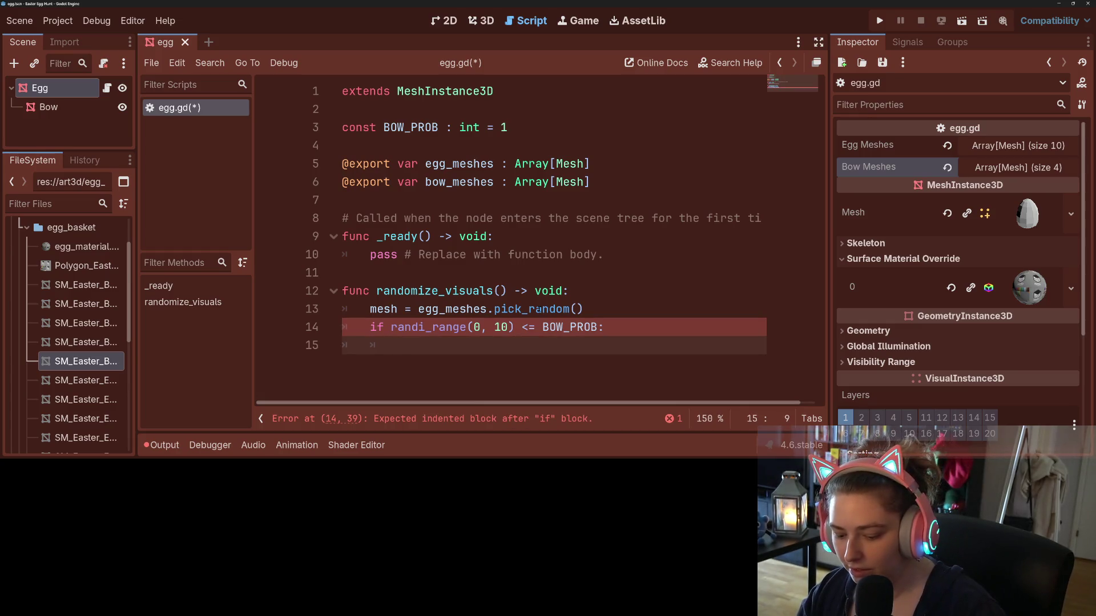
{"action": "key", "text": "Return"}
{"action": "key", "text": "Up"}
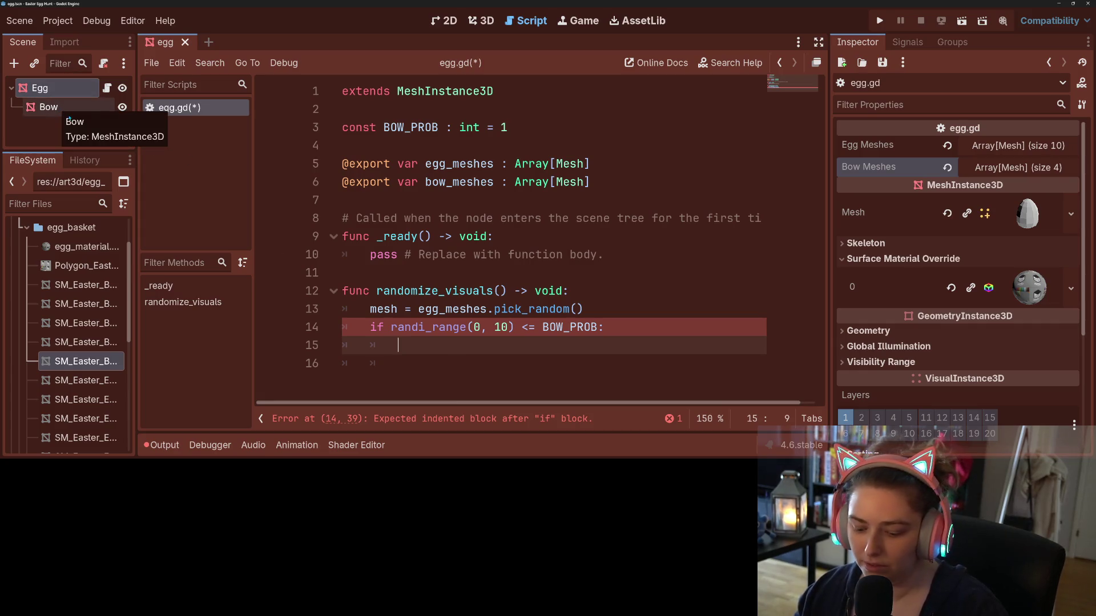
Inside the if, write var bow = $Bow, bow.visible = true and bow.mesh = bow_meshes.pick_random()
{"action": "type", "text": "var bow"}
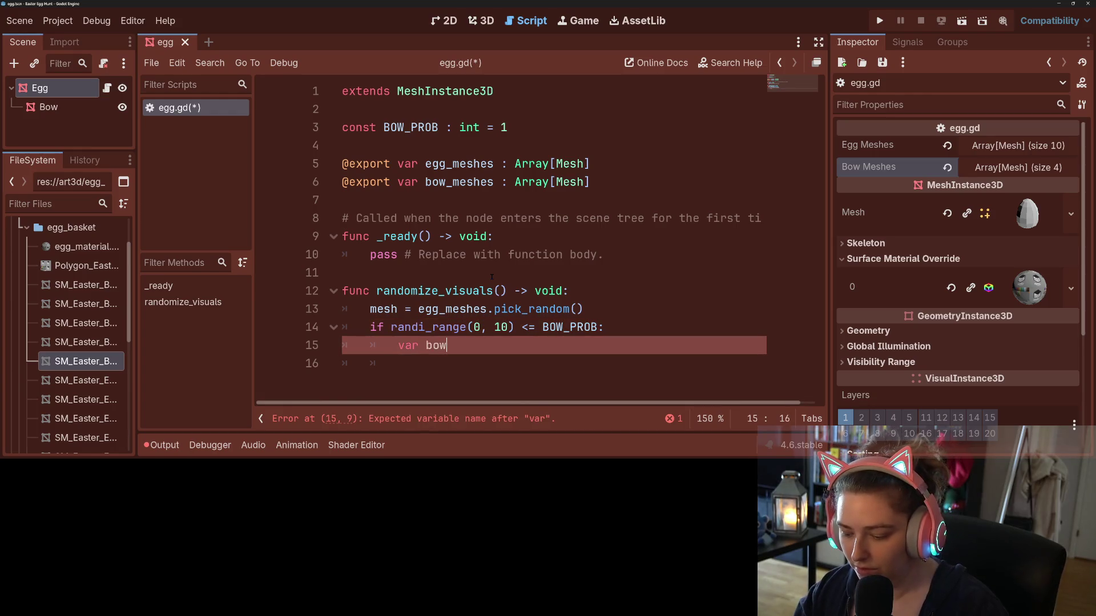
{"action": "type", "text": " = $"}
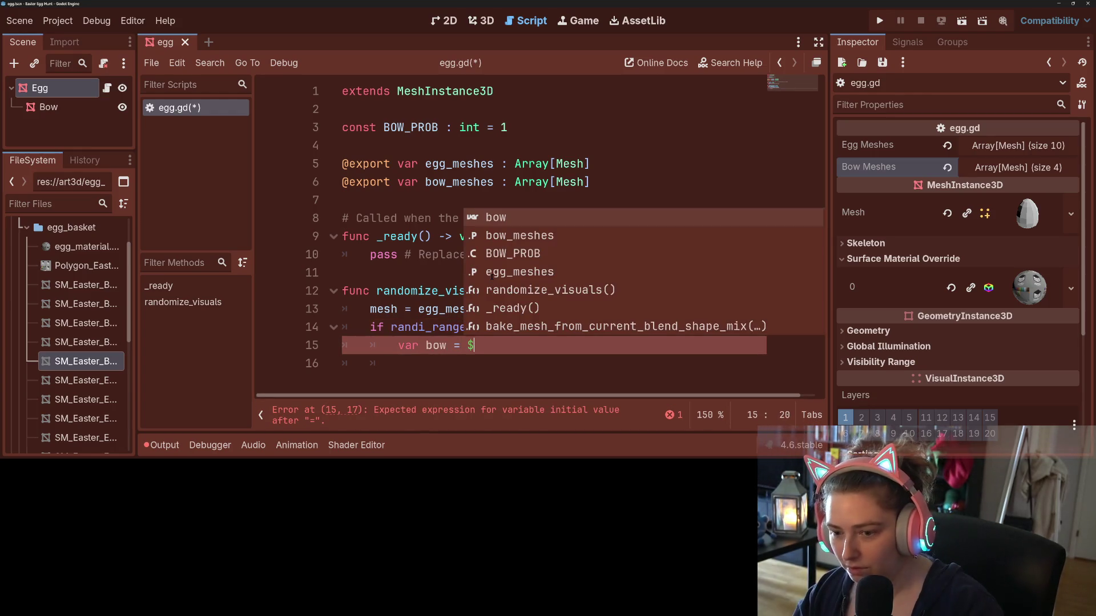
{"action": "type", "text": "Bow"}
{"action": "key", "text": "Return"}
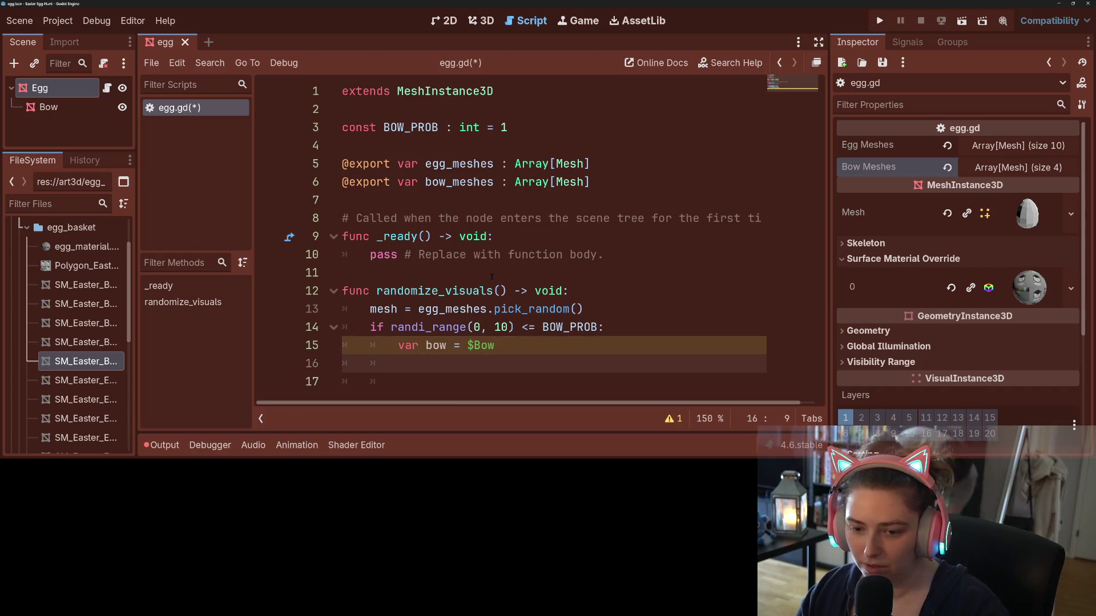
{"action": "type", "text": "bow."}
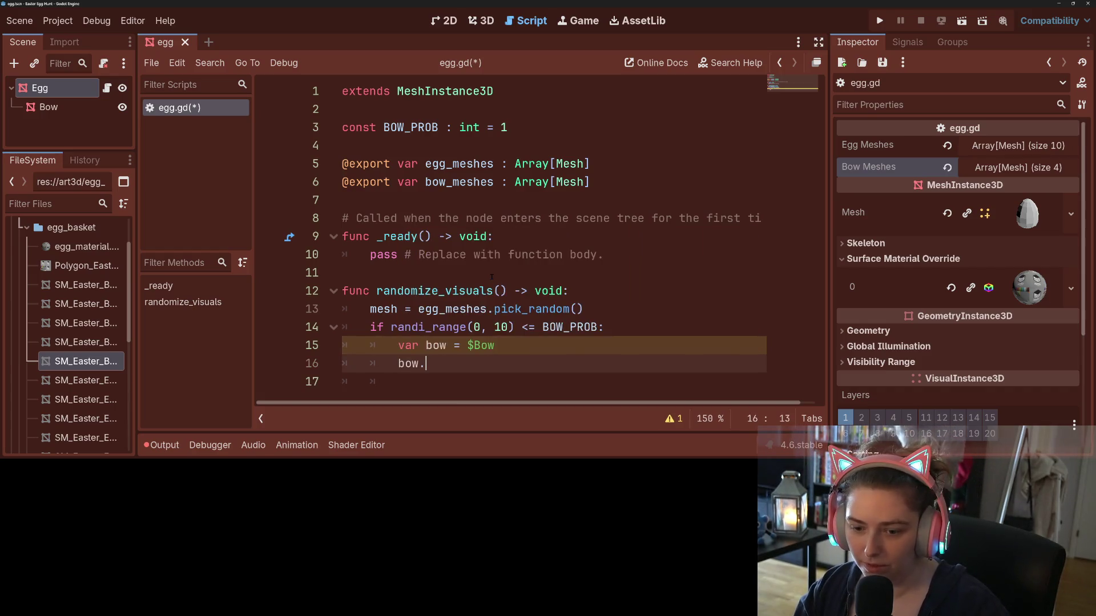
{"action": "type", "text": "visible = "}
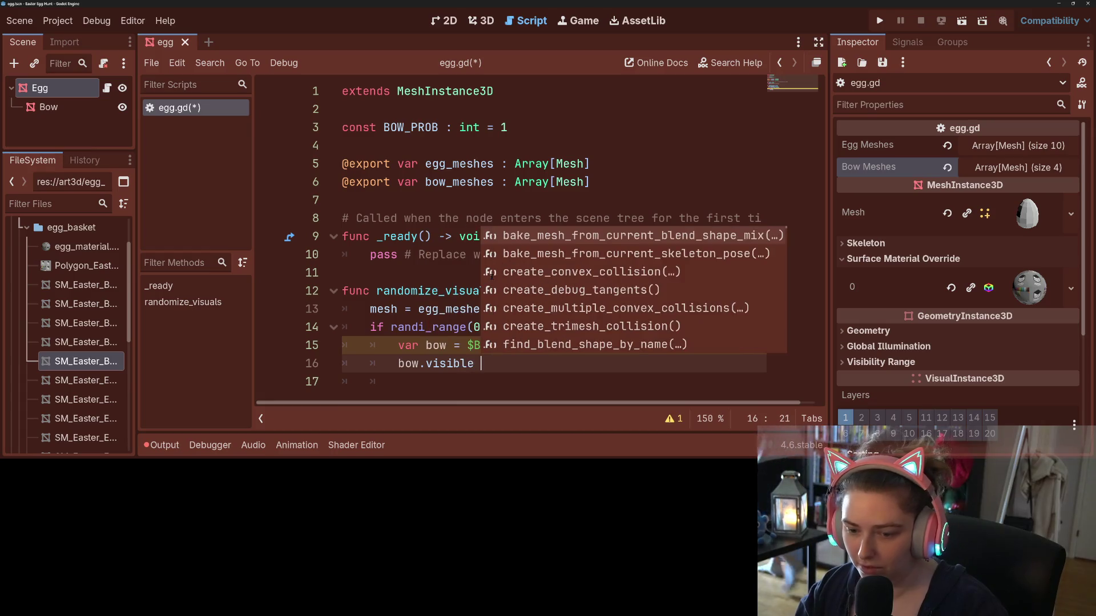
{"action": "type", "text": "true"}
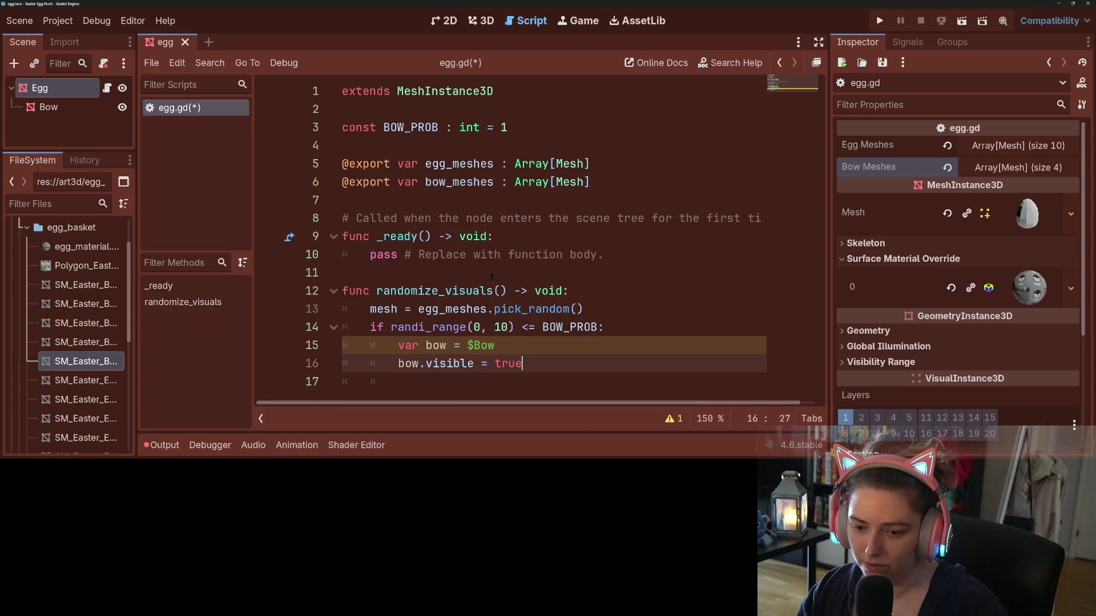
{"action": "key", "text": "Return"}
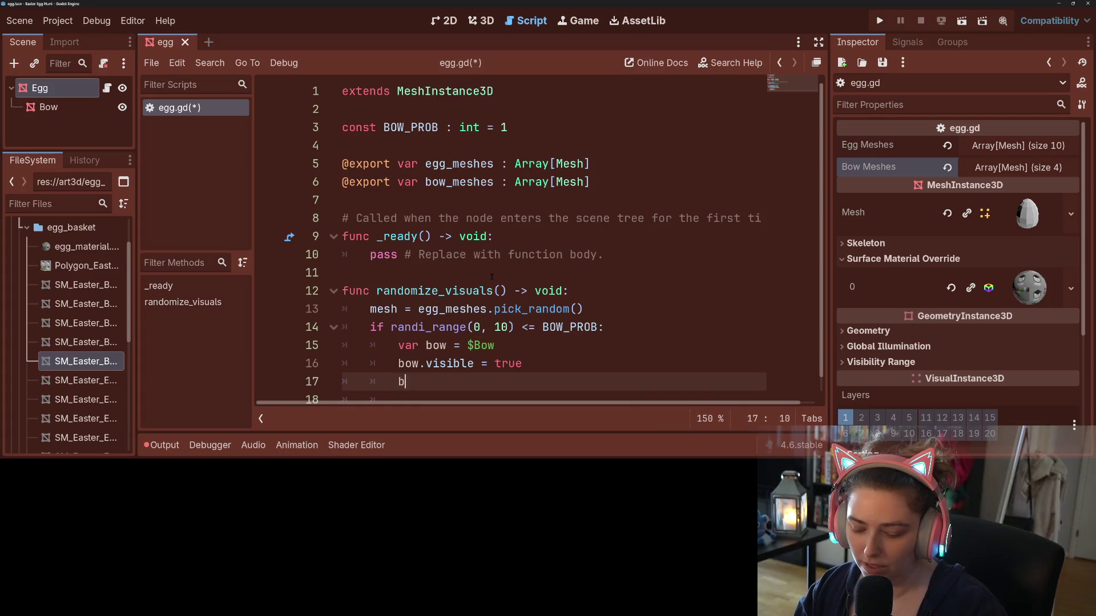
{"action": "type", "text": "bow.mesh = "}
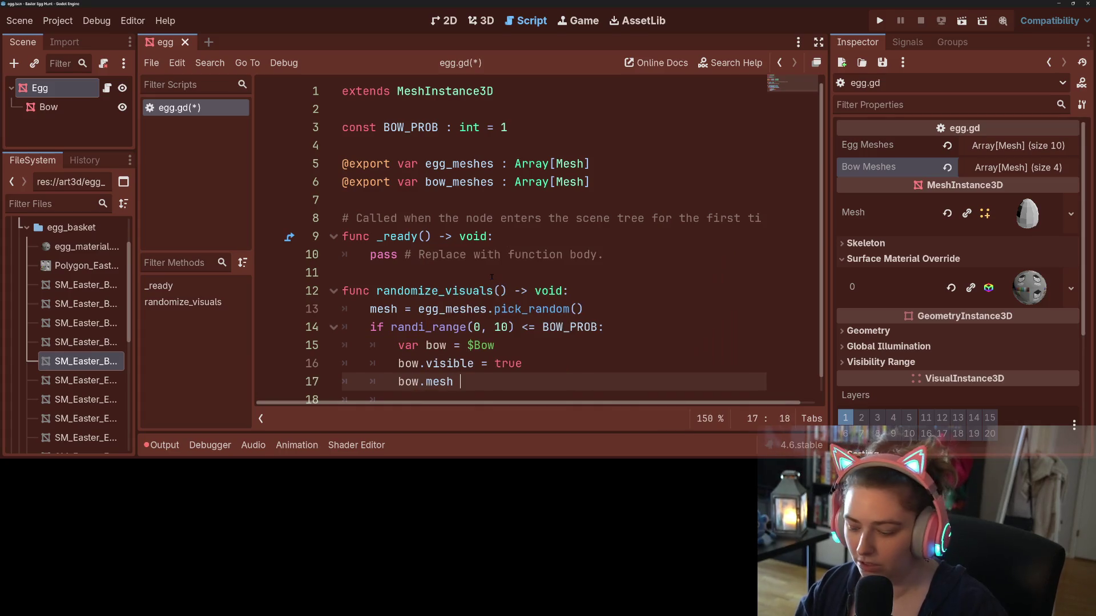
{"action": "type", "text": "bo"}
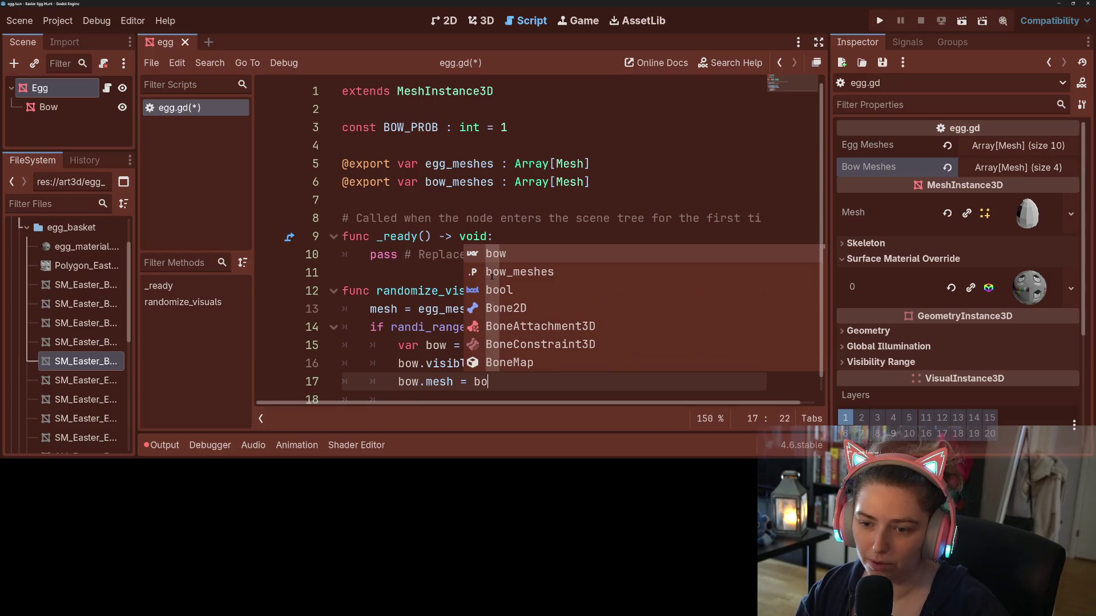
{"action": "key", "text": "Down"}
{"action": "key", "text": "Return"}
{"action": "type", "text": ".pi"}
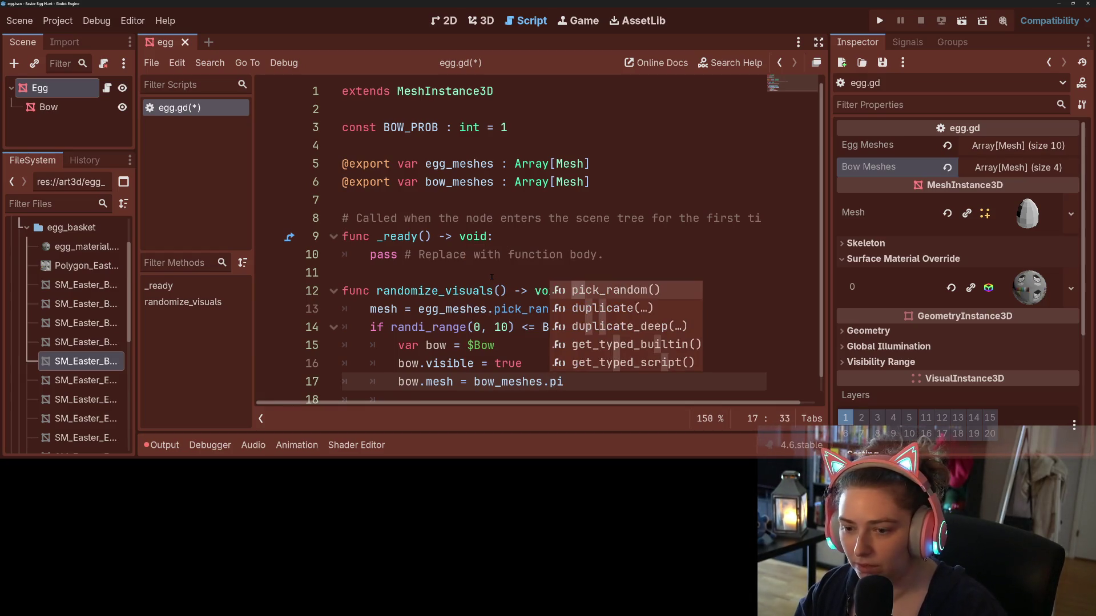
{"action": "key", "text": "Return"}
{"action": "key", "text": "Return"}
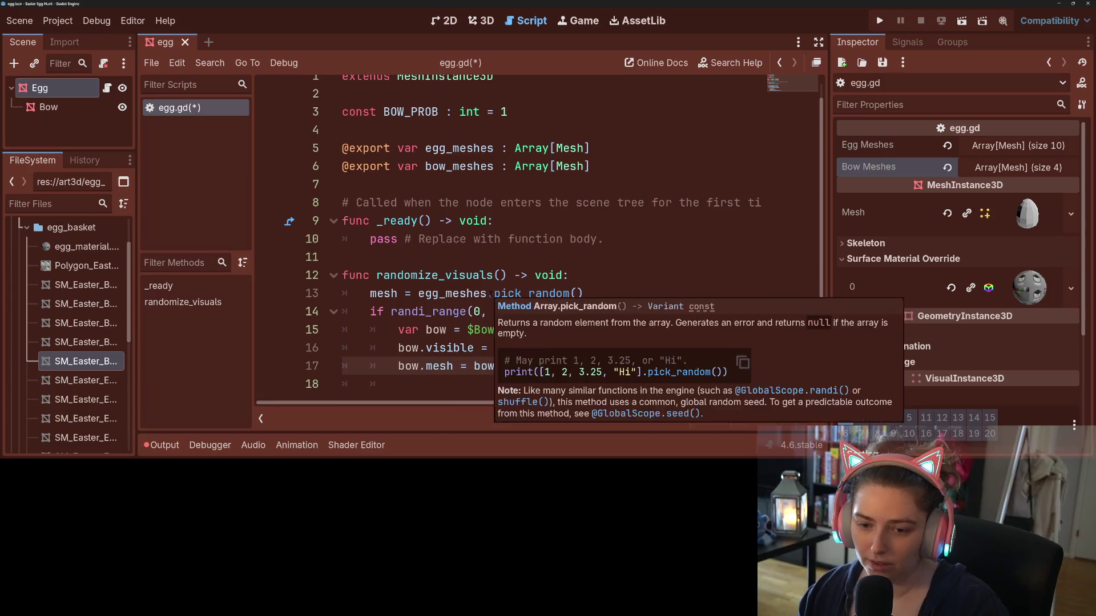
Add an else branch setting $Bow.visible = false and save egg.gd
{"action": "key", "text": "BackSpace"}
{"action": "type", "text": "else:"}
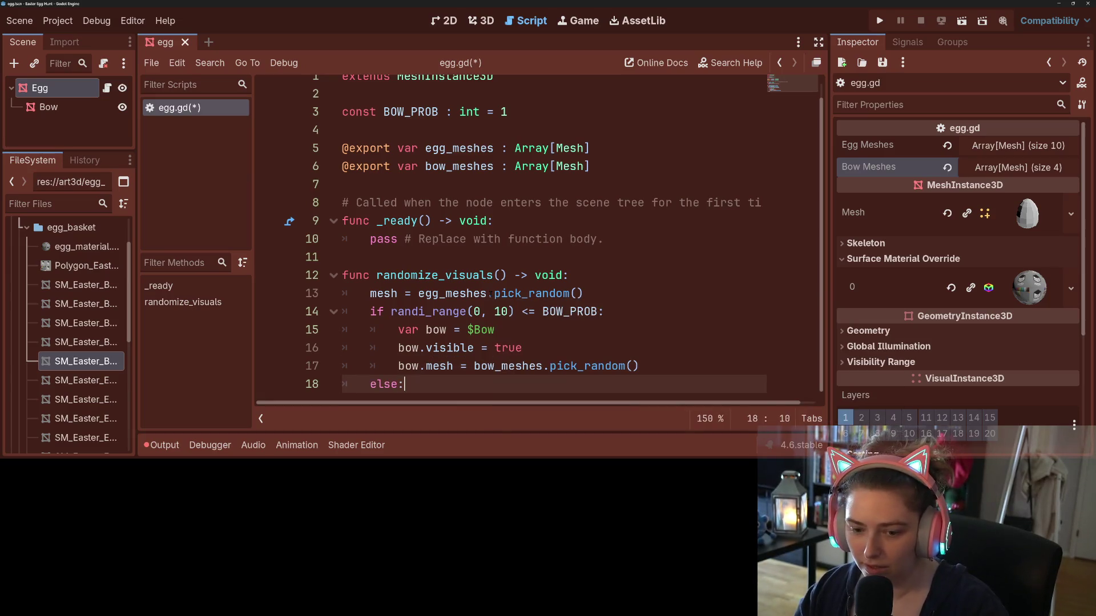
{"action": "key", "text": "Return"}
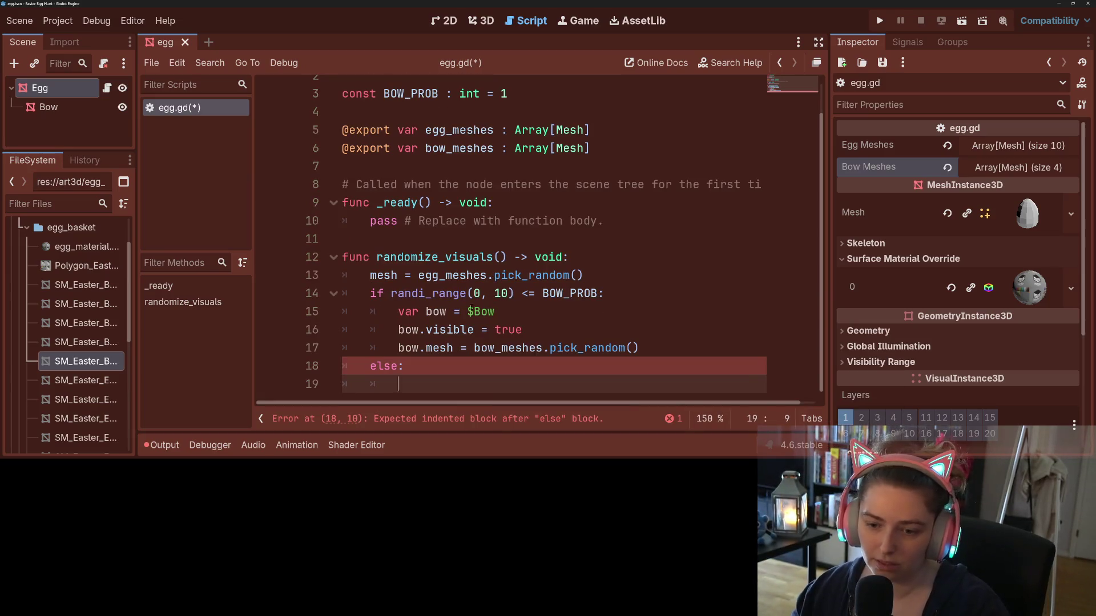
{"action": "type", "text": "$Bow"}
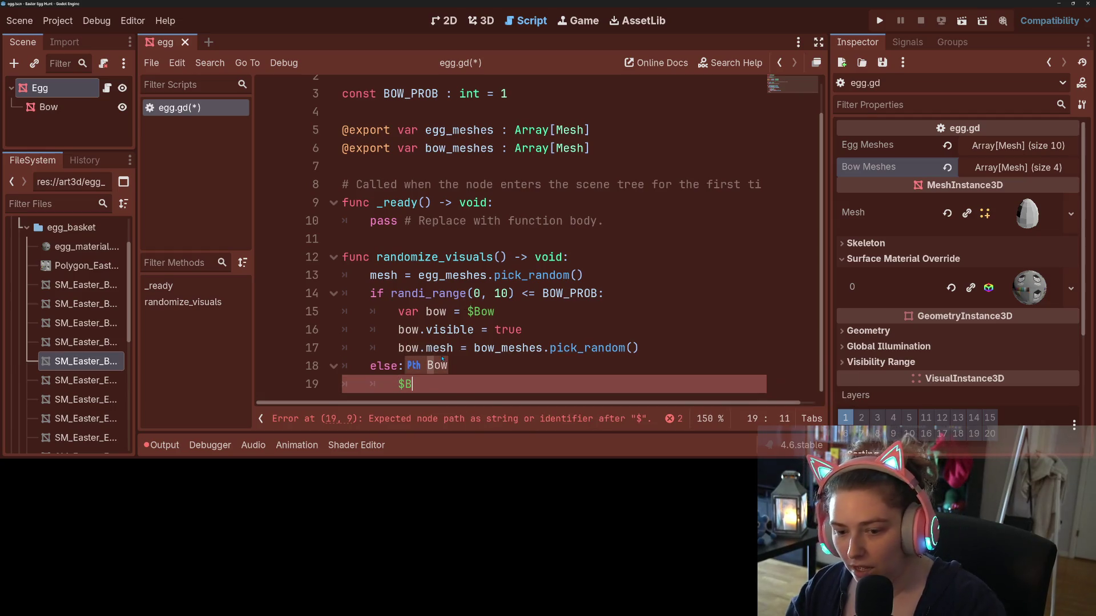
{"action": "type", "text": ".visible = "}
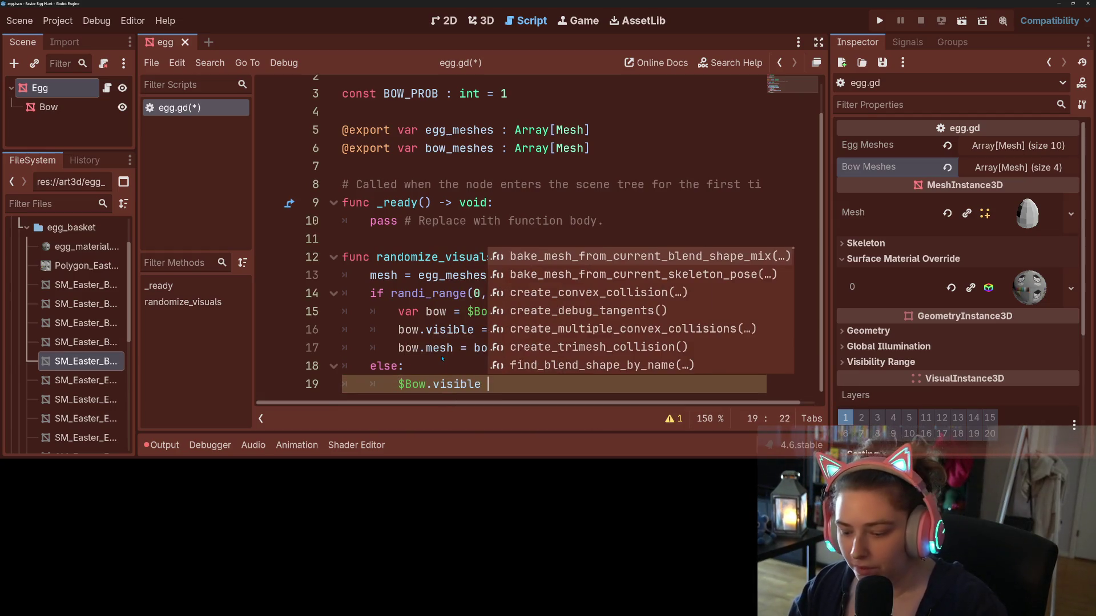
{"action": "type", "text": "false"}
{"action": "key", "text": "ctrl+s"}
{"action": "left_click", "coordinate": [529, 329]}
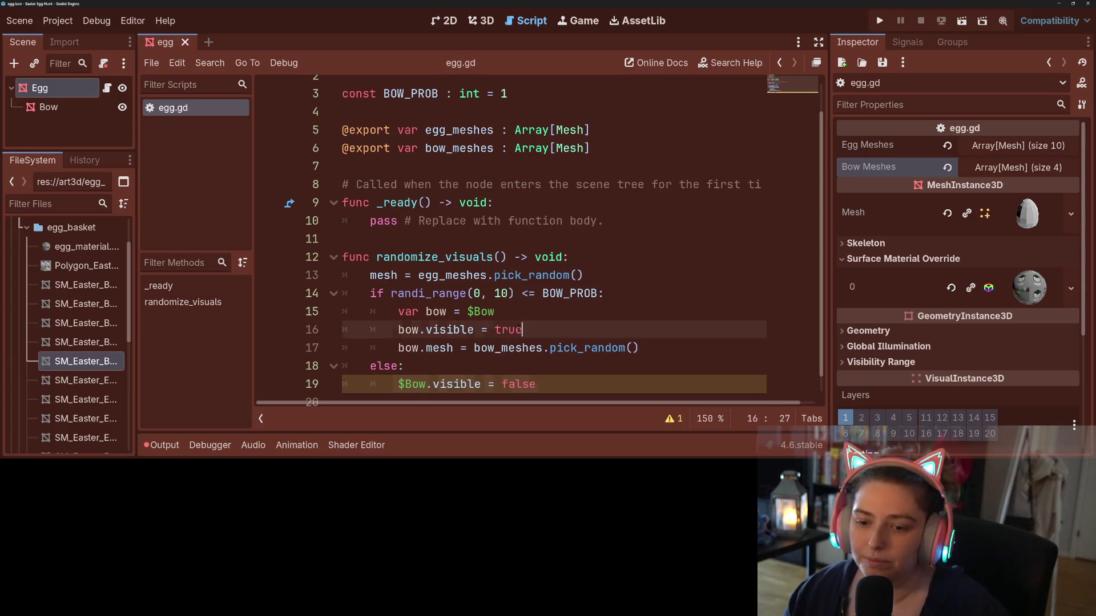
{"action": "scroll", "coordinate": [530, 330], "scroll_direction": "down", "scroll_amount": 1}
{"action": "left_click", "coordinate": [625, 366]}
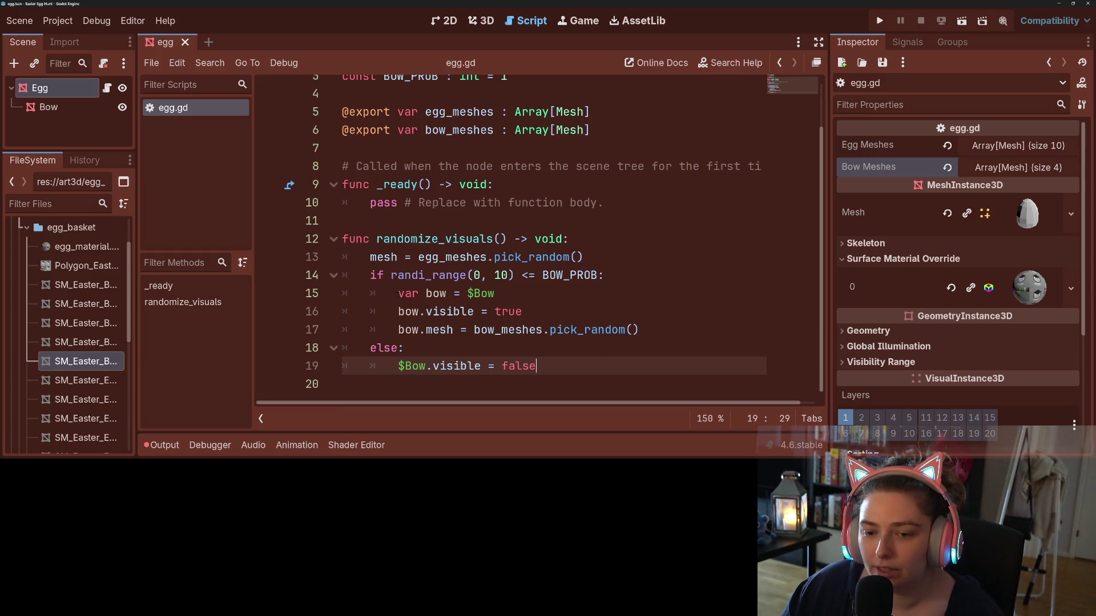
Move var bow = $Bow above the if check and remove the leftover empty line
{"action": "left_click_drag", "start_coordinate": [398, 294], "coordinate": [494, 293]}
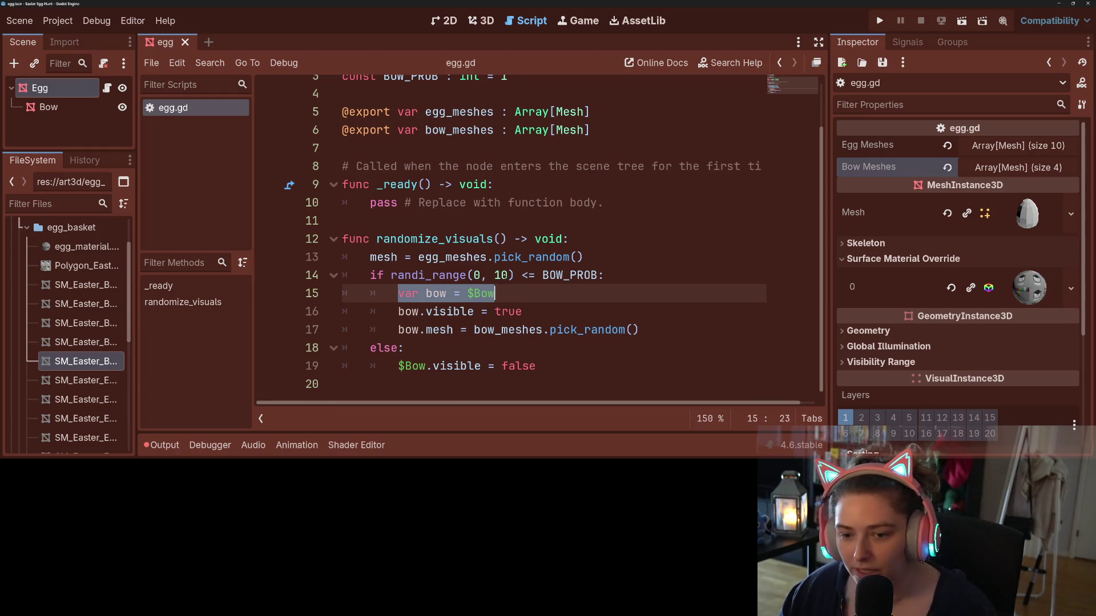
{"action": "key", "text": "ctrl+x"}
{"action": "left_click", "coordinate": [601, 258]}
{"action": "key", "text": "Return"}
{"action": "key", "text": "ctrl+v"}
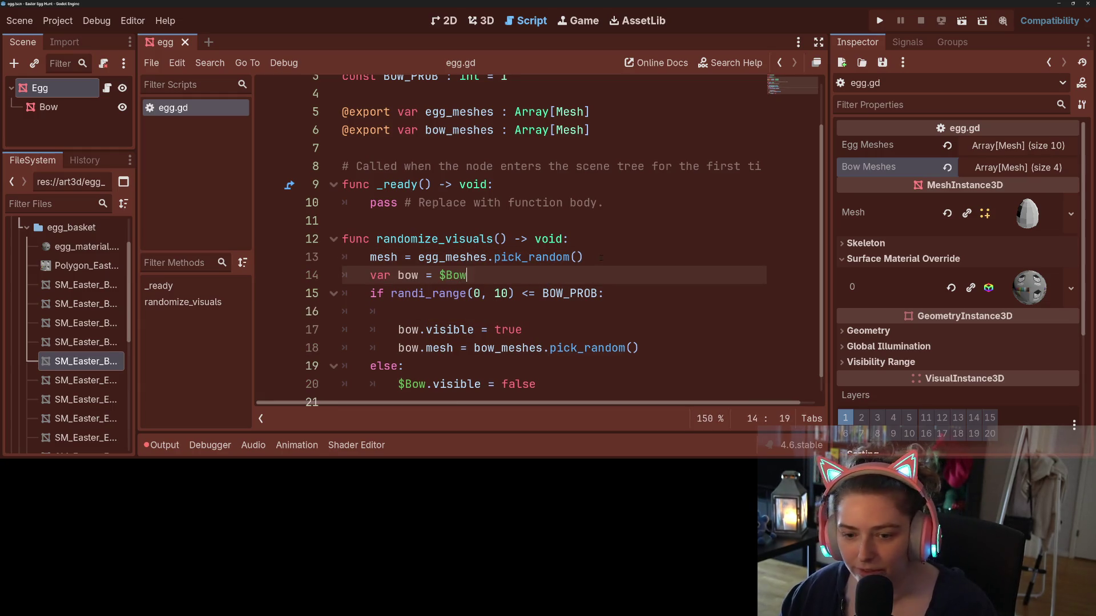
{"action": "double_click", "coordinate": [419, 311]}
{"action": "key", "text": "BackSpace"}
{"action": "key", "text": "BackSpace"}
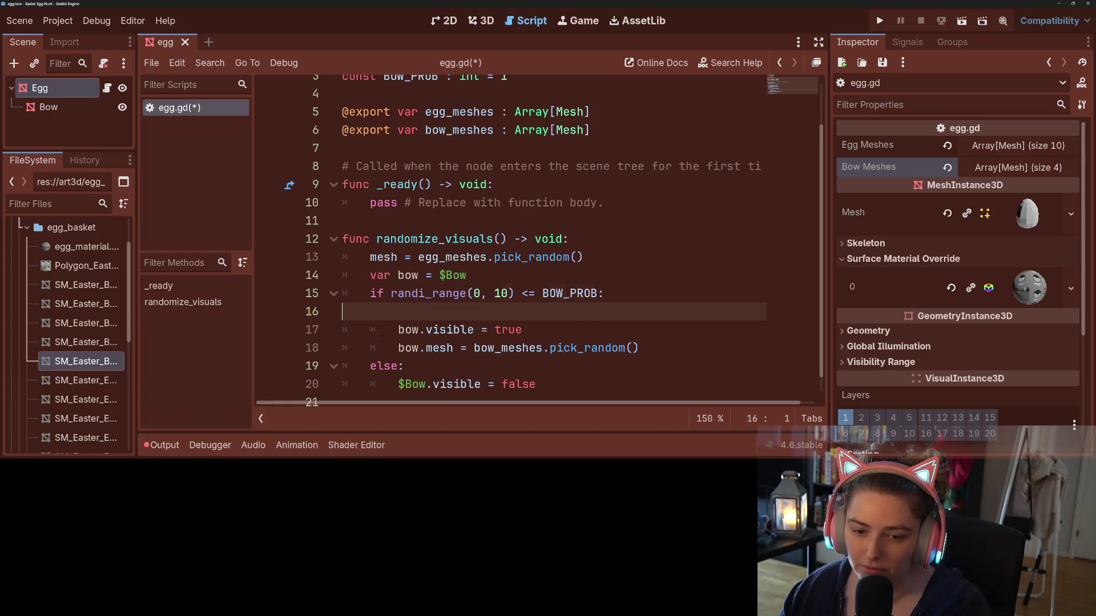
Change $Bow to bow in the else branch, delete the trailing empty line and save
{"action": "left_click", "coordinate": [412, 365]}
{"action": "key", "text": "BackSpace"}
{"action": "key", "text": "BackSpace"}
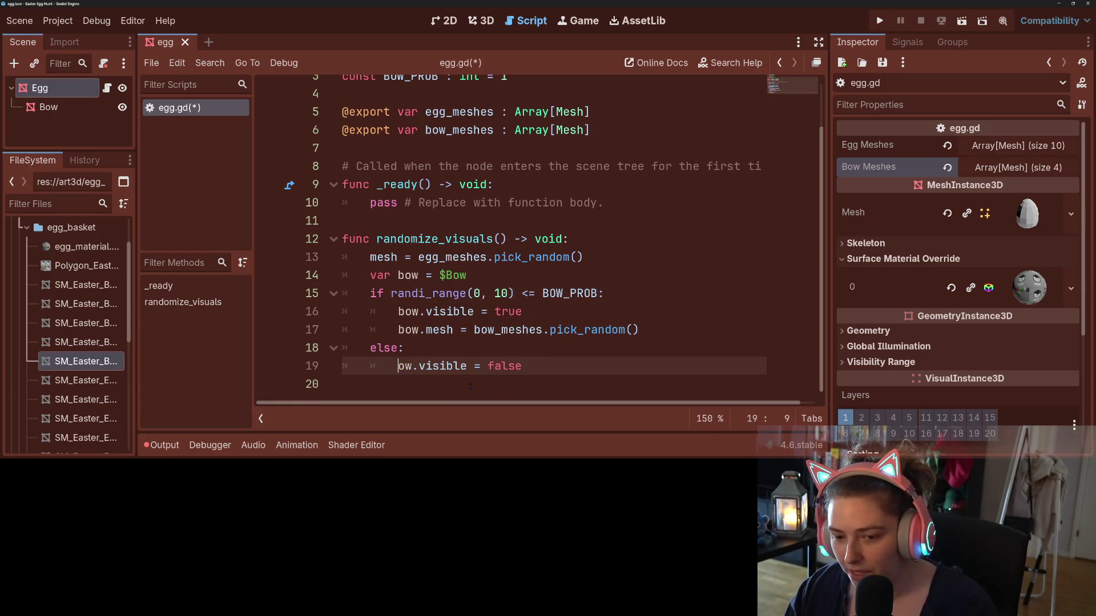
{"action": "type", "text": "b"}
{"action": "key", "text": "ctrl+s"}
{"action": "left_click", "coordinate": [483, 391]}
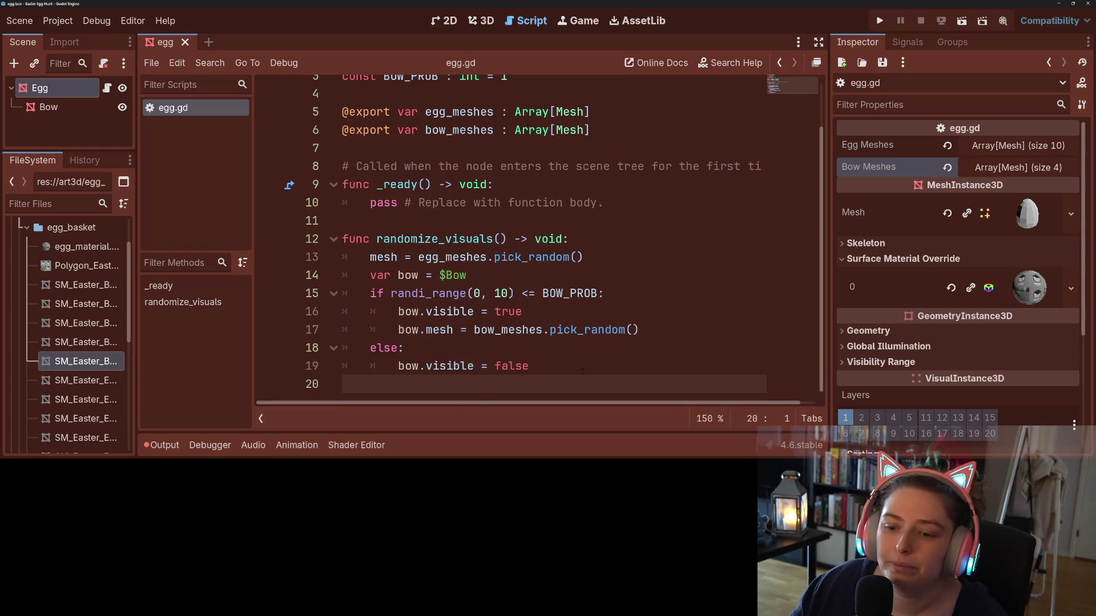
{"action": "left_click", "coordinate": [592, 370]}
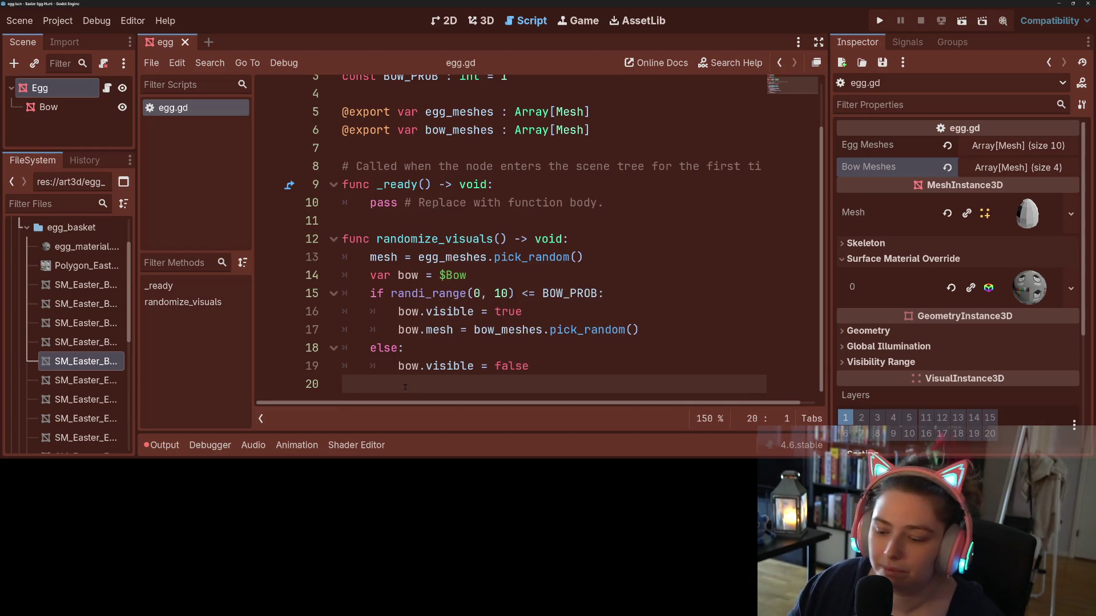
{"action": "key", "text": "Delete"}
{"action": "key", "text": "ctrl+s"}
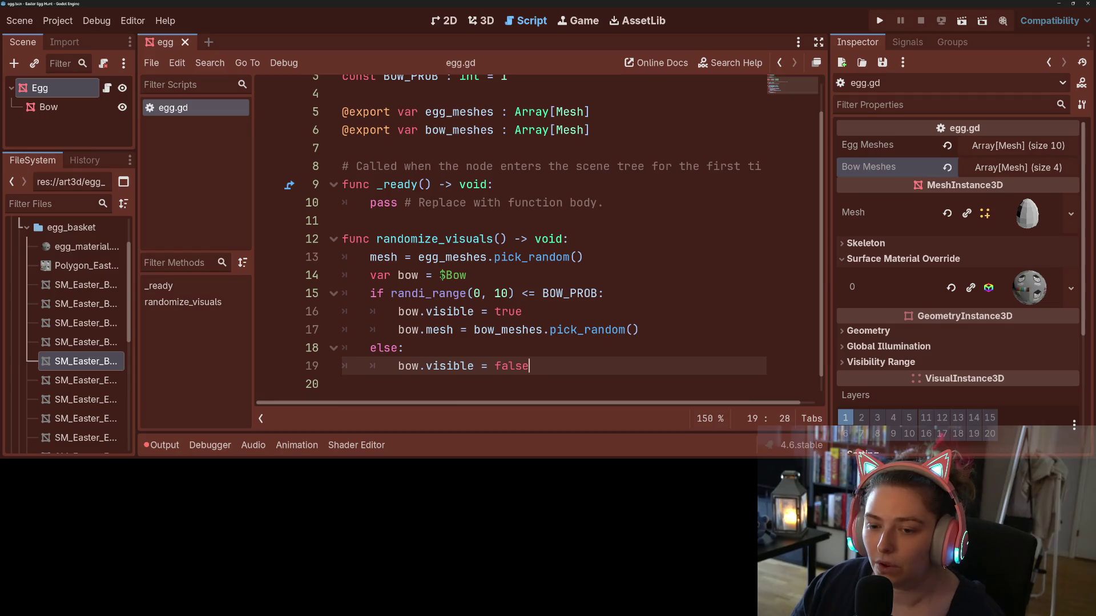
{"action": "left_click_drag", "start_coordinate": [439, 275], "coordinate": [464, 276]}
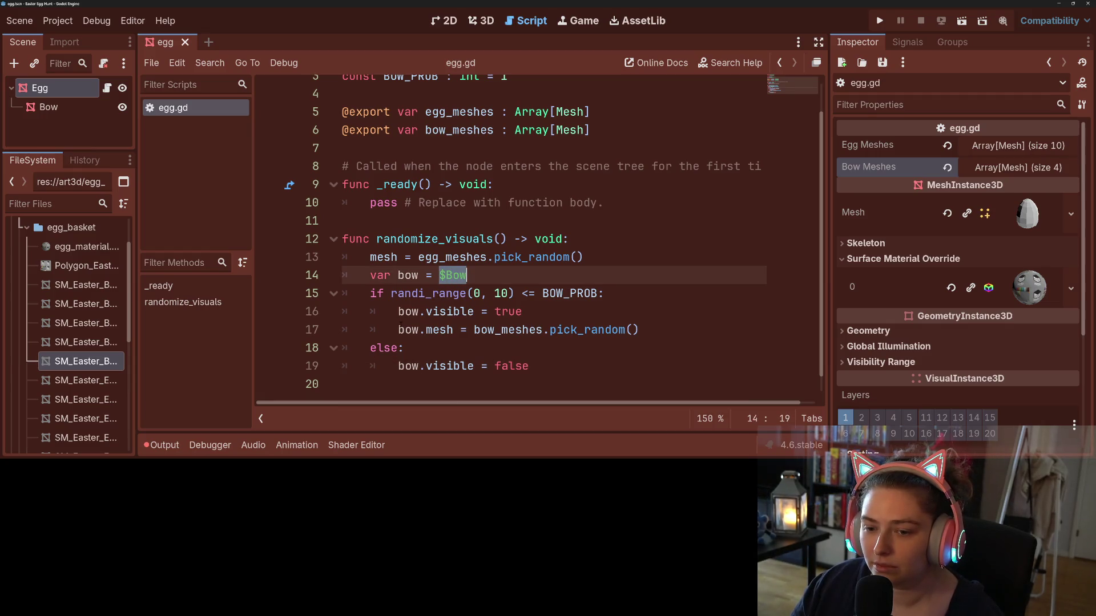
{"action": "left_click", "coordinate": [453, 258]}
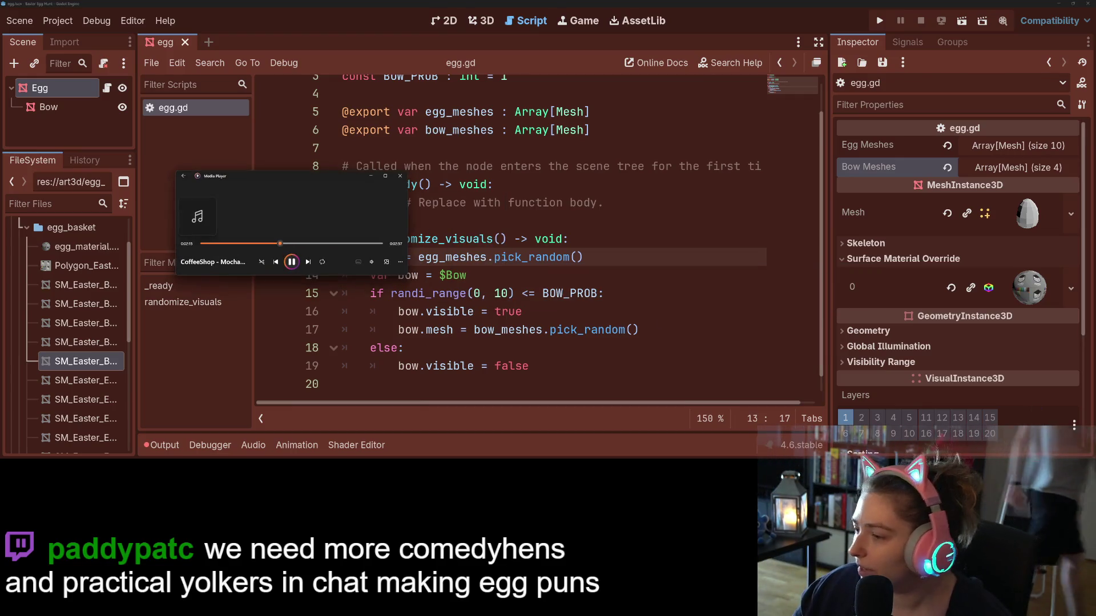
{"action": "left_click", "coordinate": [370, 260]}
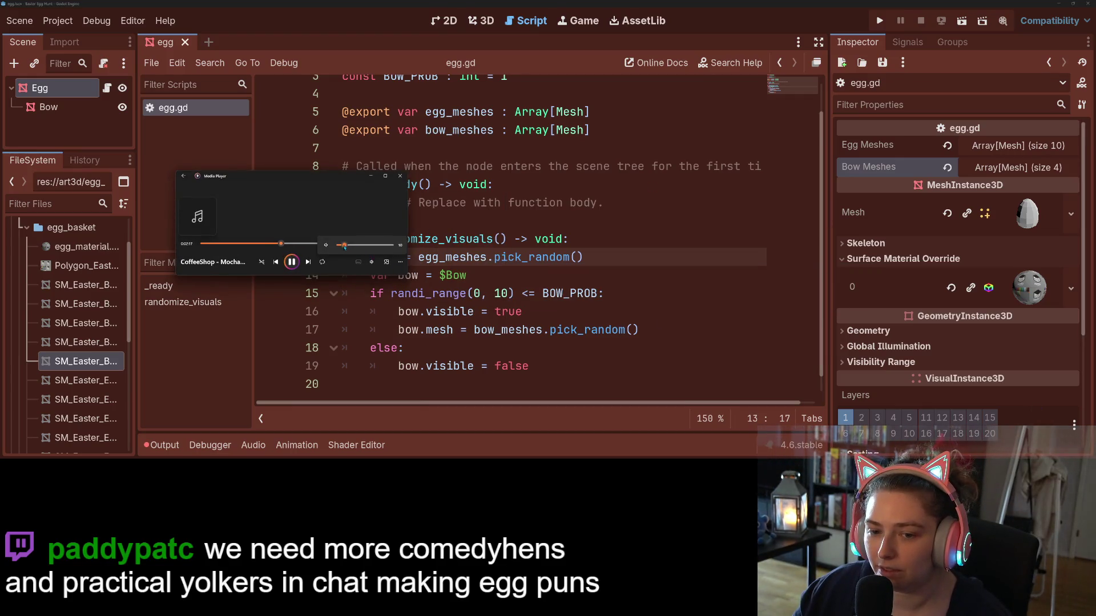
{"action": "left_click_drag", "start_coordinate": [344, 247], "coordinate": [342, 247]}
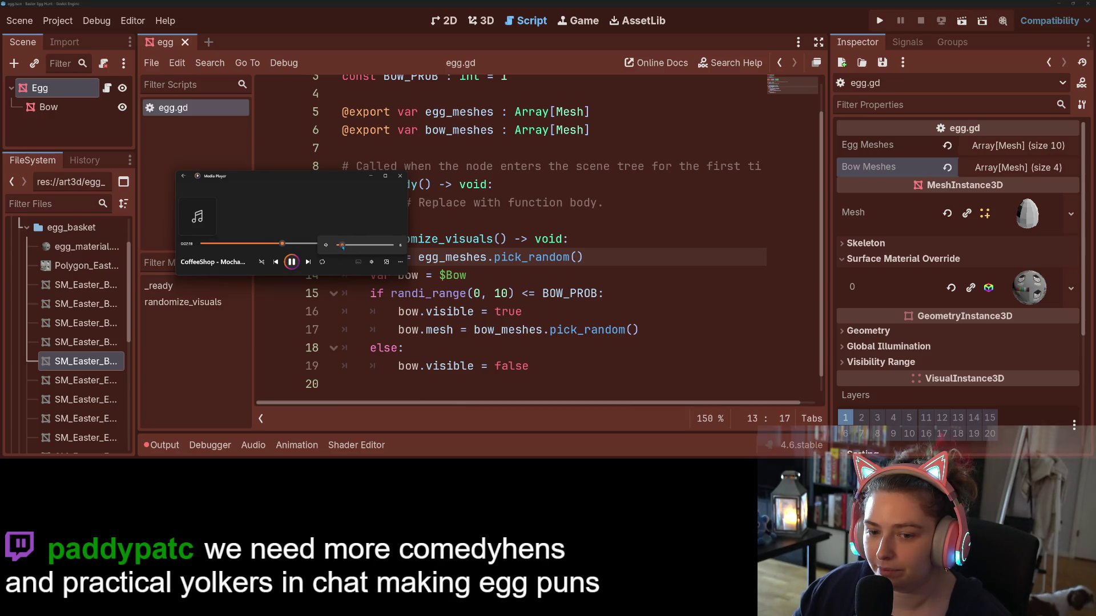
{"action": "left_click", "coordinate": [371, 176]}
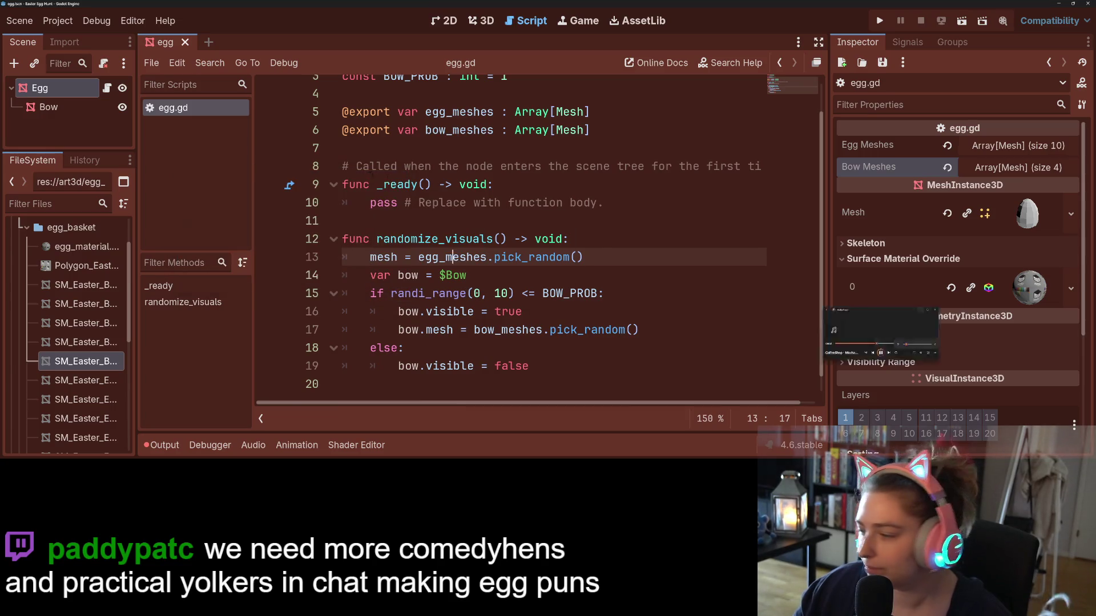
{"action": "left_click", "coordinate": [456, 229]}
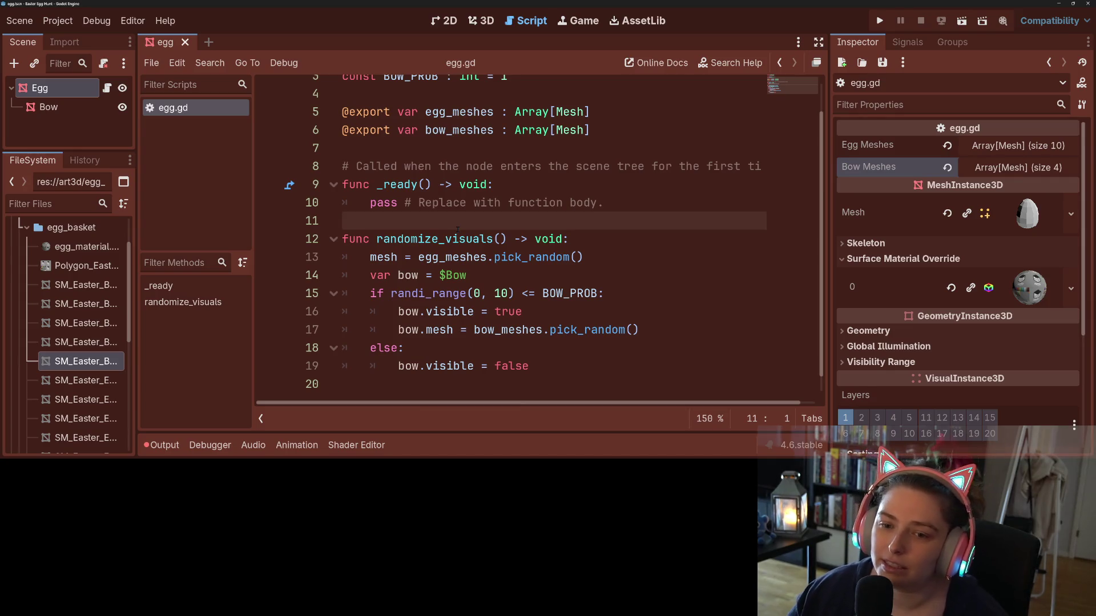
Replace the pass line in _ready with a call to randomize_visuals()
{"action": "left_click_drag", "start_coordinate": [379, 239], "coordinate": [506, 239]}
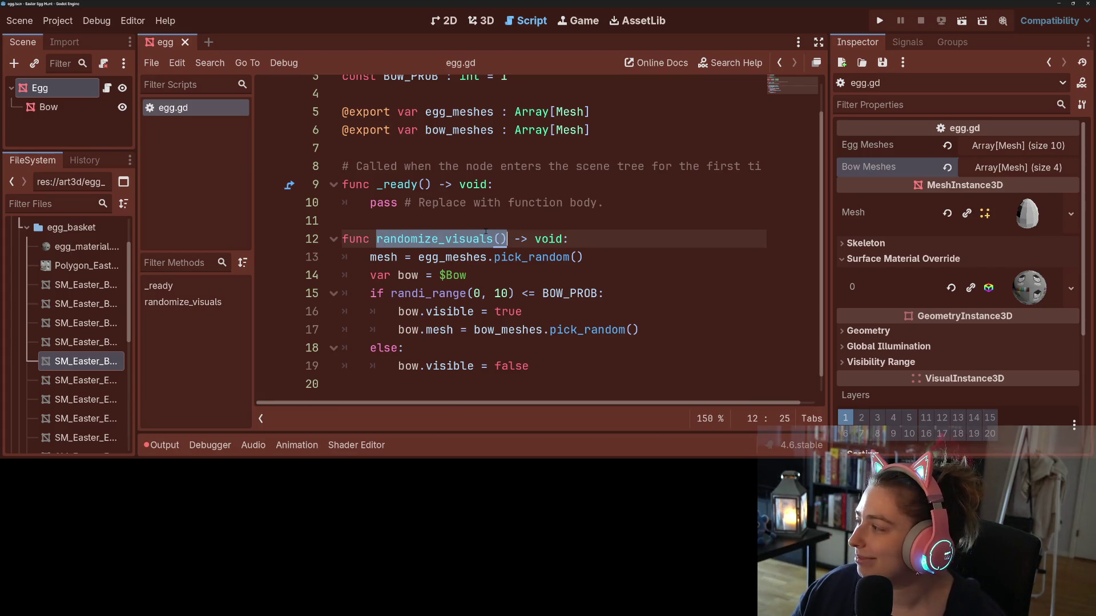
{"action": "left_click", "coordinate": [474, 275]}
{"action": "left_click", "coordinate": [441, 219]}
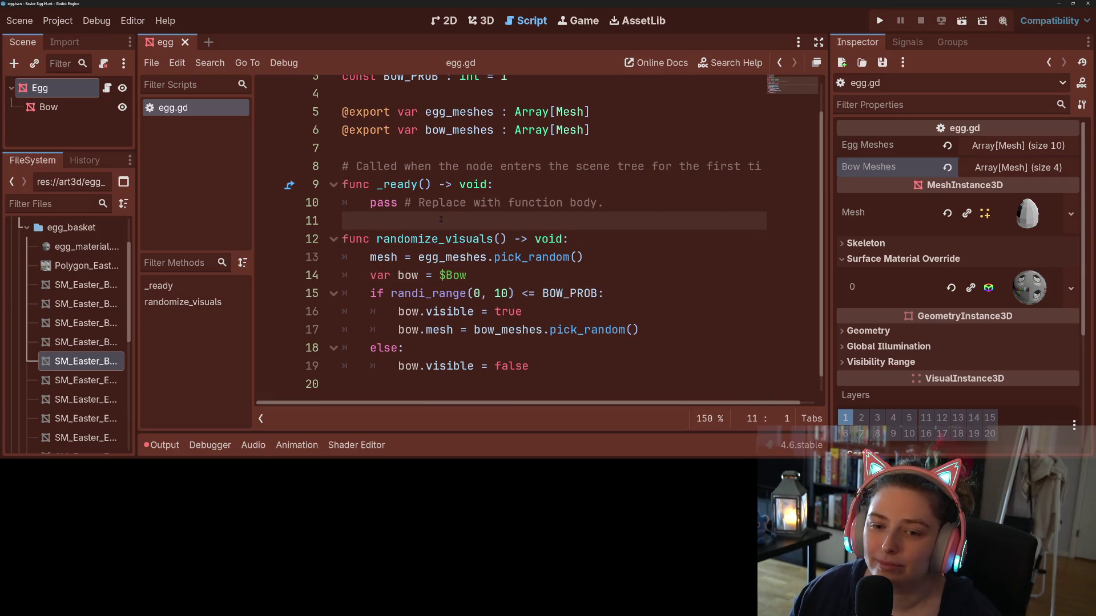
{"action": "left_click_drag", "start_coordinate": [369, 202], "coordinate": [645, 202]}
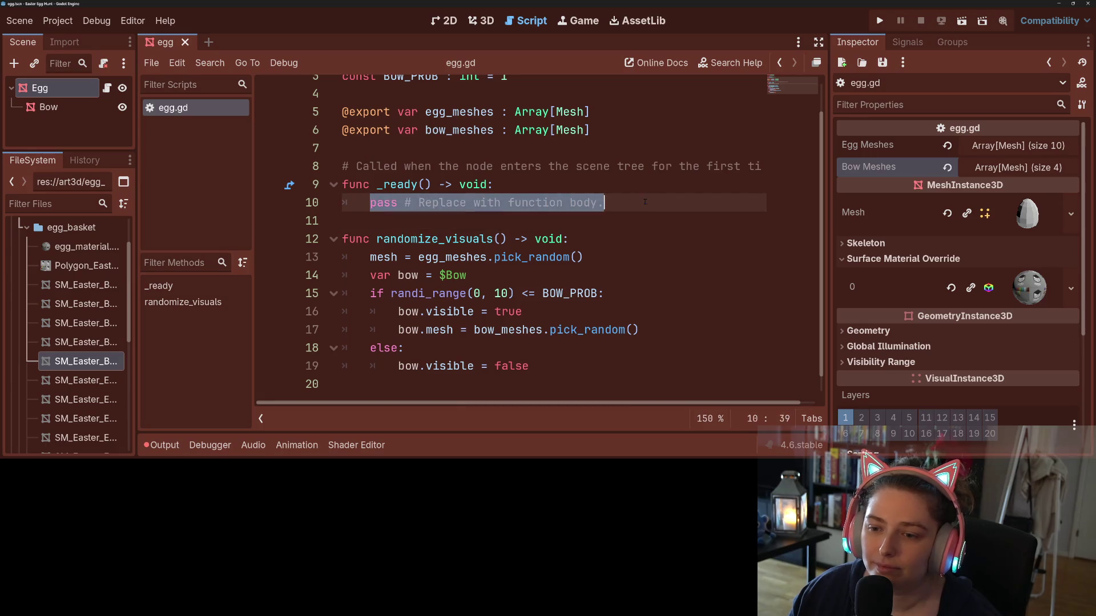
{"action": "key", "text": "ctrl+v"}
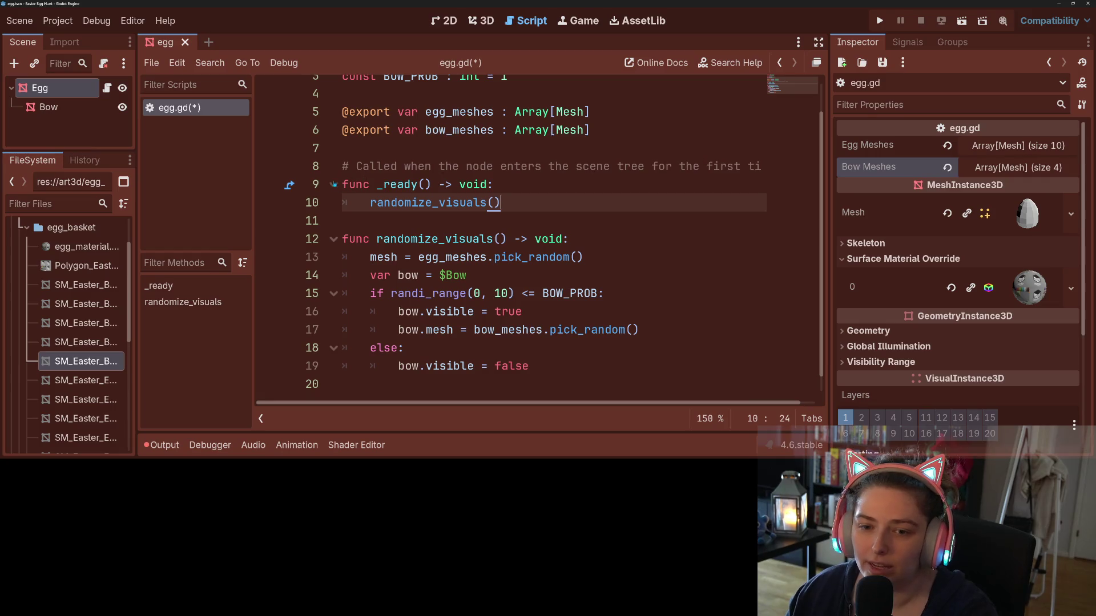
Delete the generated comment line above func _ready and save the script
{"action": "key", "text": "Up"}
{"action": "key", "text": "Up"}
{"action": "key", "text": "End"}
{"action": "key", "text": "shift+Home"}
{"action": "key", "text": "BackSpace"}
{"action": "key", "text": "BackSpace"}
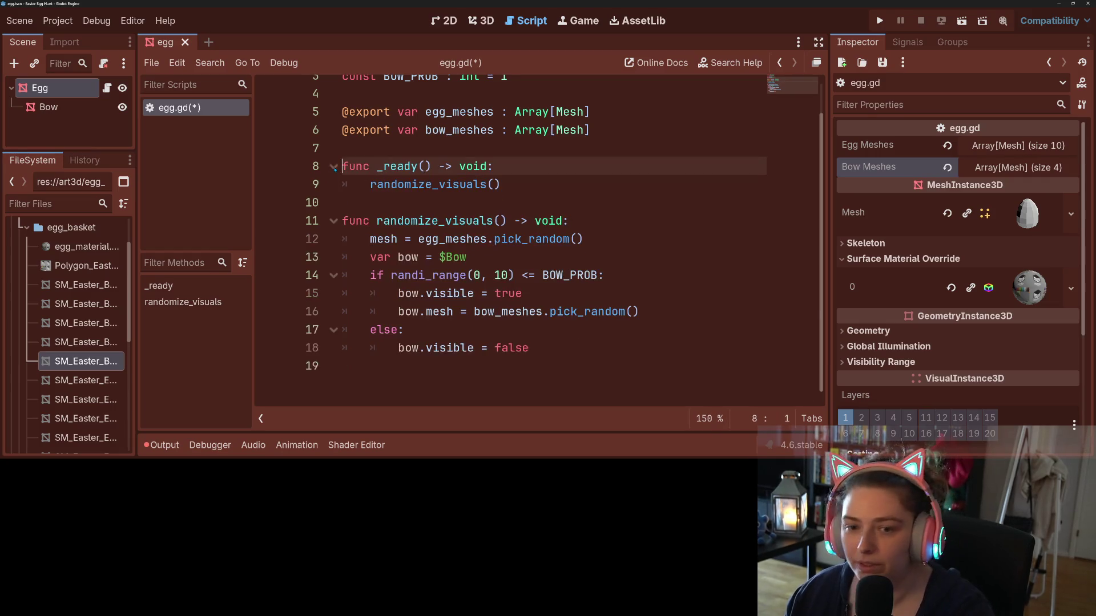
{"action": "key", "text": "ctrl+s"}
{"action": "left_click", "coordinate": [516, 195]}
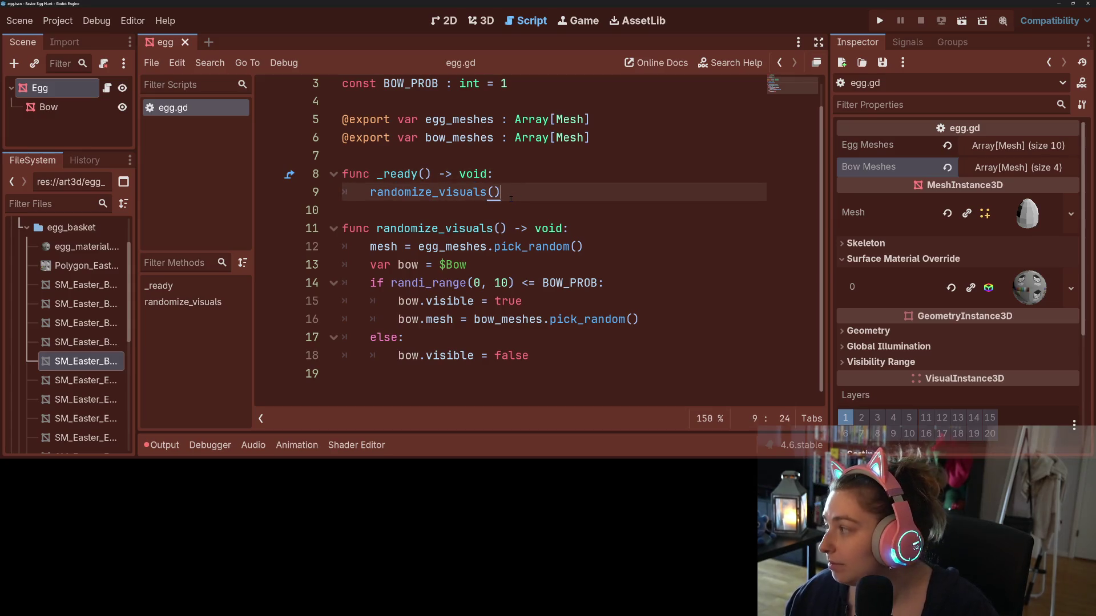
Rename the _ready function to enable_egg and save the script
{"action": "double_click", "coordinate": [400, 174]}
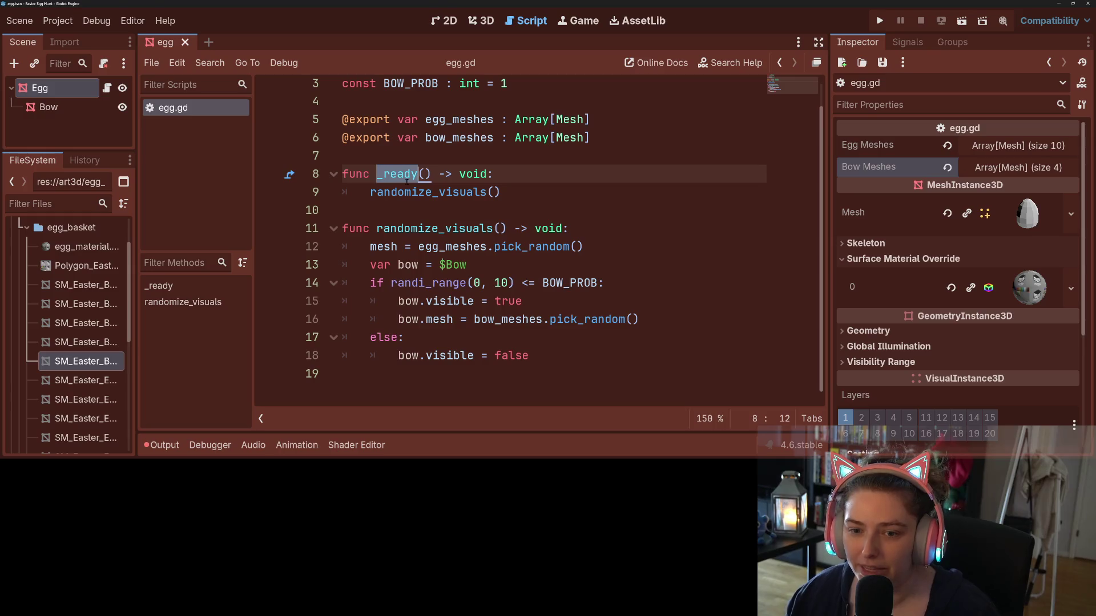
{"action": "mouse_move", "coordinate": [400, 174]}
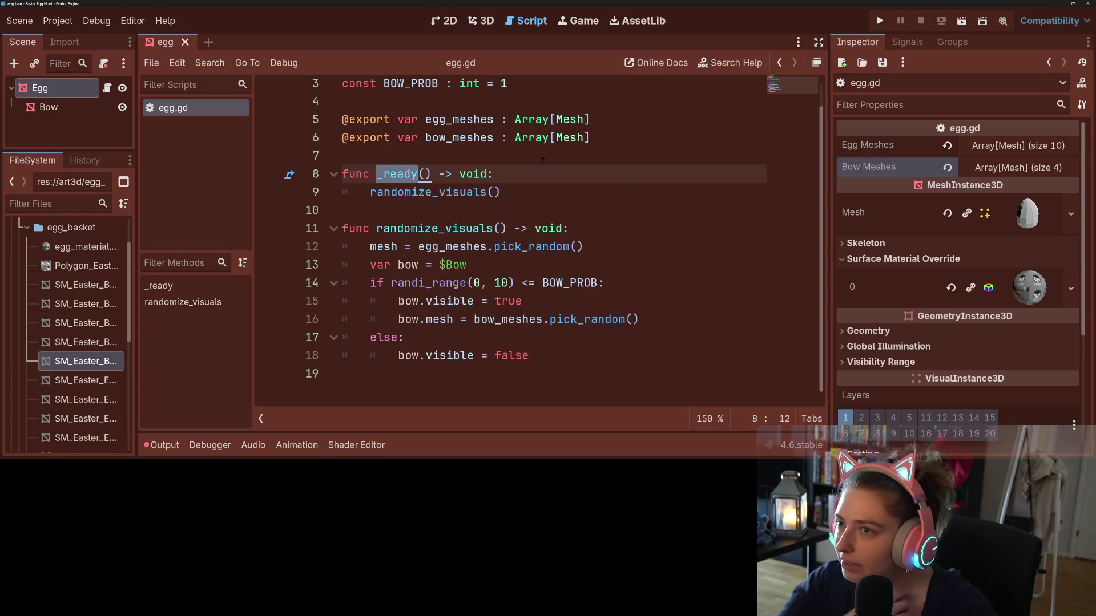
{"action": "type", "text": "enable_egg"}
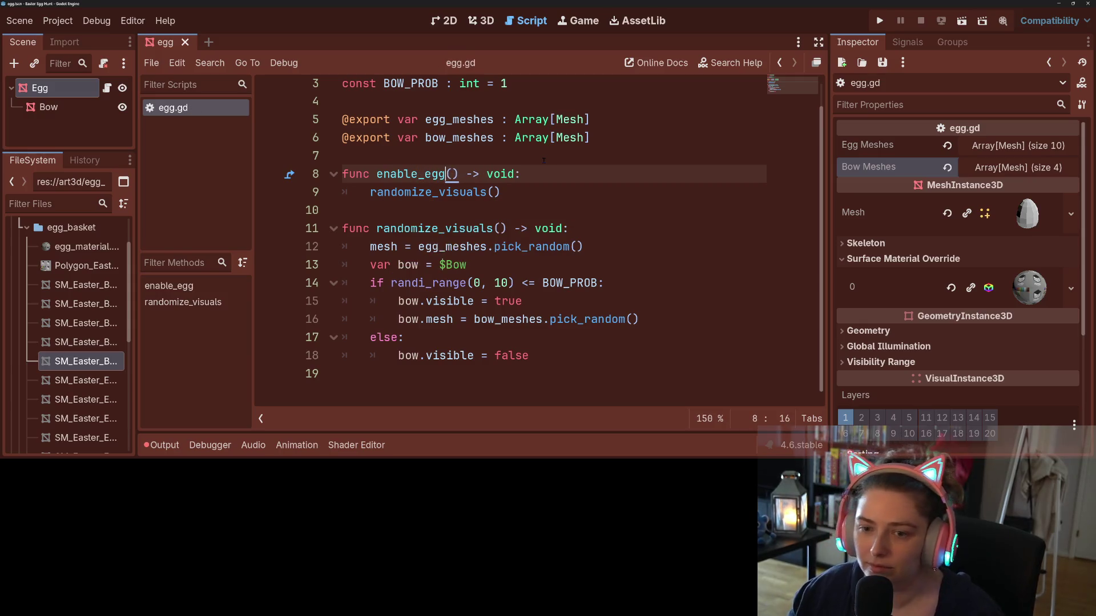
{"action": "left_click", "coordinate": [531, 193]}
{"action": "key", "text": "Up"}
{"action": "key", "text": "Down"}
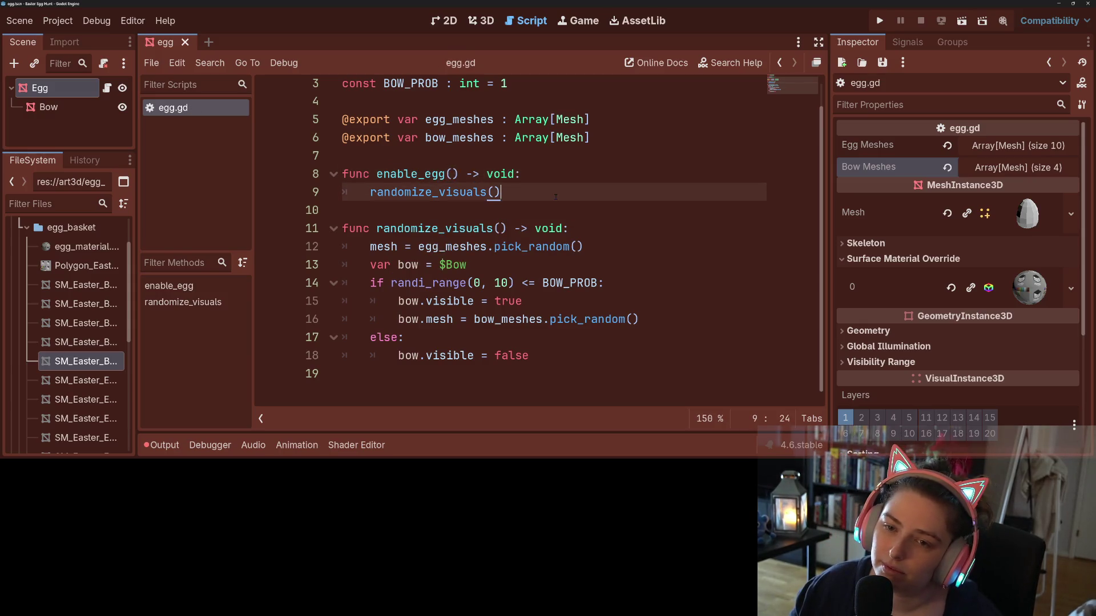
{"action": "scroll", "coordinate": [531, 193], "scroll_direction": "up", "scroll_amount": 1}
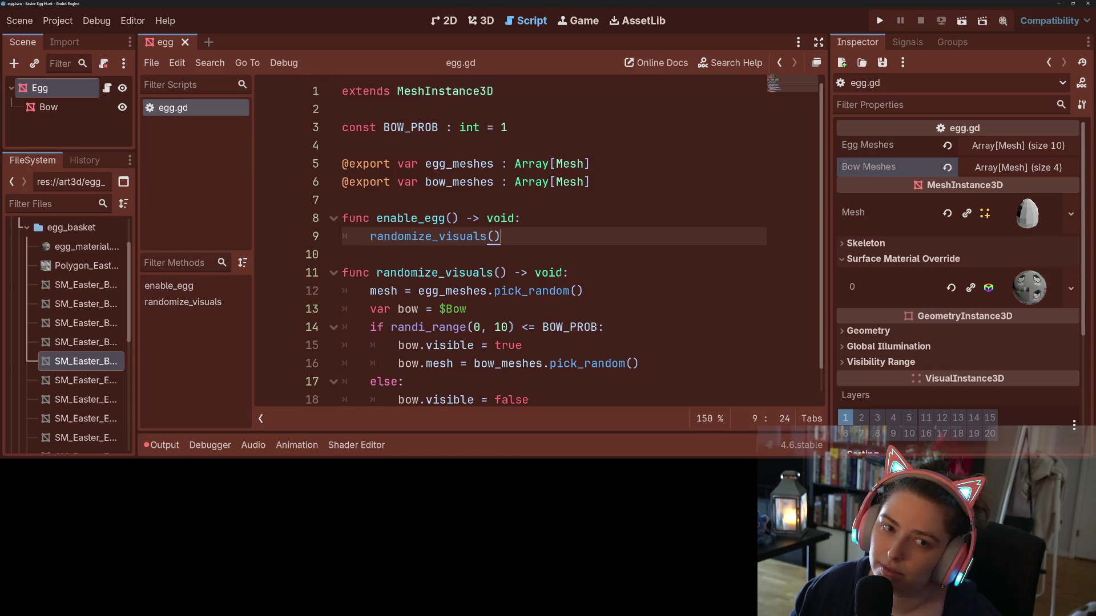
{"action": "key", "text": "Up"}
{"action": "key", "text": "Left"}
{"action": "key", "text": "Left"}
{"action": "key", "text": "Left"}
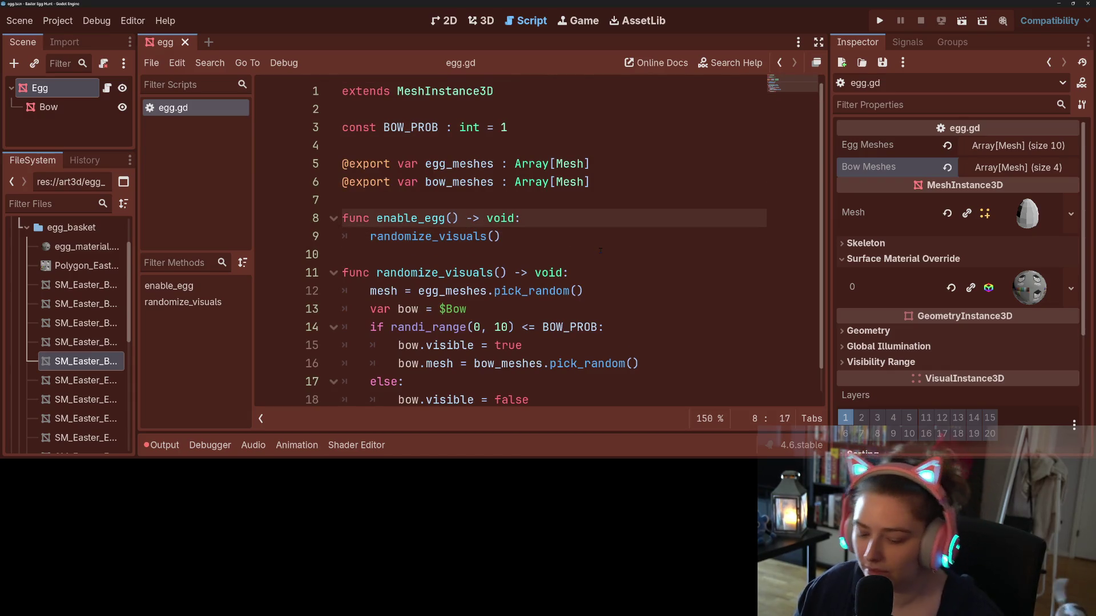
{"action": "type", "text": "en"}
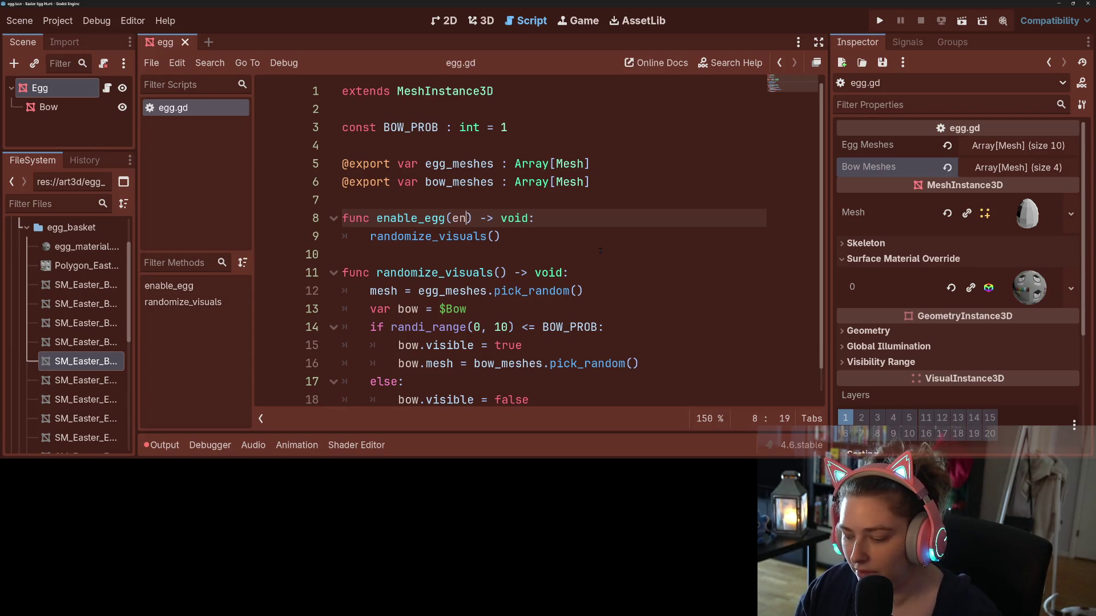
{"action": "key", "text": "BackSpace"}
{"action": "key", "text": "BackSpace"}
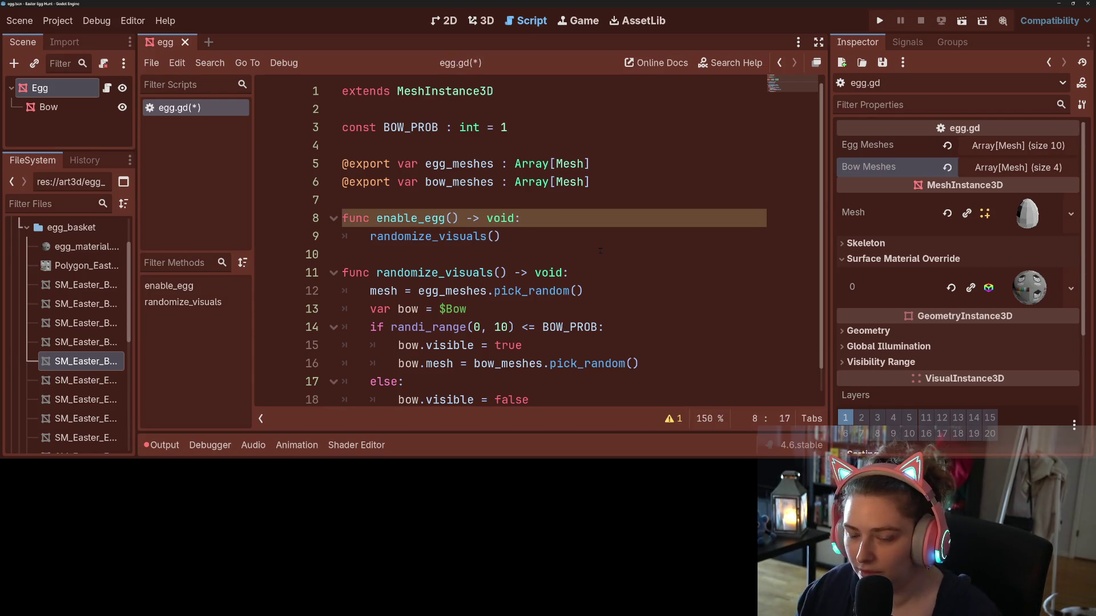
{"action": "key", "text": "ctrl+s"}
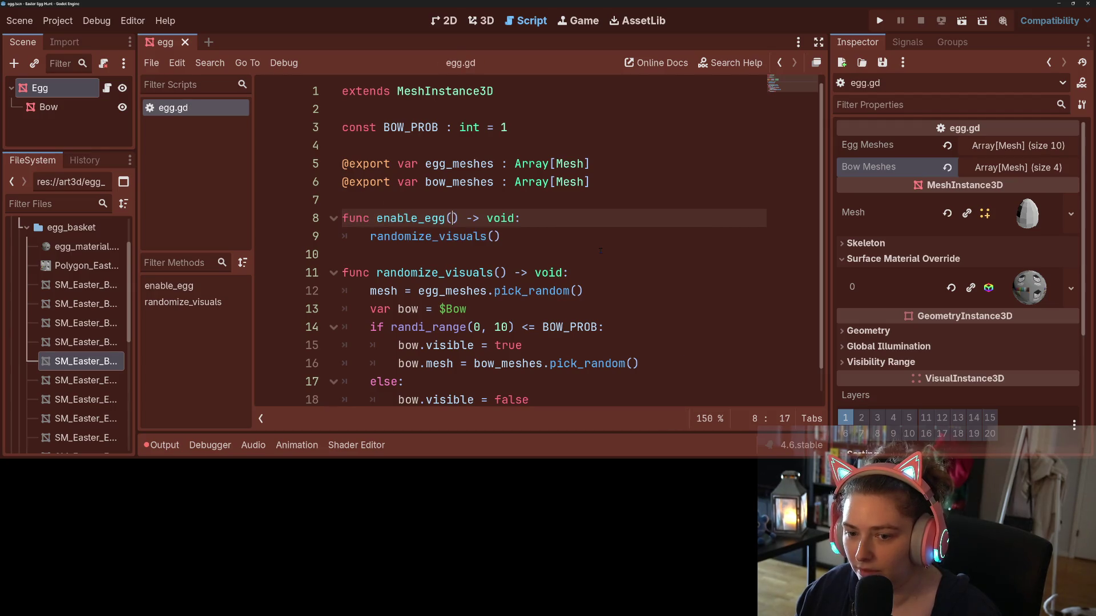
Add and then remove blank lines above enable_egg, save again, and review the function
{"action": "key", "text": "ctrl+shift+Return"}
{"action": "key", "text": "ctrl+shift+Return"}
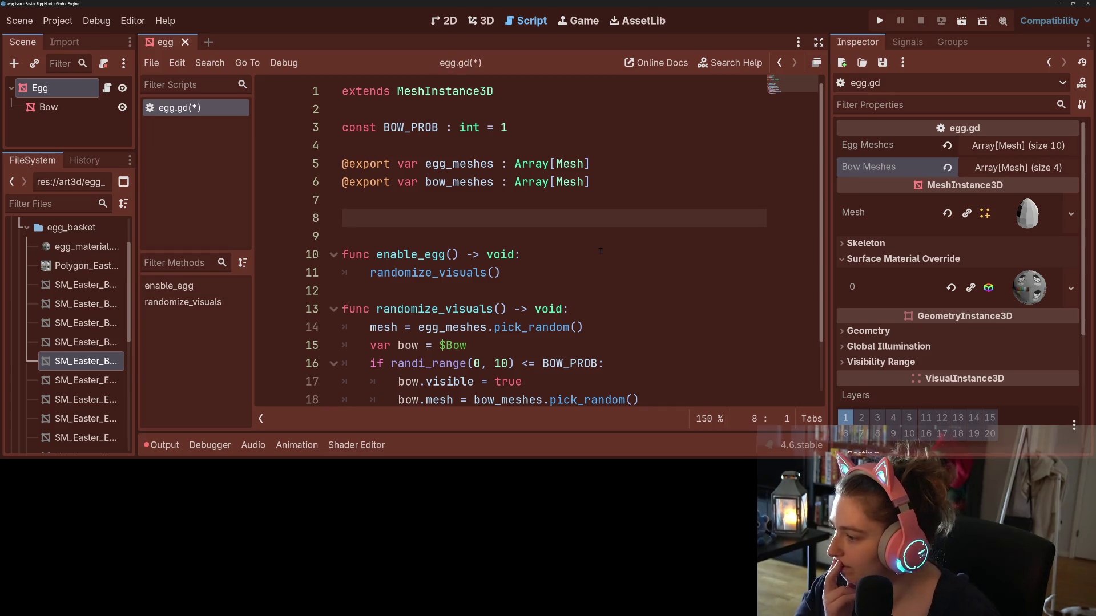
{"action": "key", "text": "BackSpace"}
{"action": "key", "text": "BackSpace"}
{"action": "key", "text": "ctrl+s"}
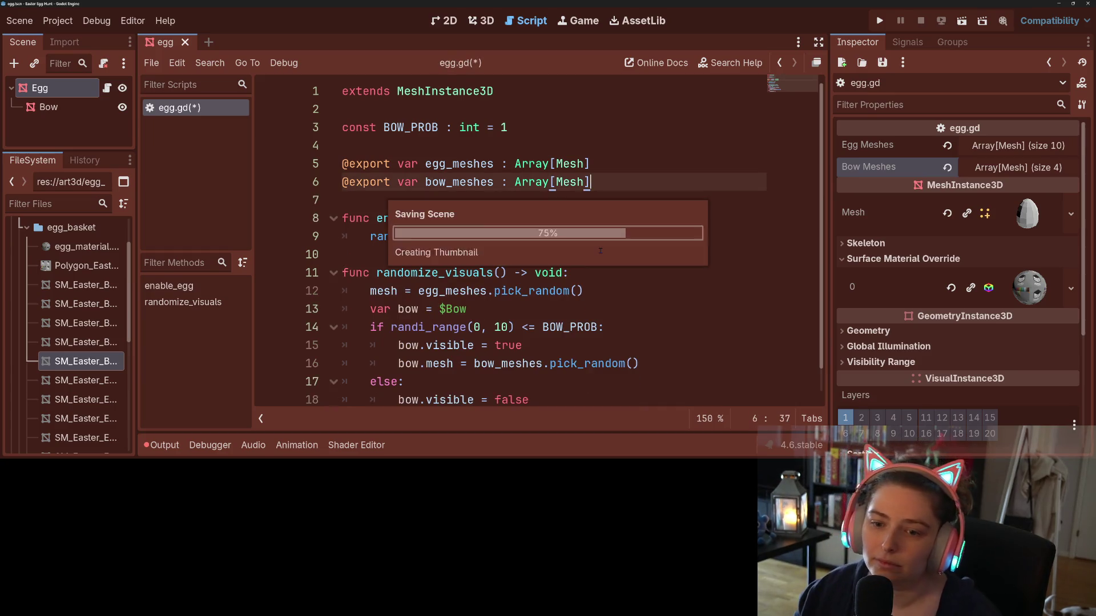
{"action": "left_click", "coordinate": [425, 218]}
{"action": "double_click", "coordinate": [425, 218]}
{"action": "scroll", "coordinate": [565, 289], "scroll_direction": "down", "scroll_amount": 1}
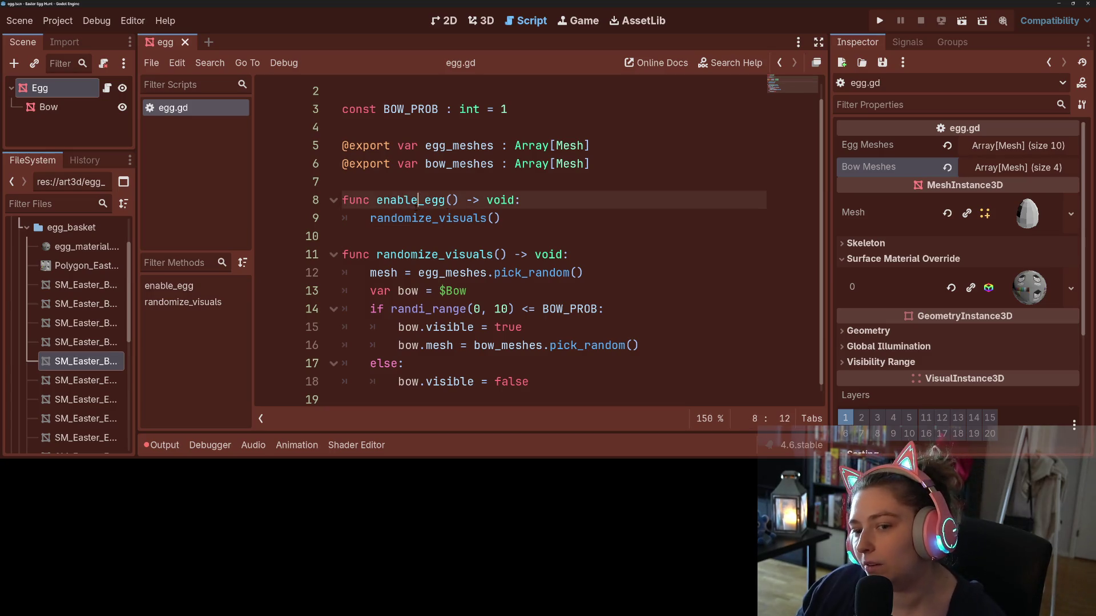
{"action": "left_click", "coordinate": [543, 229]}
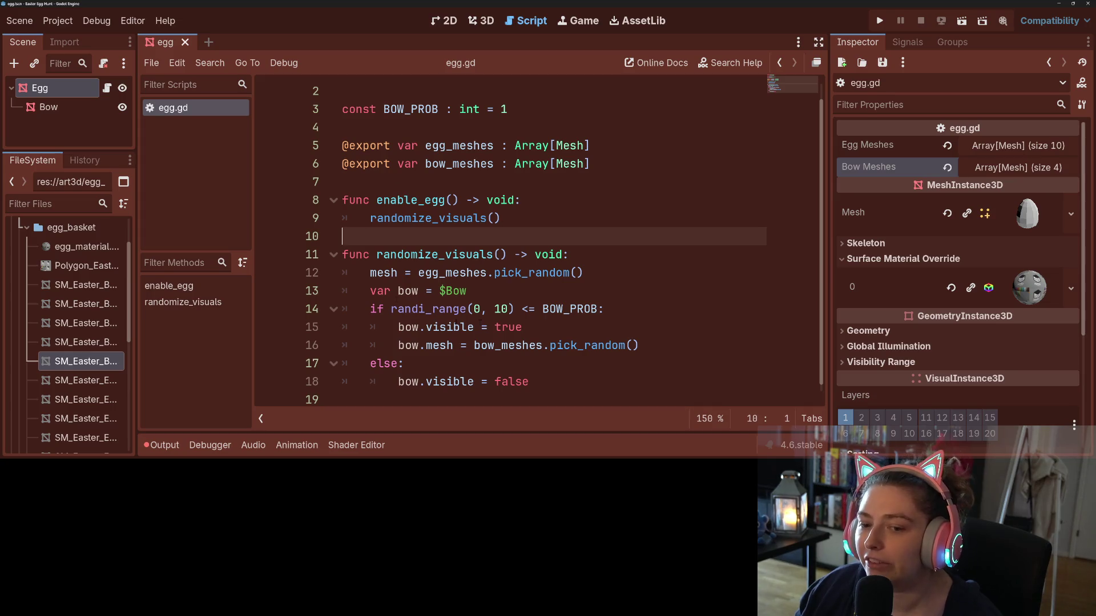
{"action": "left_click", "coordinate": [556, 182]}
{"action": "left_click", "coordinate": [559, 225]}
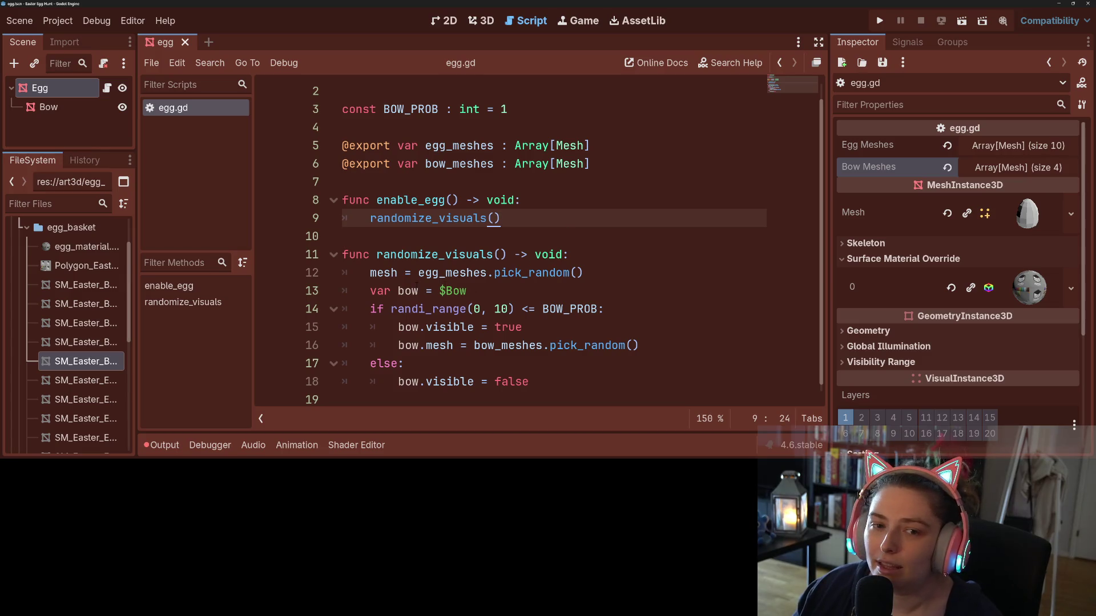
{"action": "scroll", "coordinate": [416, 284], "scroll_direction": "up", "scroll_amount": 1}
{"action": "scroll", "coordinate": [415, 288], "scroll_direction": "down", "scroll_amount": 1}
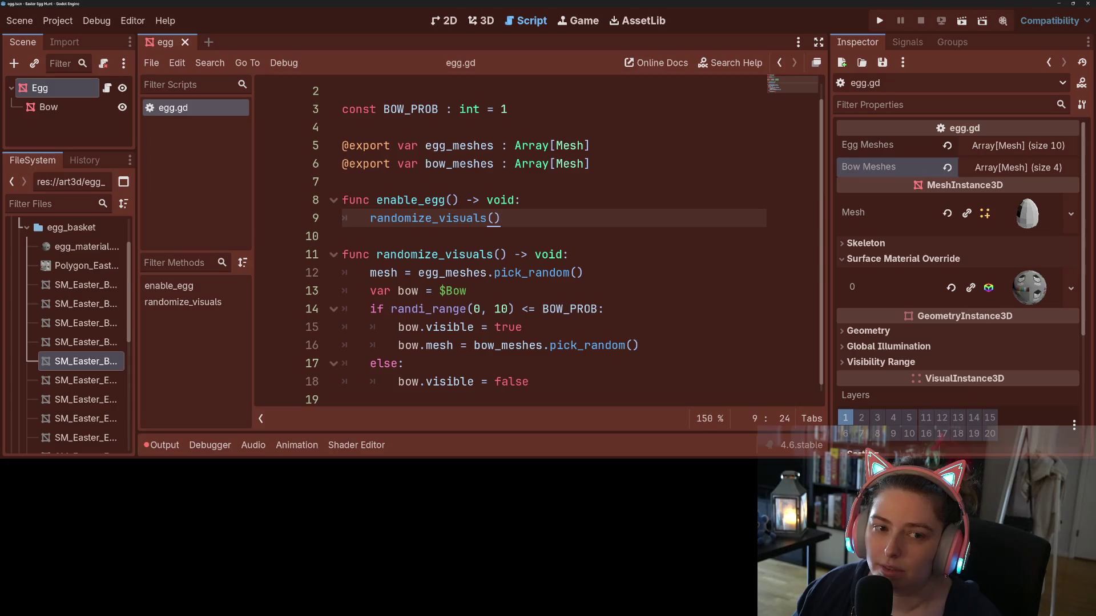
Switch to the 3D workspace and orbit down to look at the egg
{"action": "left_click", "coordinate": [481, 20]}
{"action": "scroll", "coordinate": [483, 253], "scroll_direction": "down", "scroll_amount": 2}
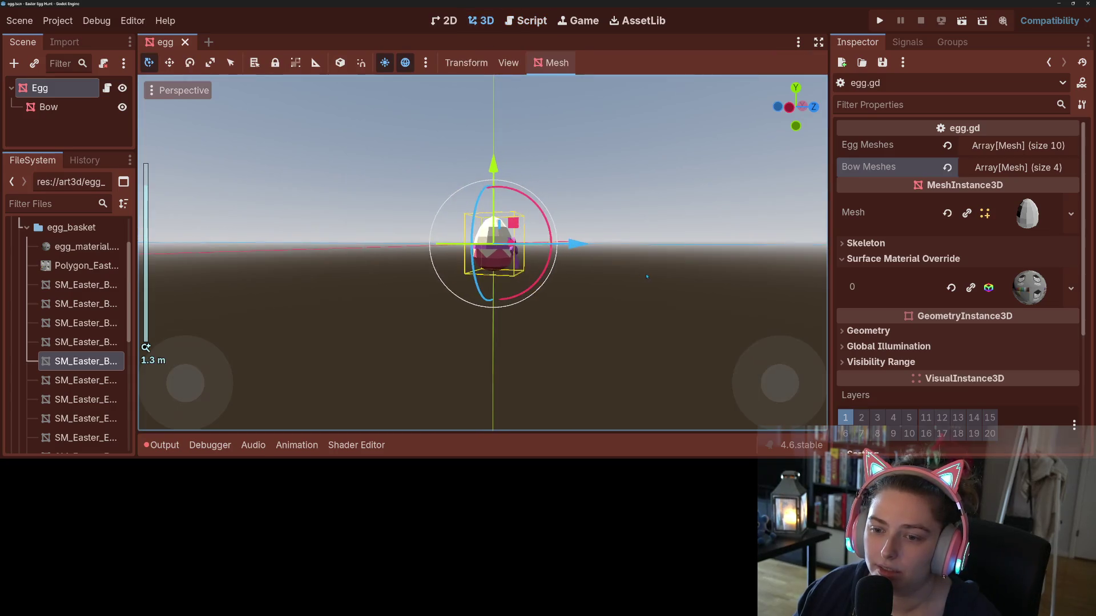
{"action": "mouse_move", "coordinate": [647, 277]}
{"action": "left_mouse_down"}
{"action": "mouse_move", "coordinate": [582, 286]}
{"action": "mouse_move", "coordinate": [563, 306]}
{"action": "mouse_move", "coordinate": [600, 295]}
{"action": "left_mouse_up"}
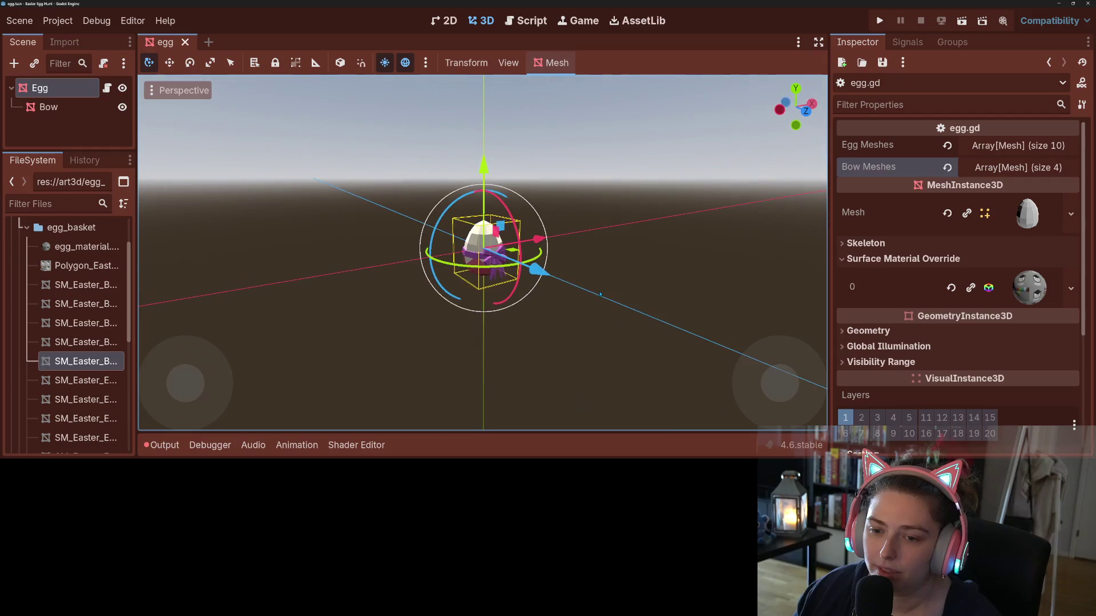
Add an Area3D child node to the Egg
{"action": "right_click", "coordinate": [62, 88]}
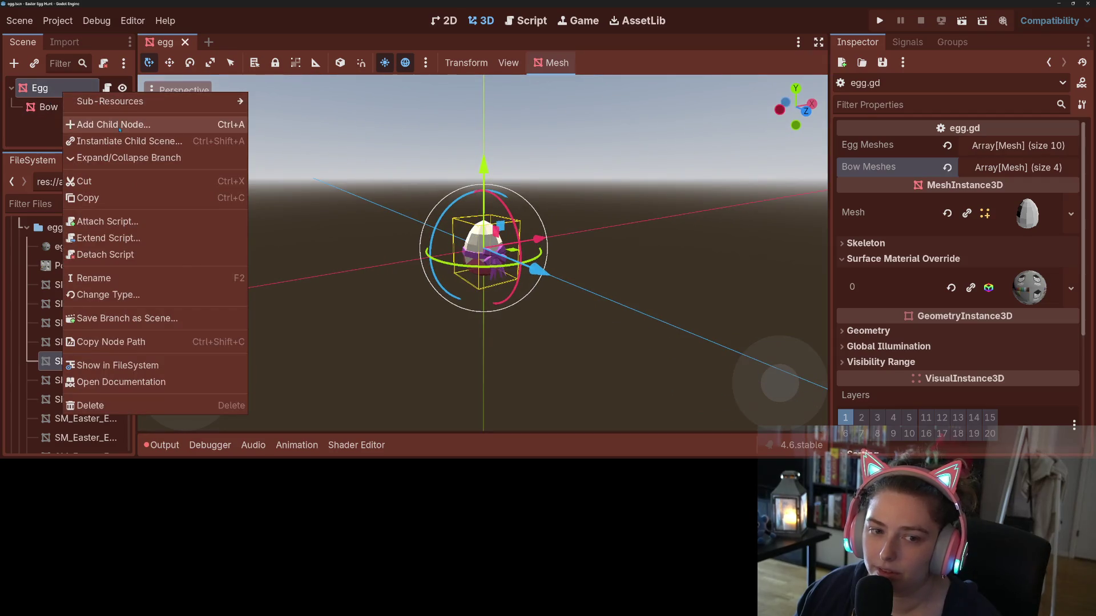
{"action": "left_click", "coordinate": [97, 121]}
{"action": "type", "text": "area"}
{"action": "key", "text": "Return"}
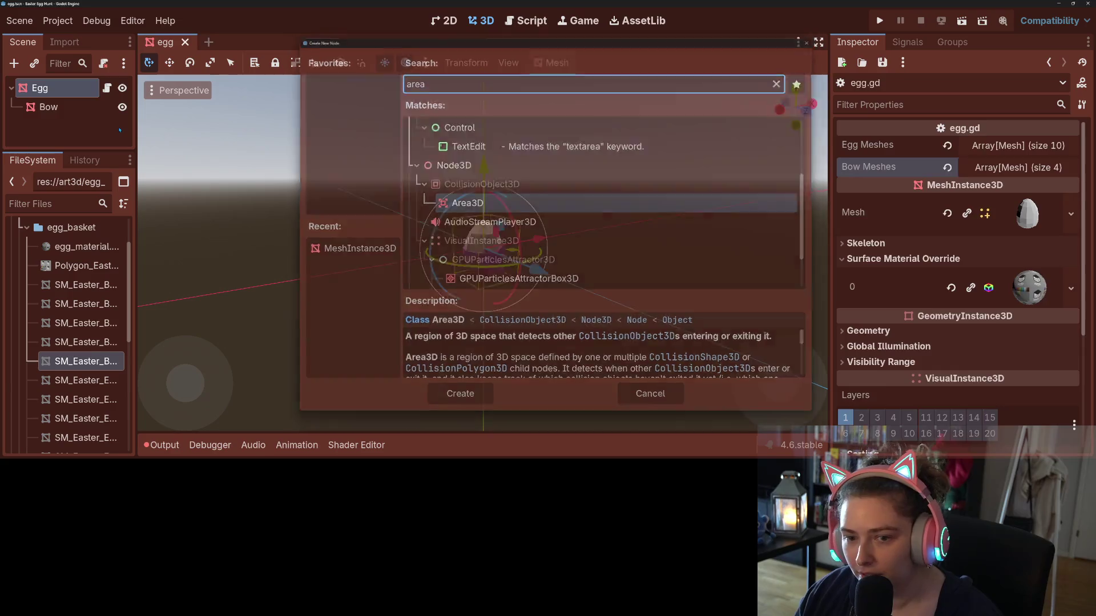
Add a CollisionShape3D under Area3D and give it a new SphereShape3D
{"action": "right_click", "coordinate": [55, 126]}
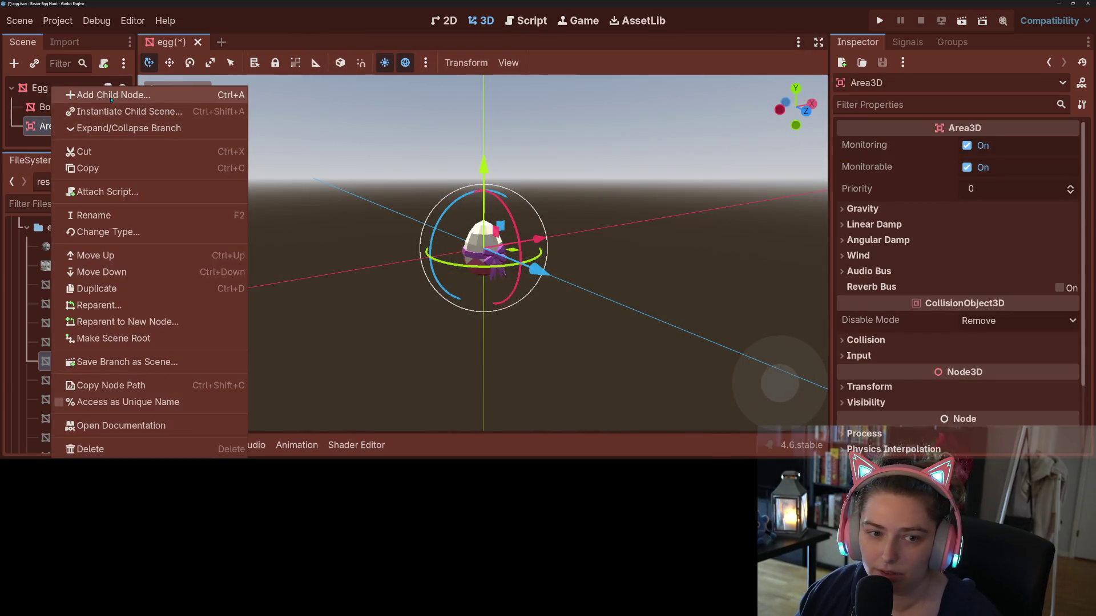
{"action": "left_click", "coordinate": [86, 93]}
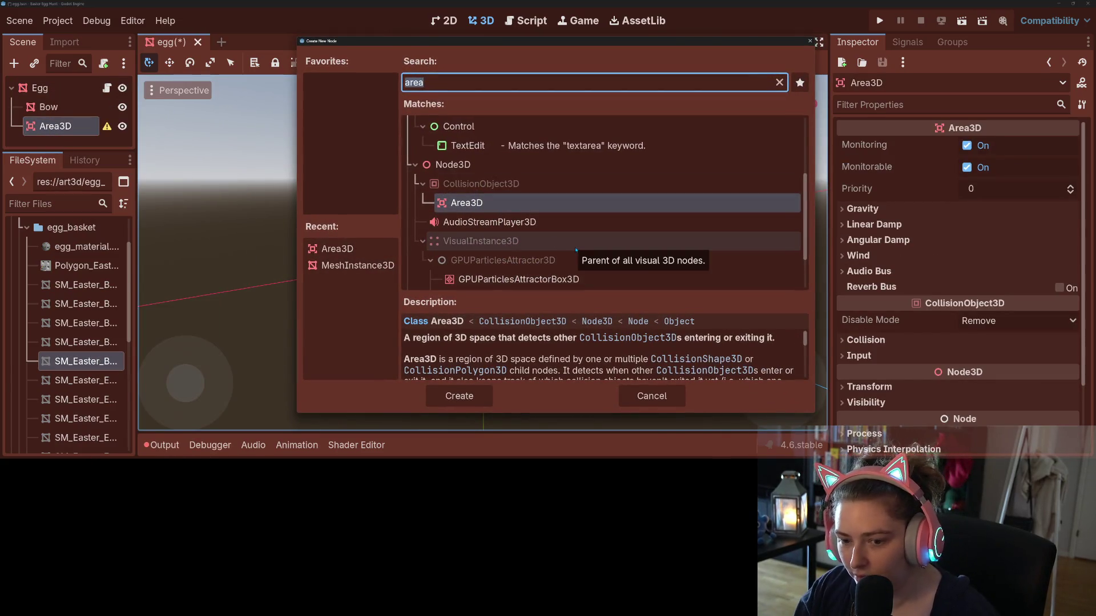
{"action": "type", "text": "collis"}
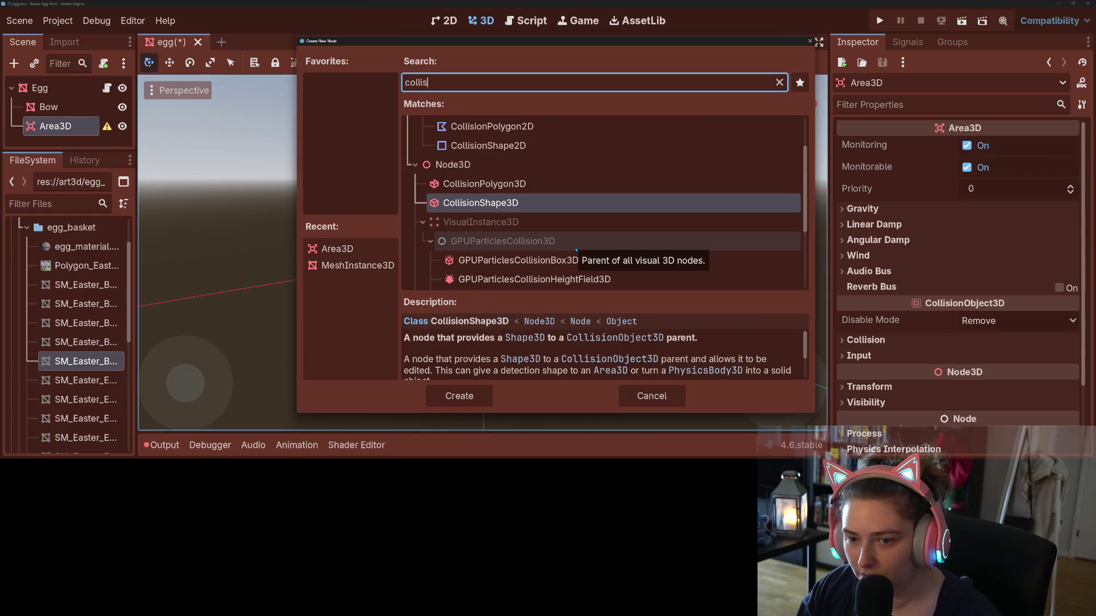
{"action": "key", "text": "Return"}
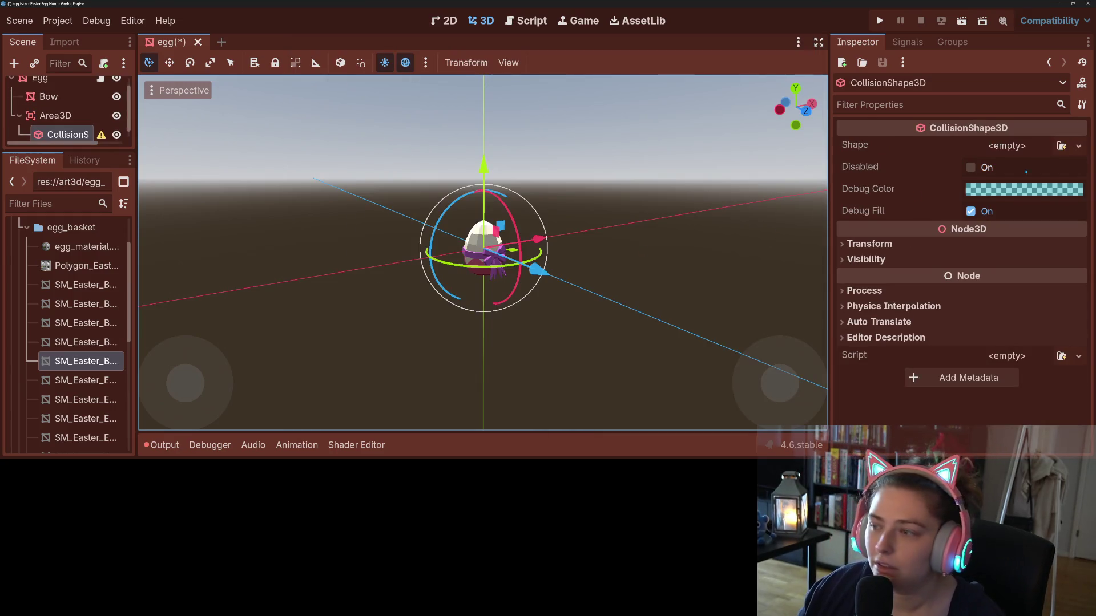
{"action": "left_click", "coordinate": [1078, 146]}
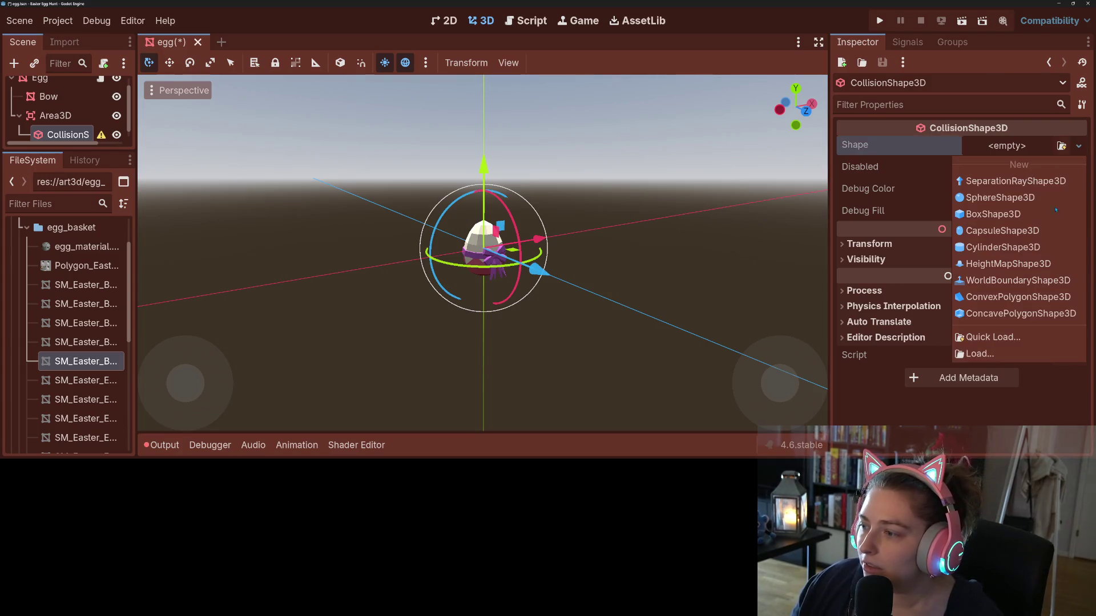
{"action": "left_click", "coordinate": [1009, 198]}
{"action": "scroll", "coordinate": [543, 271], "scroll_direction": "down", "scroll_amount": 2}
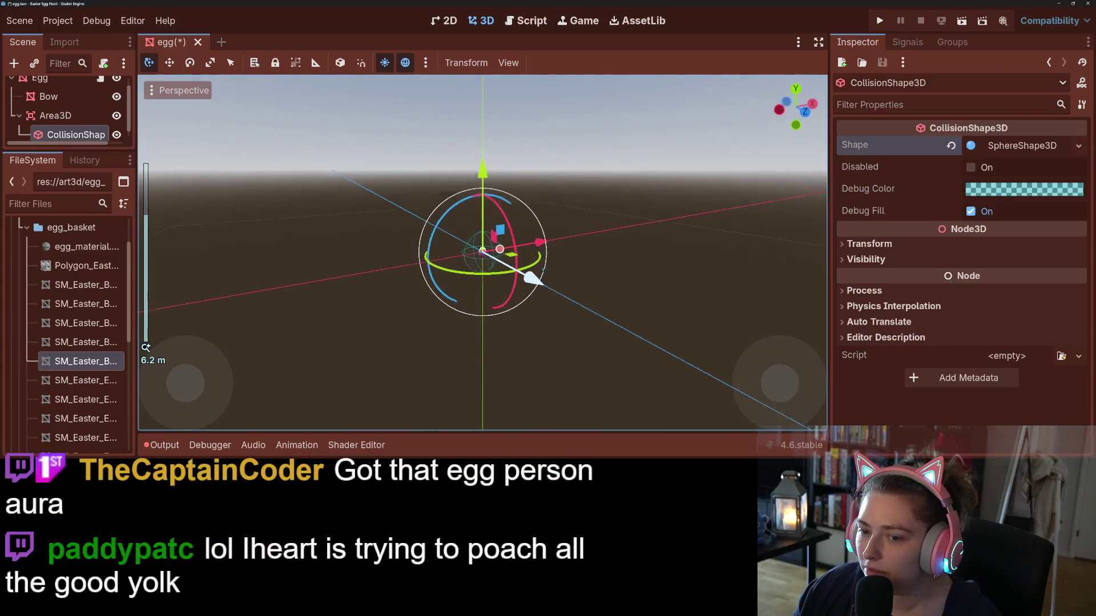
{"action": "mouse_move", "coordinate": [543, 270]}
{"action": "left_mouse_down"}
{"action": "mouse_move", "coordinate": [529, 258]}
{"action": "mouse_move", "coordinate": [548, 258]}
{"action": "left_mouse_up"}
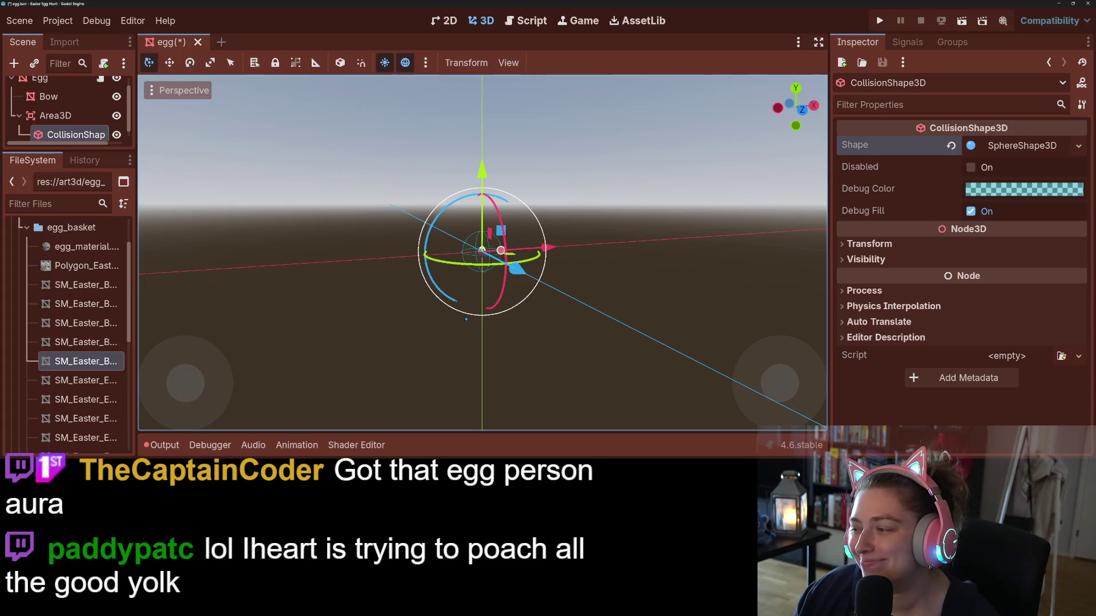
{"action": "scroll", "coordinate": [516, 308], "scroll_direction": "up", "scroll_amount": 2}
{"action": "scroll", "coordinate": [516, 309], "scroll_direction": "up", "scroll_amount": 4}
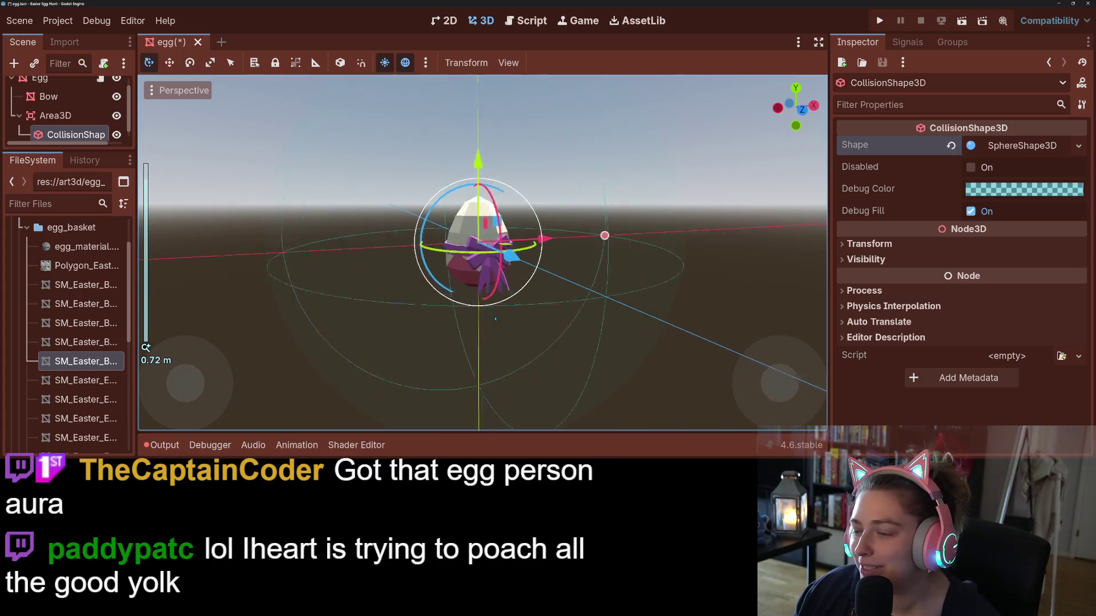
{"action": "scroll", "coordinate": [540, 317], "scroll_direction": "down", "scroll_amount": 2}
{"action": "mouse_move", "coordinate": [540, 318]}
{"action": "left_mouse_down"}
{"action": "mouse_move", "coordinate": [530, 311]}
{"action": "mouse_move", "coordinate": [562, 311]}
{"action": "left_mouse_up"}
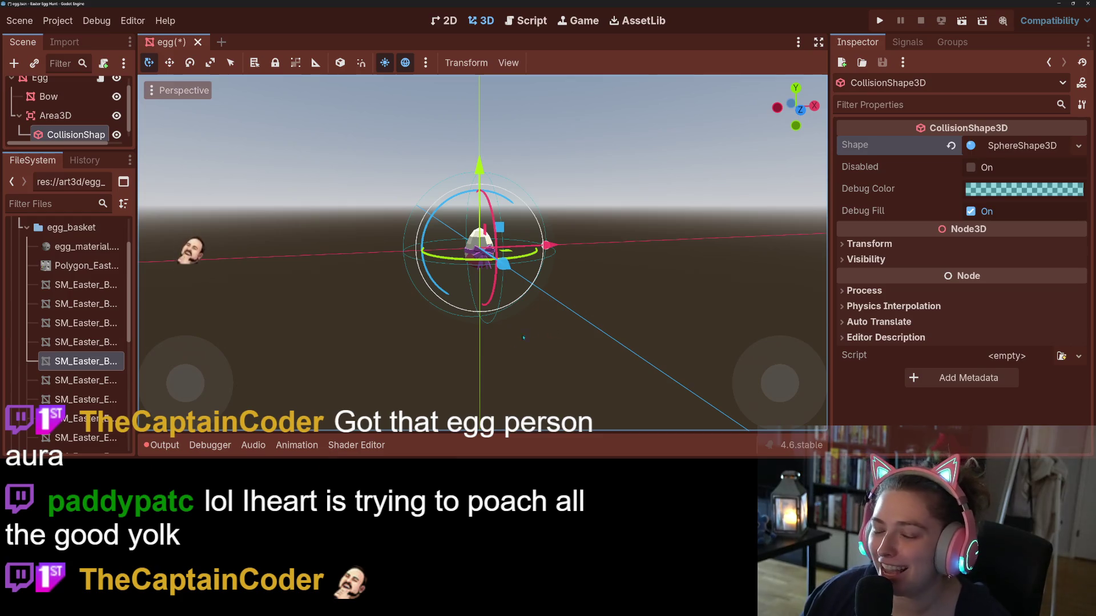
{"action": "left_click_drag", "start_coordinate": [524, 338], "coordinate": [447, 356]}
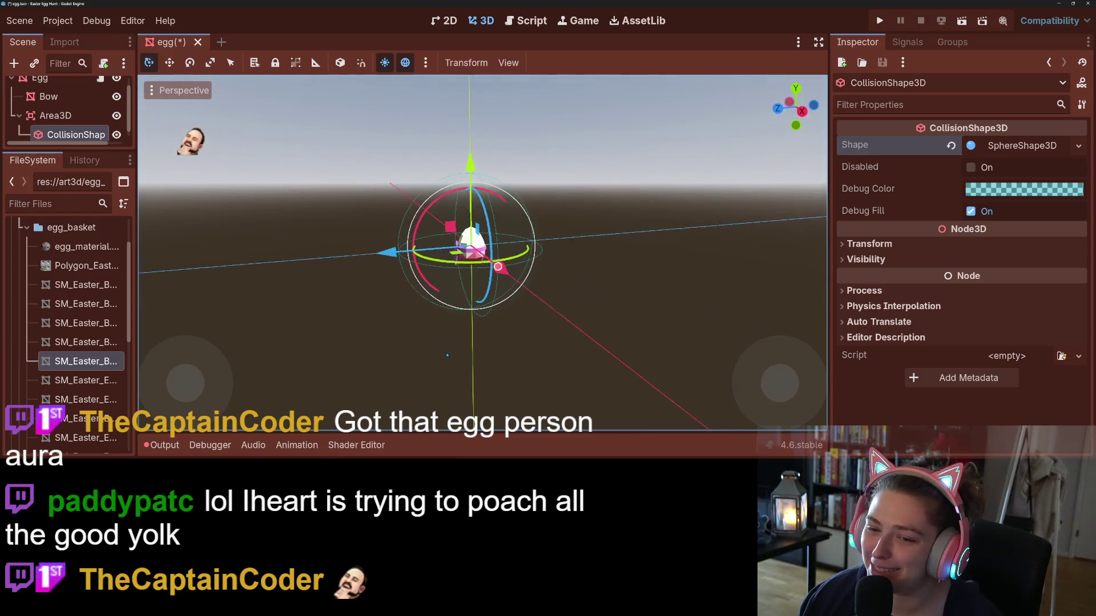
{"action": "key", "text": "KP_1"}
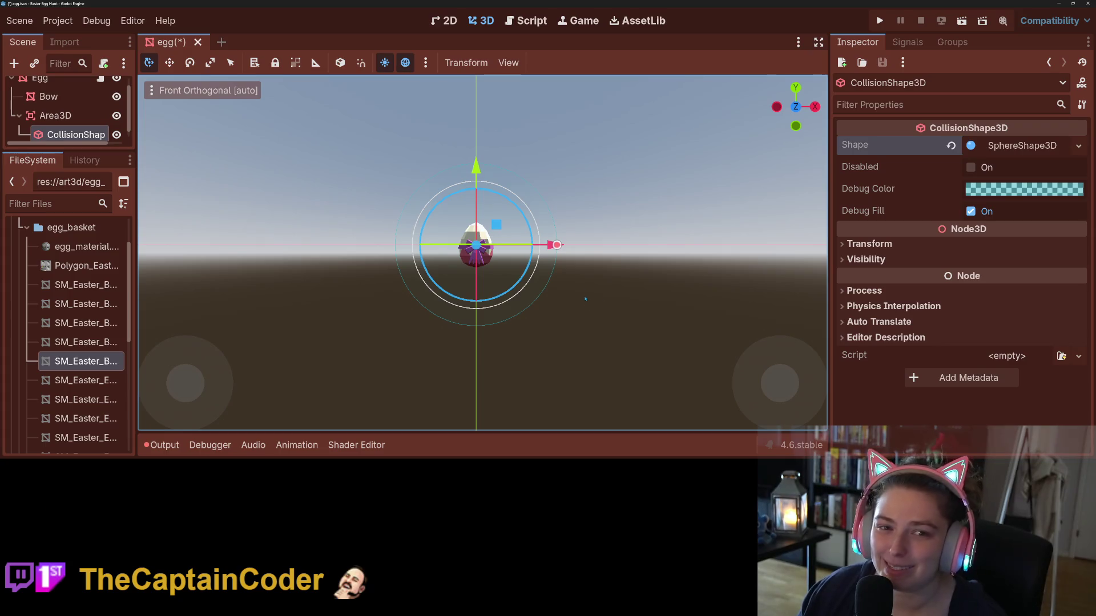
{"action": "scroll", "coordinate": [594, 309], "scroll_direction": "up", "scroll_amount": 3}
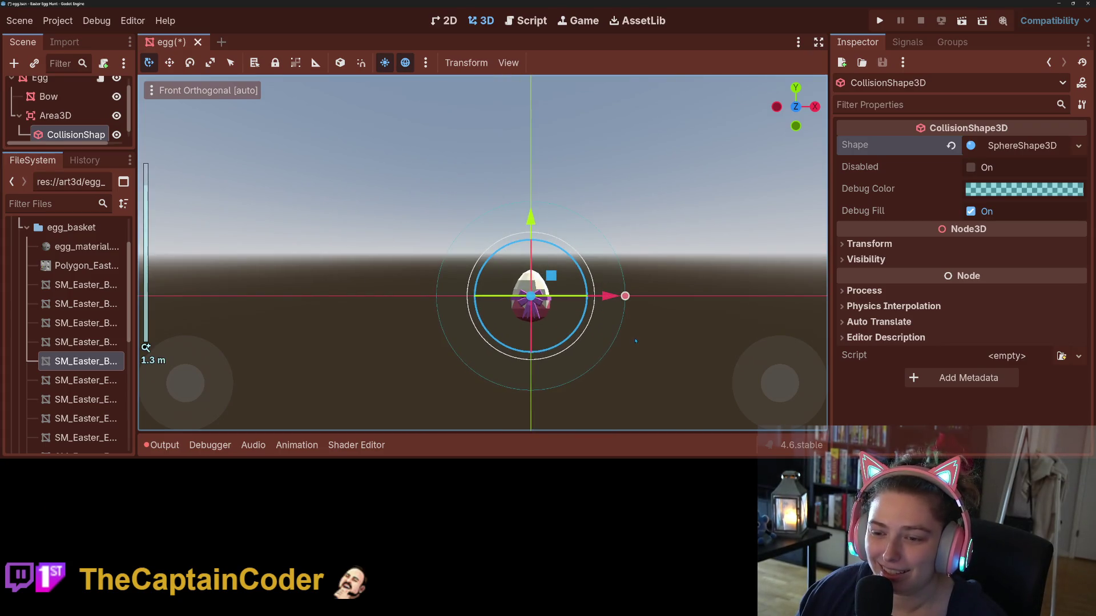
{"action": "mouse_move", "coordinate": [635, 345]}
{"action": "left_mouse_down"}
{"action": "mouse_move", "coordinate": [597, 279]}
{"action": "mouse_move", "coordinate": [659, 335]}
{"action": "left_mouse_up"}
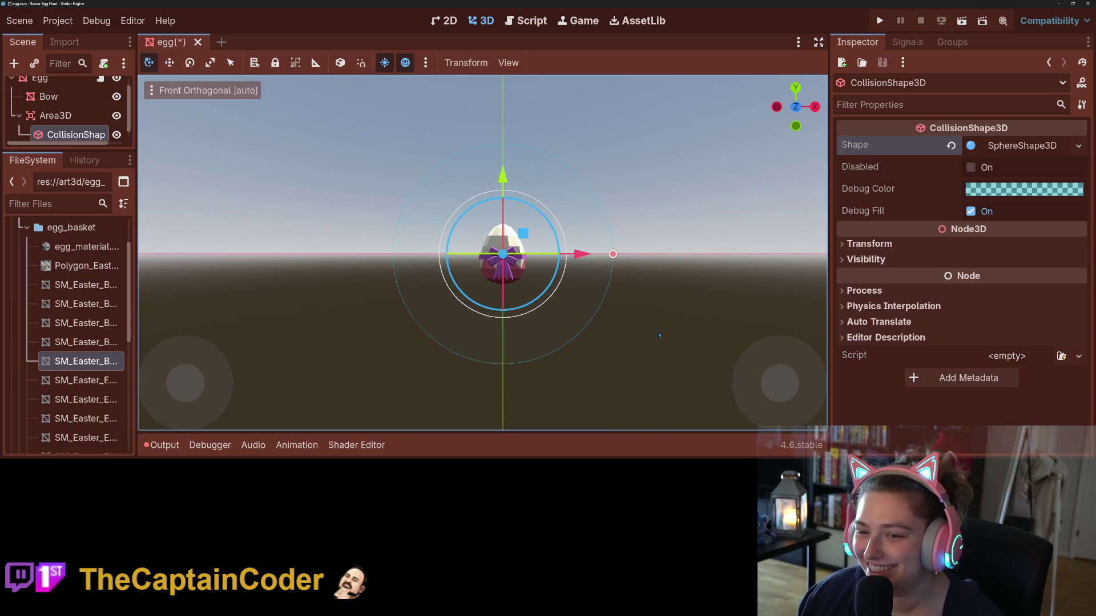
{"action": "scroll", "coordinate": [657, 335], "scroll_direction": "up", "scroll_amount": 3}
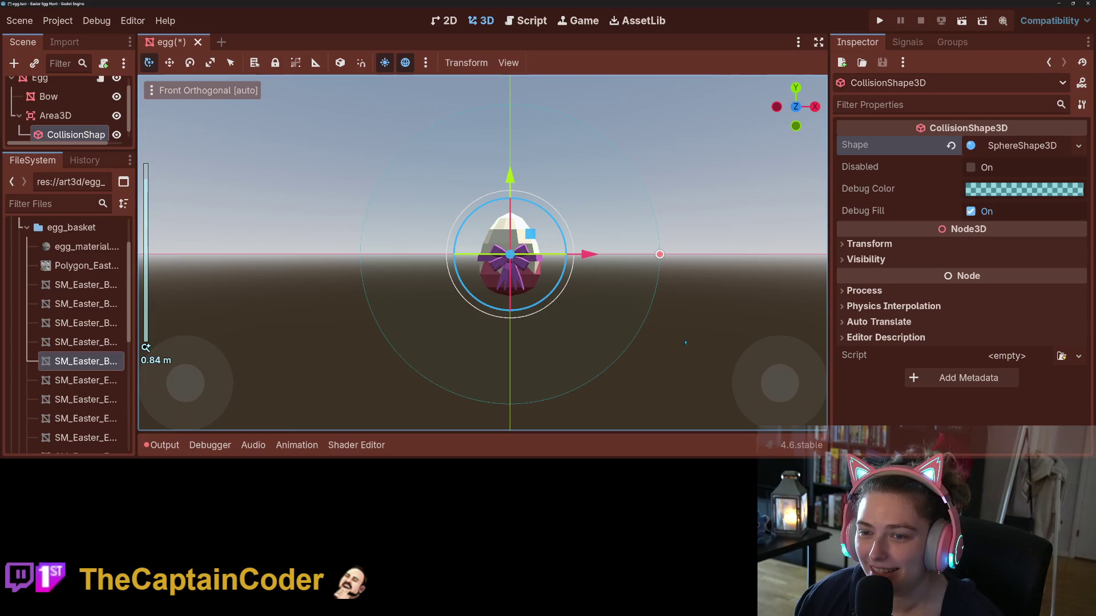
{"action": "left_click_drag", "start_coordinate": [675, 338], "coordinate": [669, 343]}
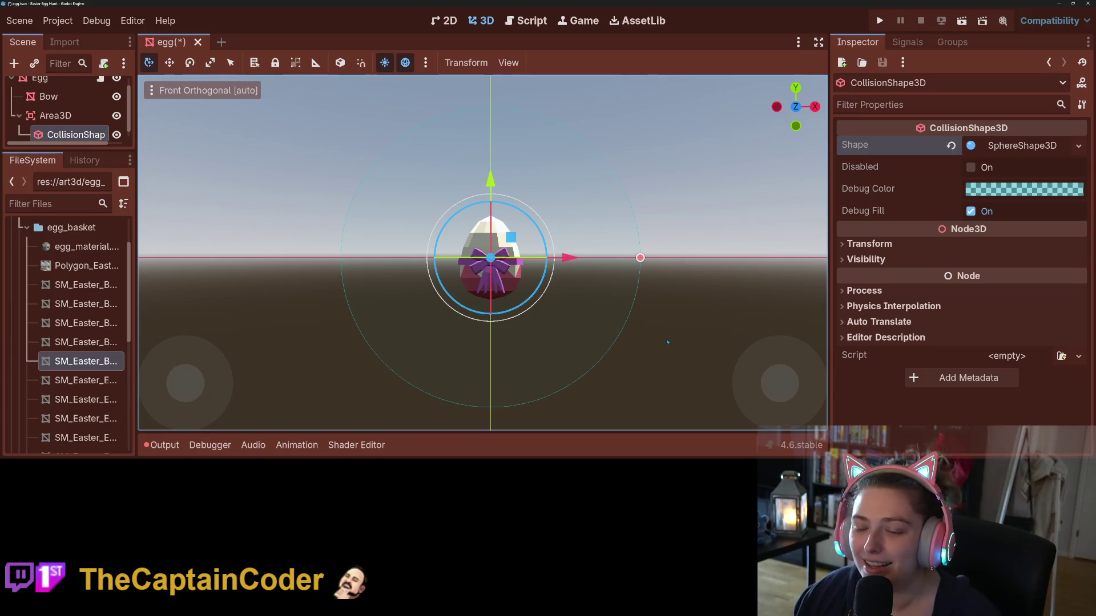
{"action": "scroll", "coordinate": [667, 342], "scroll_direction": "down", "scroll_amount": 5}
{"action": "mouse_move", "coordinate": [667, 342]}
{"action": "left_mouse_down"}
{"action": "mouse_move", "coordinate": [584, 311]}
{"action": "mouse_move", "coordinate": [635, 307]}
{"action": "left_mouse_up"}
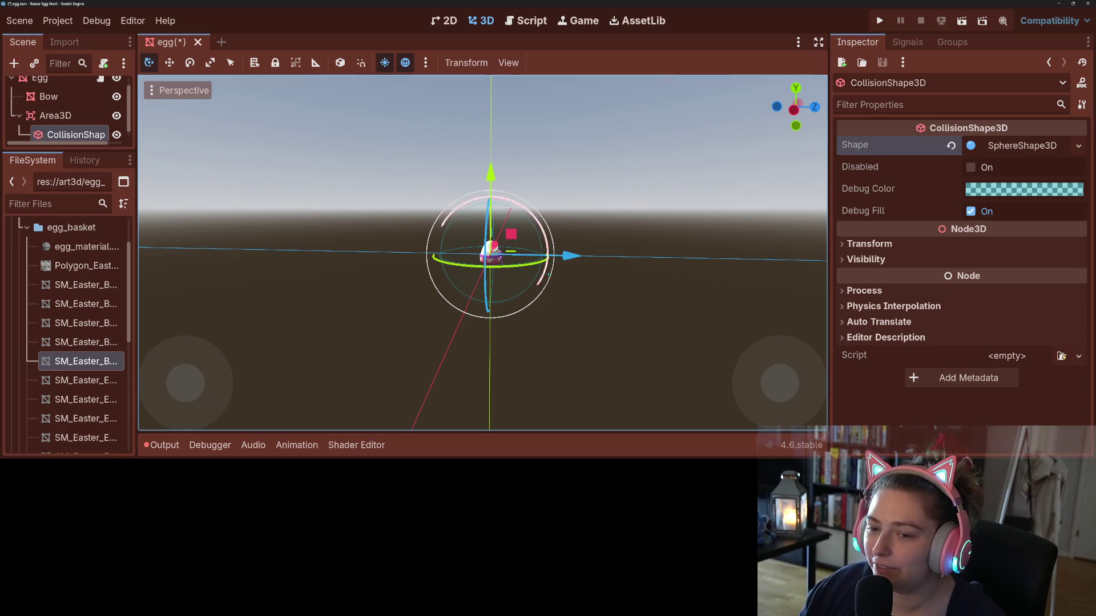
{"action": "mouse_move", "coordinate": [424, 229]}
{"action": "left_mouse_down"}
{"action": "mouse_move", "coordinate": [462, 311]}
{"action": "mouse_move", "coordinate": [474, 306]}
{"action": "left_mouse_up"}
{"action": "scroll", "coordinate": [474, 306], "scroll_direction": "up", "scroll_amount": 5}
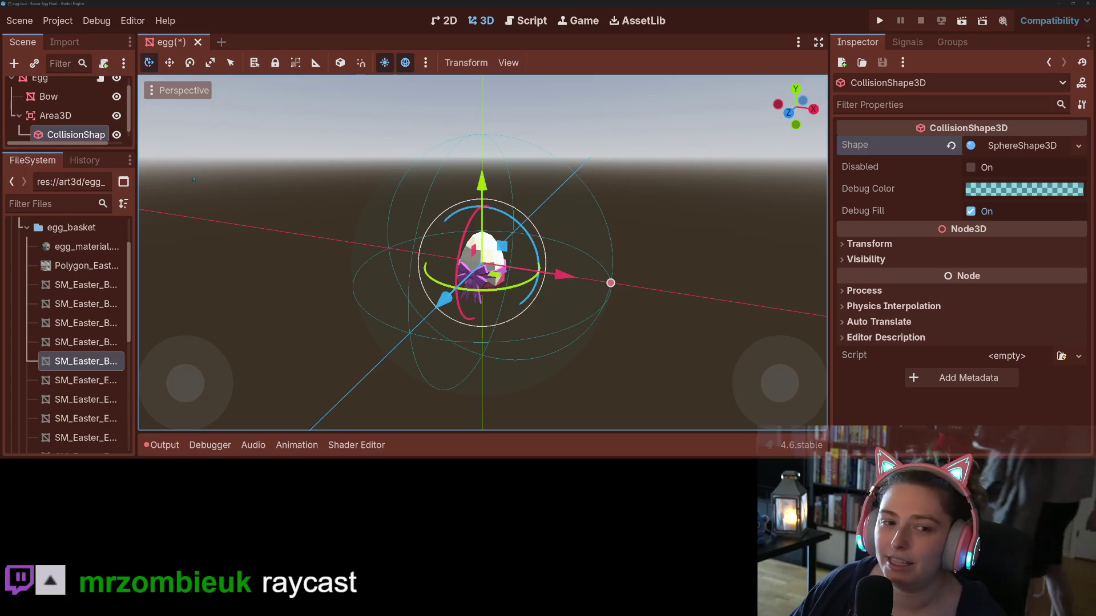
{"action": "right_click", "coordinate": [74, 122]}
Enlarge the scene tree and change the Area3D node's type to StaticBody3D
{"action": "key", "text": "Escape"}
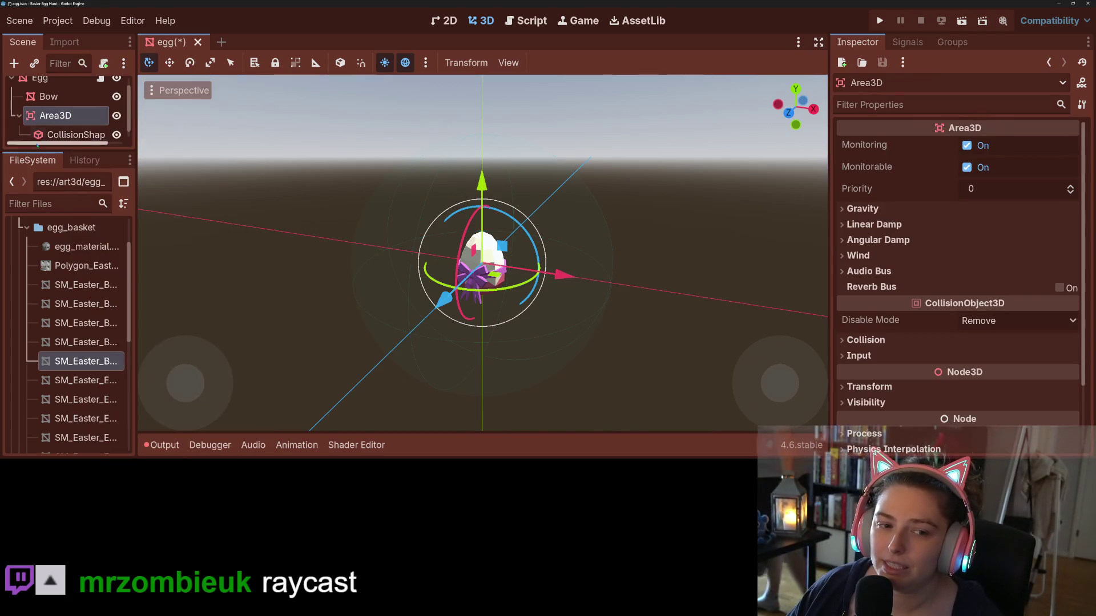
{"action": "left_click_drag", "start_coordinate": [22, 152], "coordinate": [22, 274]}
{"action": "right_click", "coordinate": [74, 126]}
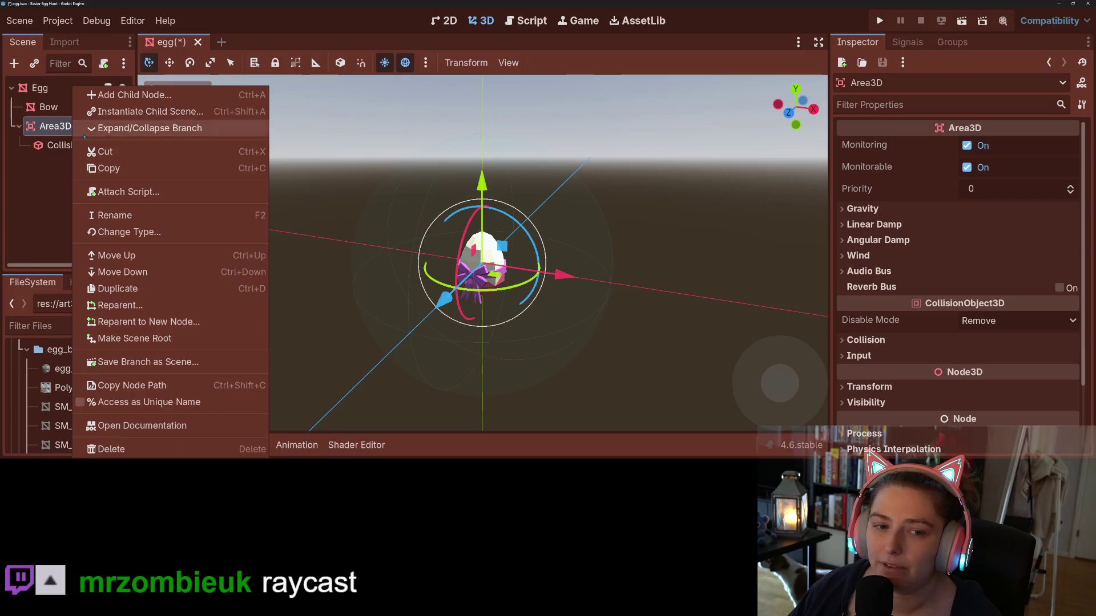
{"action": "left_click", "coordinate": [158, 233]}
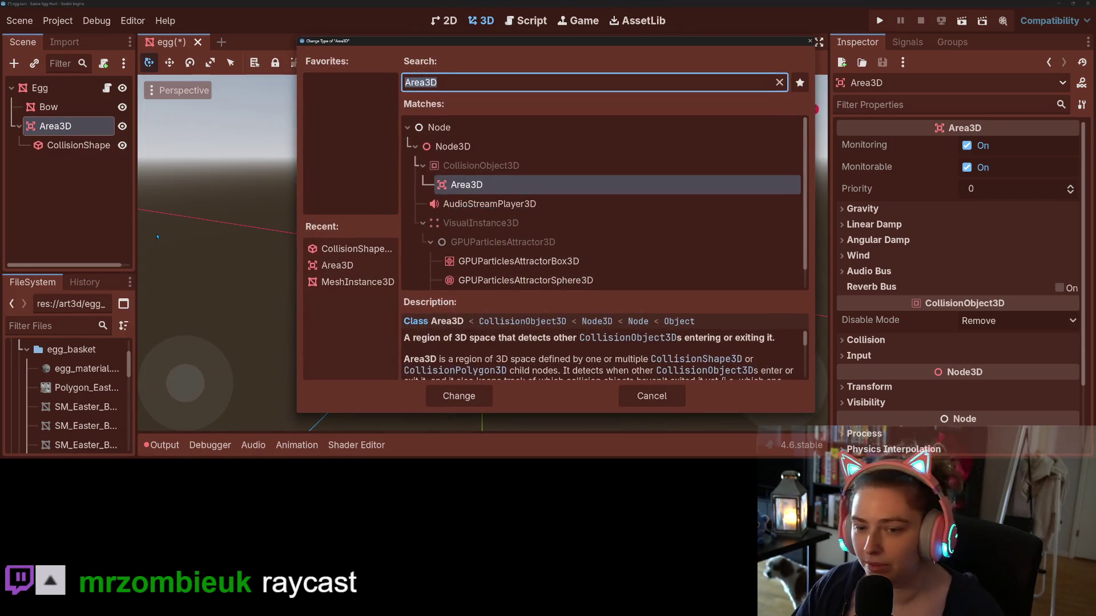
{"action": "type", "text": "static"}
{"action": "key", "text": "Return"}
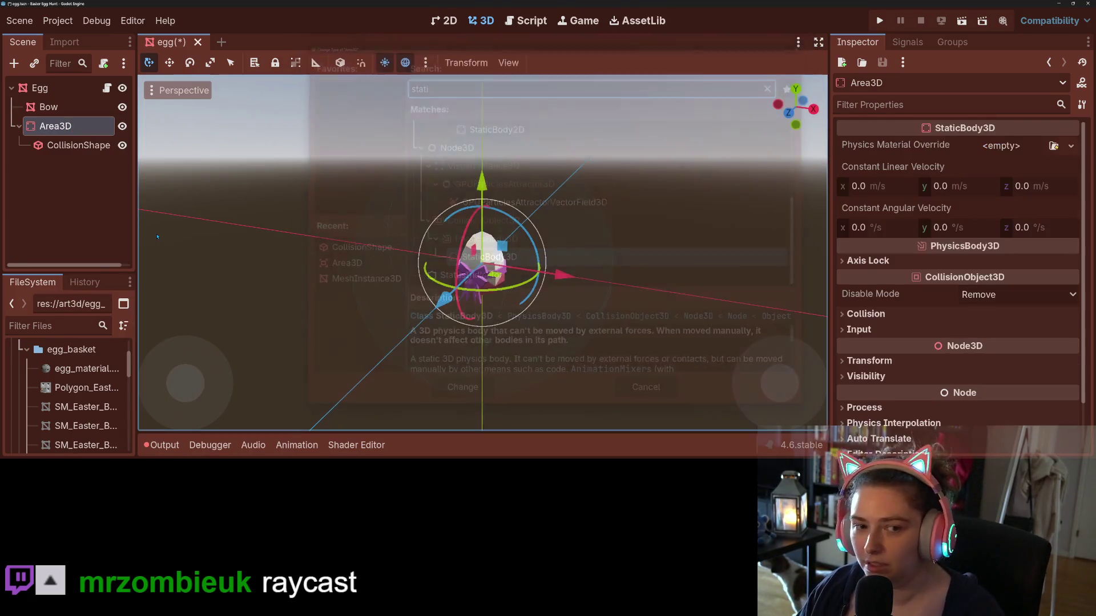
Rename the converted node to StaticBody3D and select its collision shape
{"action": "right_click", "coordinate": [75, 127]}
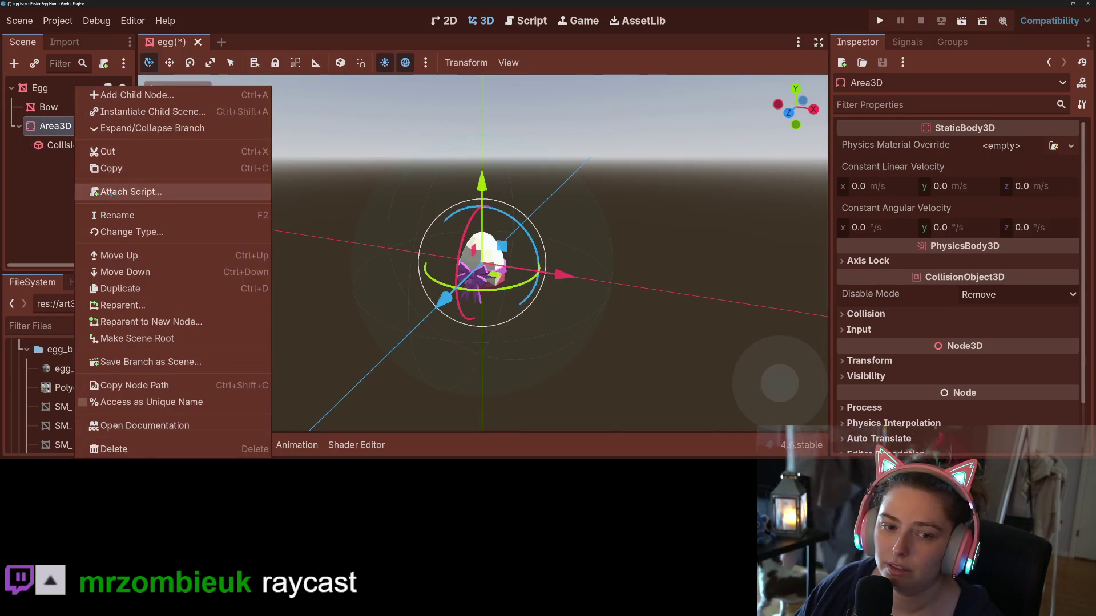
{"action": "left_click", "coordinate": [122, 216]}
{"action": "type", "text": "StaticBody"}
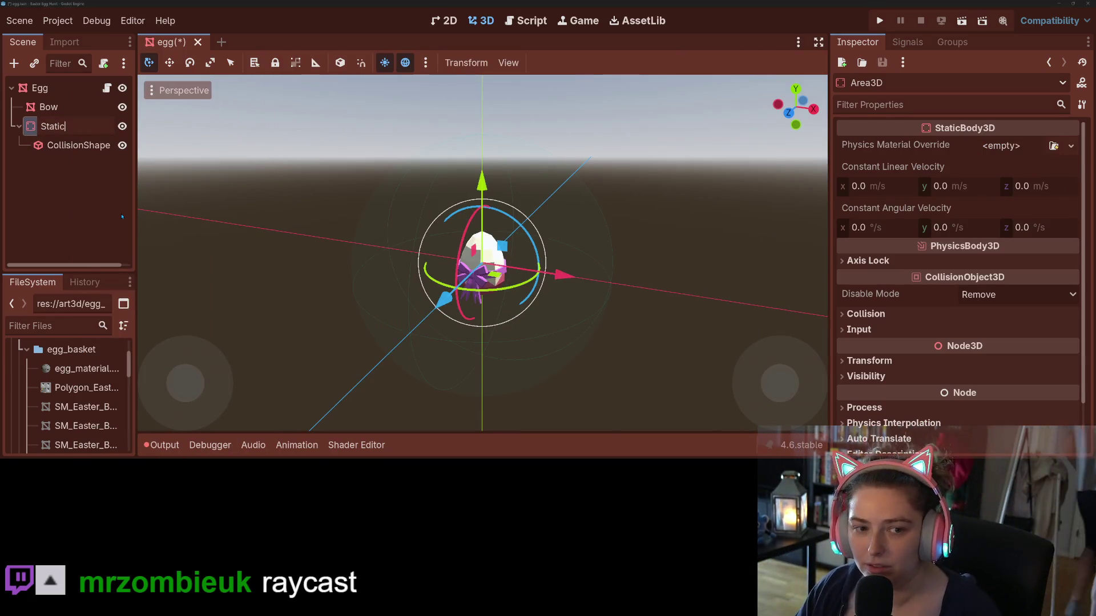
{"action": "type", "text": "3D"}
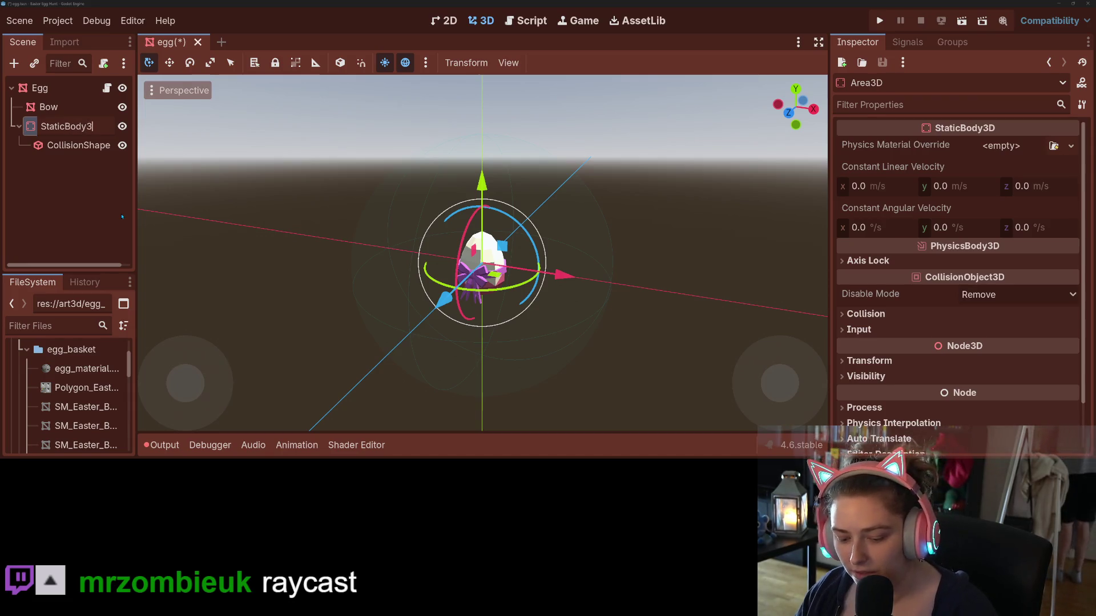
{"action": "key", "text": "Return"}
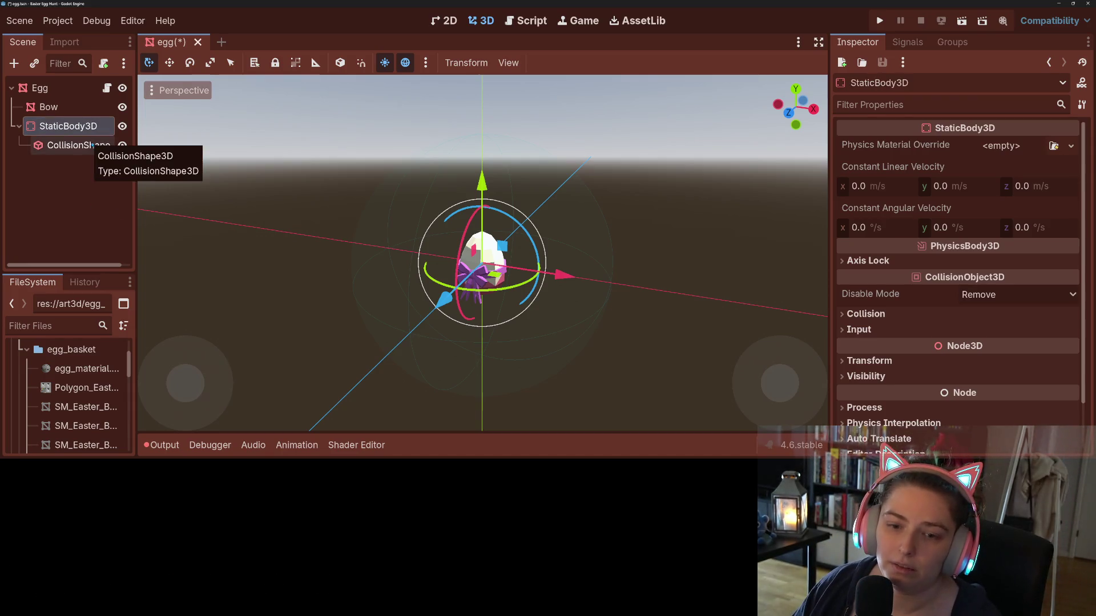
{"action": "left_click", "coordinate": [92, 146]}
Replace the egg's collision shape with a CapsuleShape3D
{"action": "left_click", "coordinate": [1082, 152]}
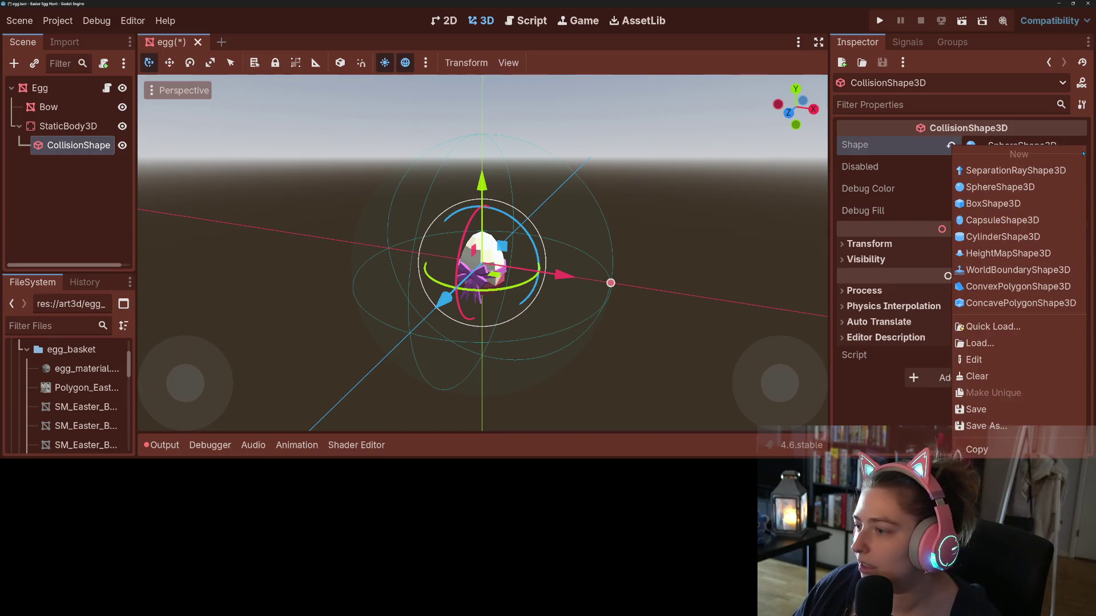
{"action": "left_click", "coordinate": [1015, 220]}
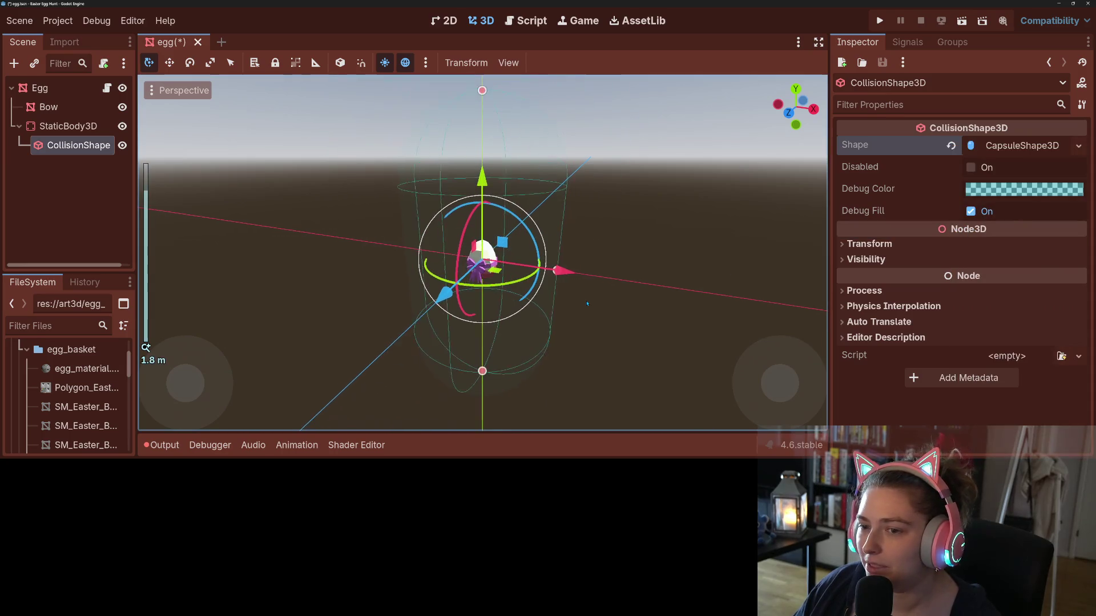
{"action": "scroll", "coordinate": [744, 199], "scroll_direction": "down", "scroll_amount": 3}
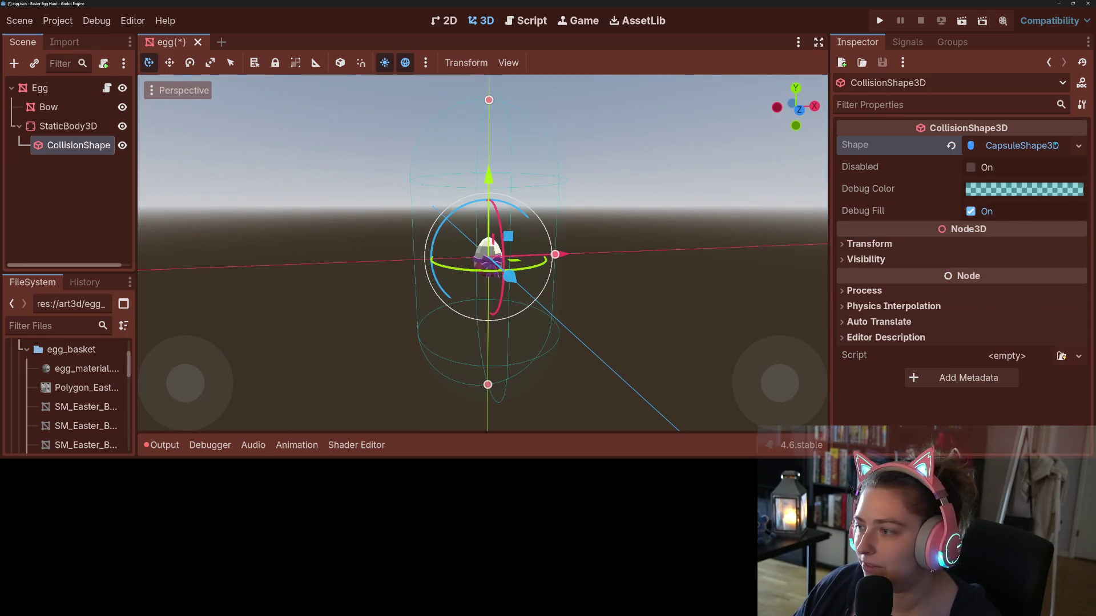
{"action": "left_click", "coordinate": [1019, 146]}
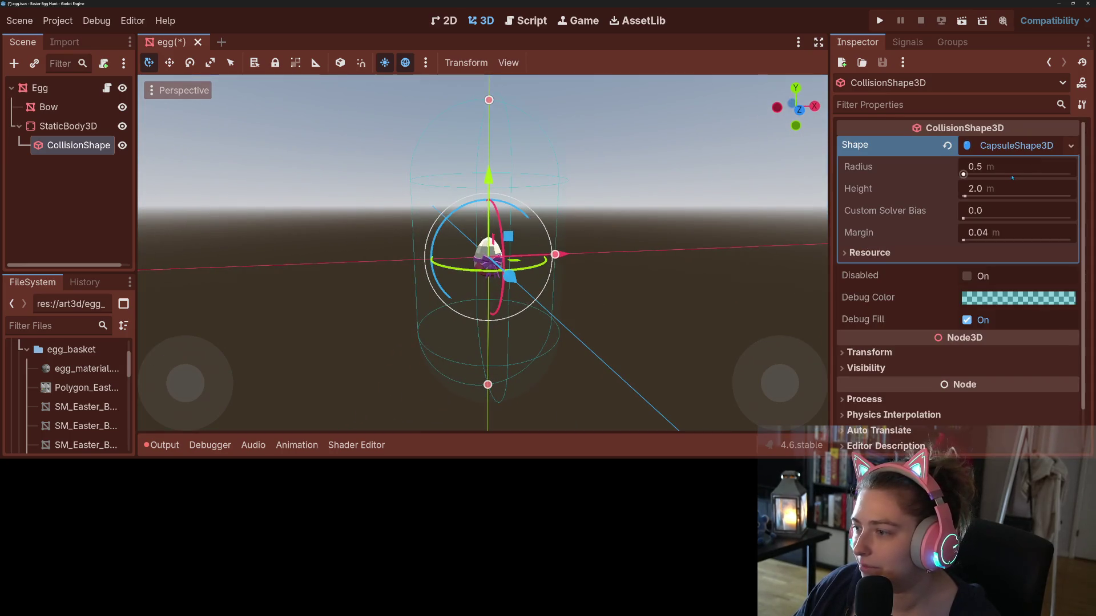
Set the capsule radius to 0.1 m and its height to 0.2 m
{"action": "left_click", "coordinate": [1012, 169]}
{"action": "type", "text": "."}
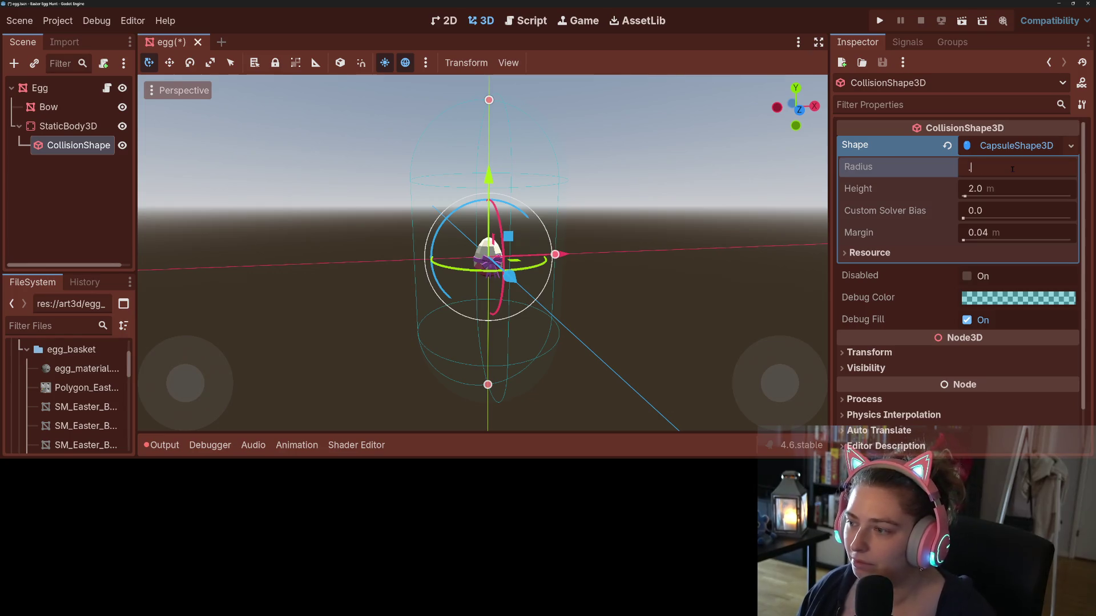
{"action": "type", "text": "05"}
{"action": "key", "text": "Return"}
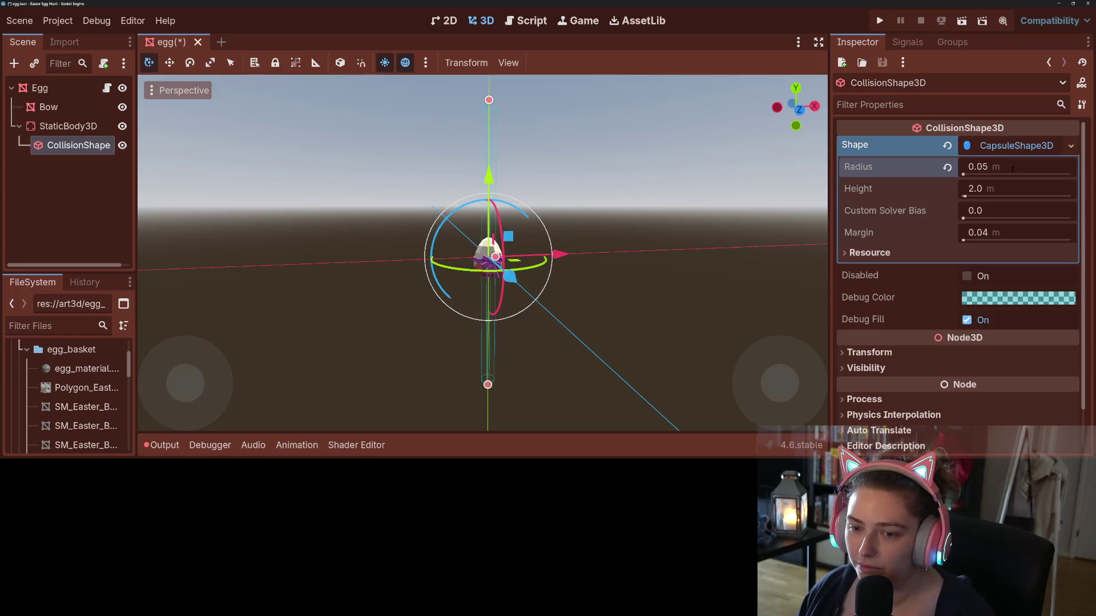
{"action": "left_click", "coordinate": [1012, 169]}
{"action": "type", "text": "0.0"}
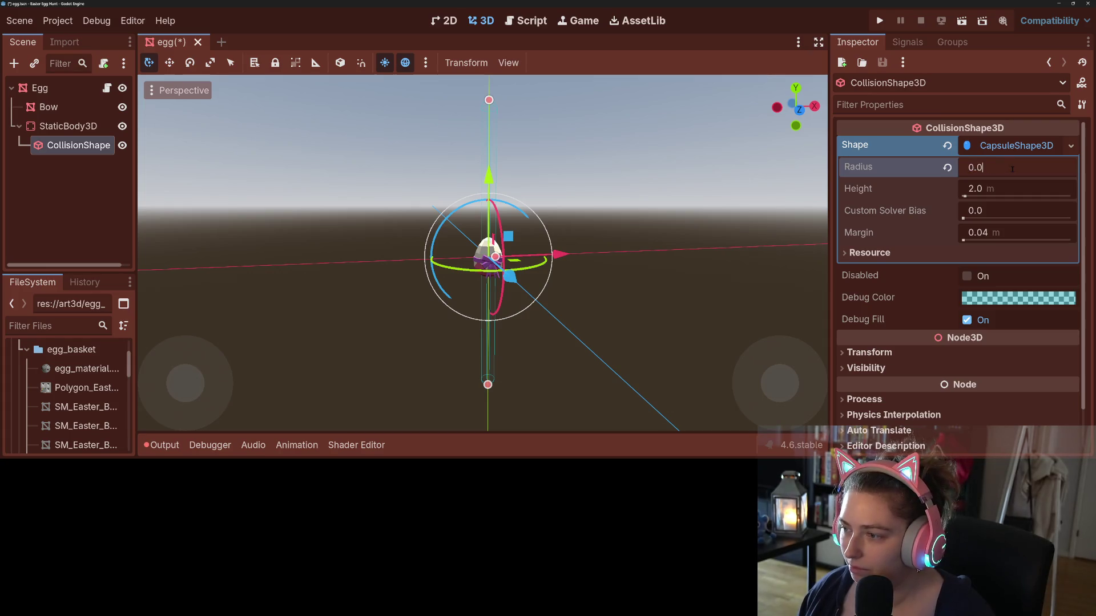
{"action": "type", "text": "8"}
{"action": "key", "text": "Return"}
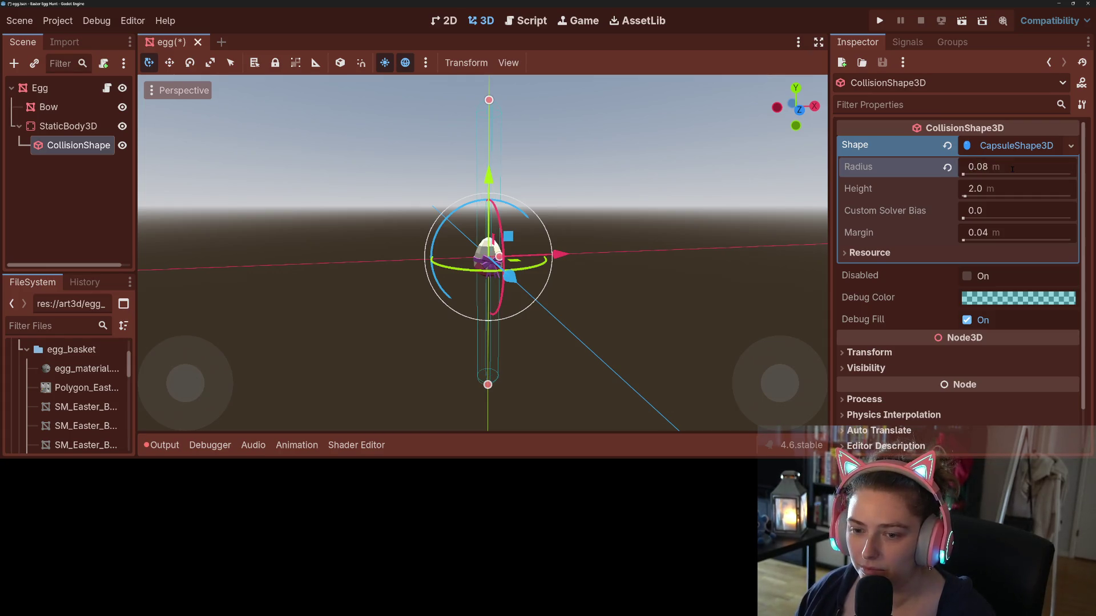
{"action": "left_click", "coordinate": [1012, 169]}
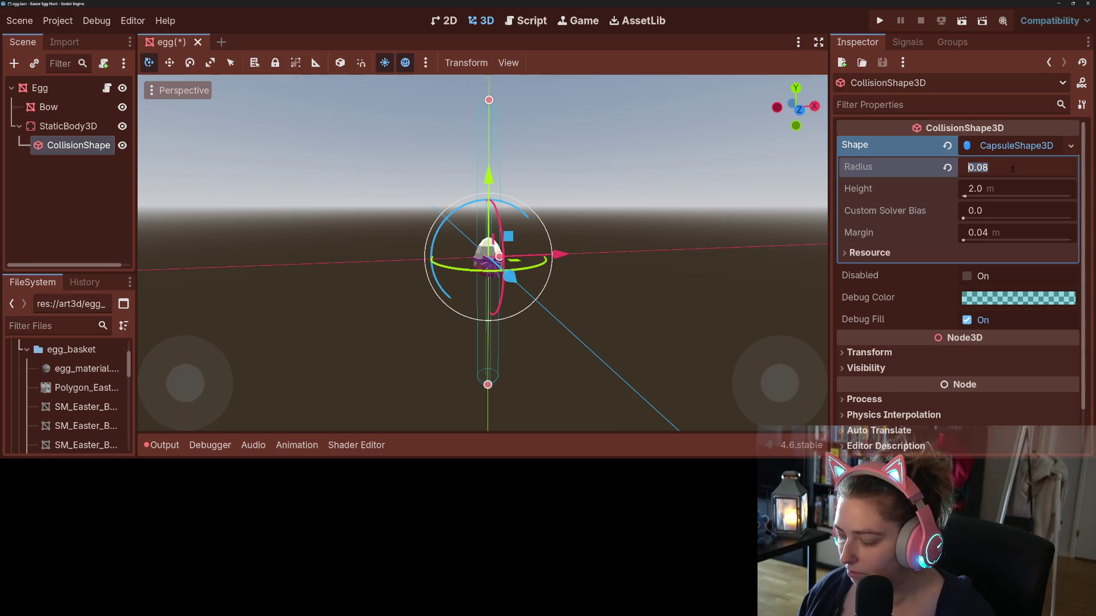
{"action": "type", "text": "0.1"}
{"action": "key", "text": "Return"}
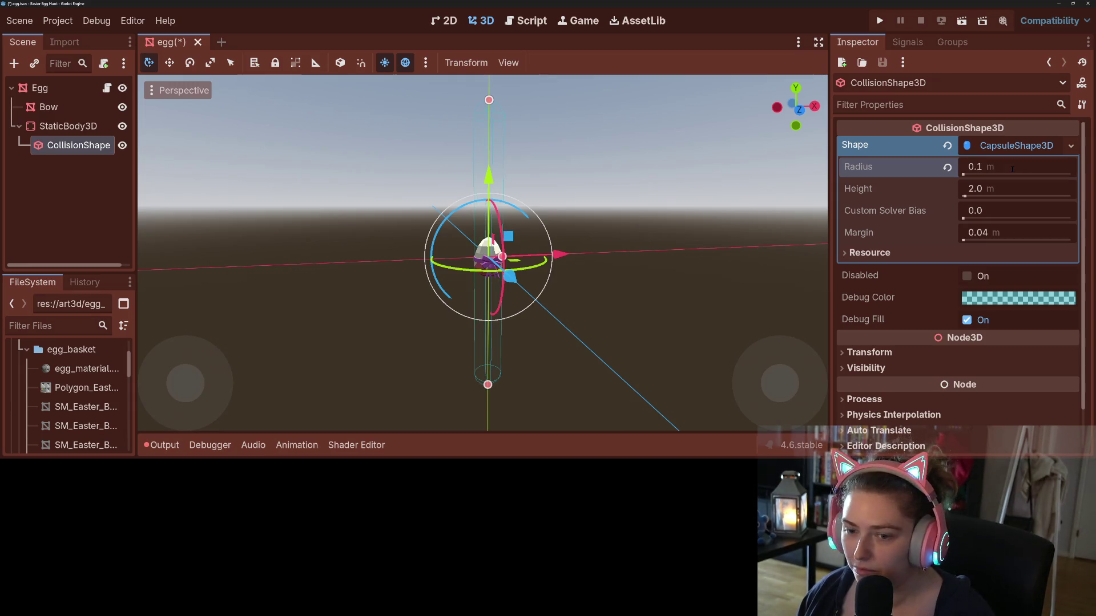
{"action": "left_click", "coordinate": [1000, 189]}
{"action": "type", "text": ".2"}
{"action": "key", "text": "Return"}
In Front view, fit the capsule to the egg (about 0.113 m by 0.283 m) and save
{"action": "scroll", "coordinate": [483, 251], "scroll_direction": "up", "scroll_amount": 3}
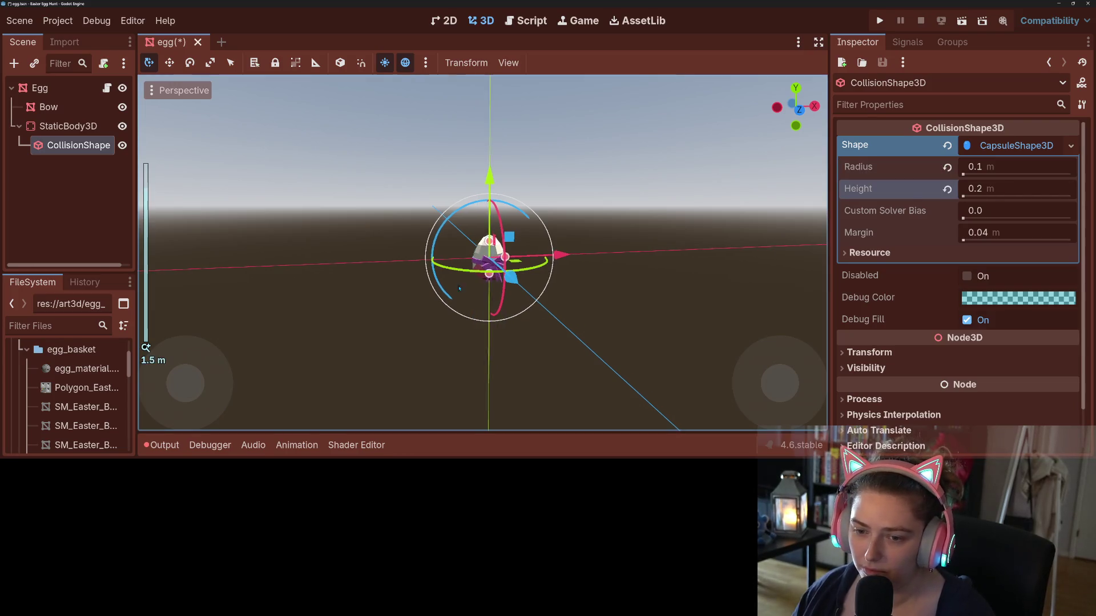
{"action": "key", "text": "KP_1"}
{"action": "scroll", "coordinate": [496, 239], "scroll_direction": "up", "scroll_amount": 5}
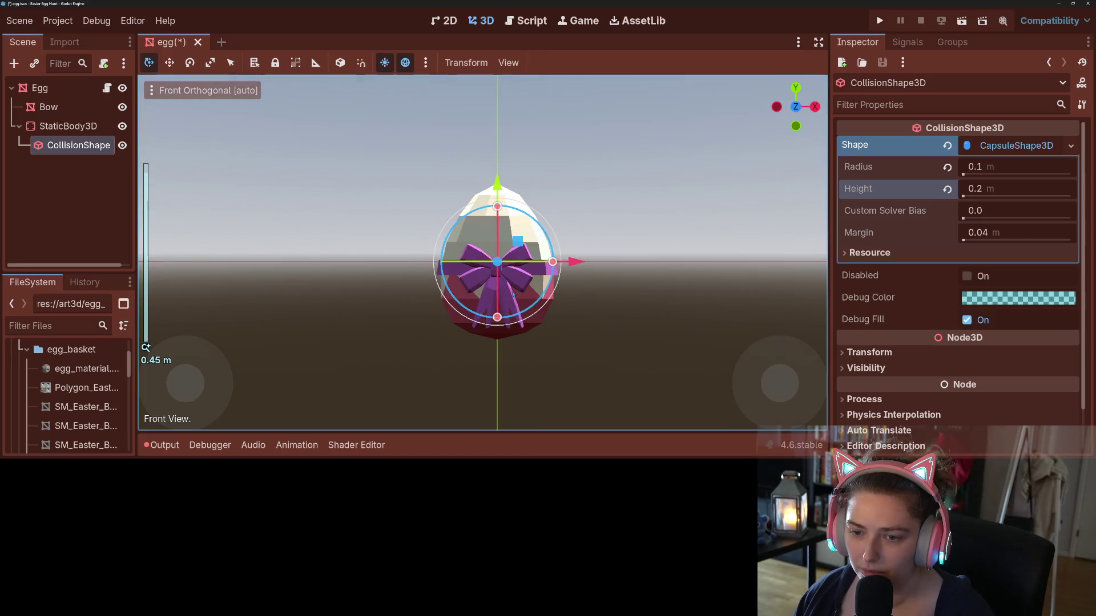
{"action": "left_click_drag", "start_coordinate": [497, 206], "coordinate": [497, 184]}
{"action": "left_click_drag", "start_coordinate": [497, 317], "coordinate": [500, 342]}
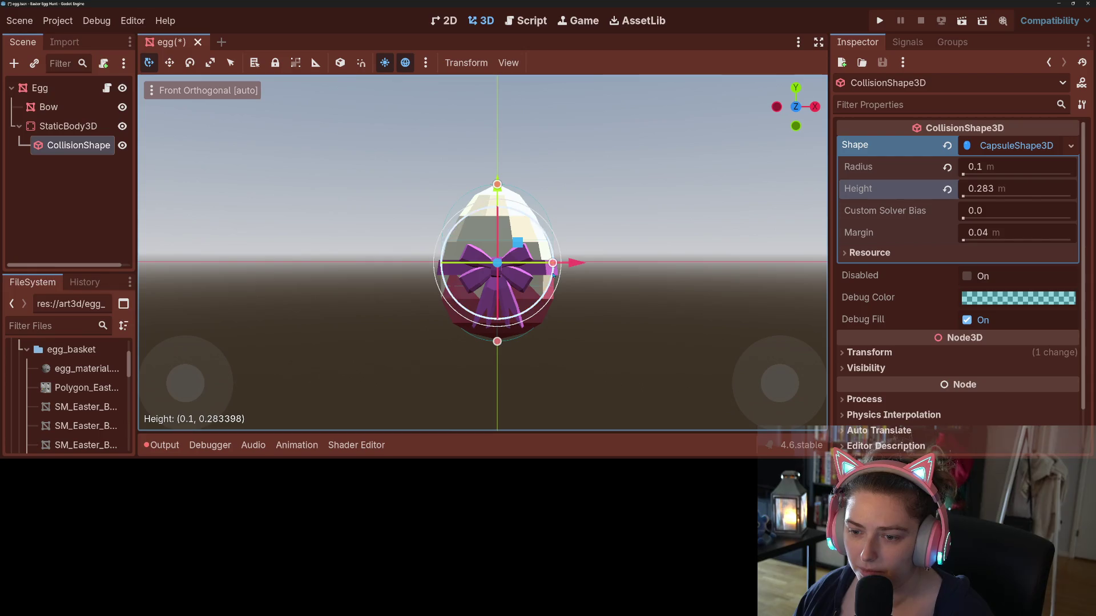
{"action": "left_click_drag", "start_coordinate": [552, 264], "coordinate": [561, 264]}
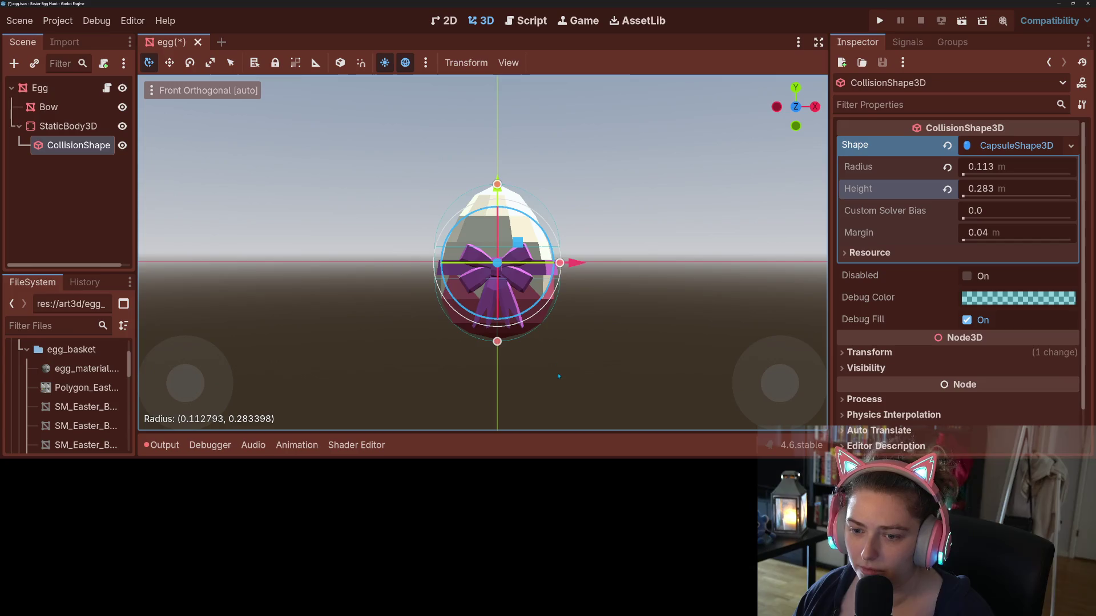
{"action": "scroll", "coordinate": [540, 374], "scroll_direction": "down", "scroll_amount": 2}
{"action": "mouse_move", "coordinate": [540, 374]}
{"action": "left_mouse_down"}
{"action": "mouse_move", "coordinate": [559, 381]}
{"action": "mouse_move", "coordinate": [577, 365]}
{"action": "left_mouse_up"}
{"action": "scroll", "coordinate": [582, 361], "scroll_direction": "down", "scroll_amount": 2}
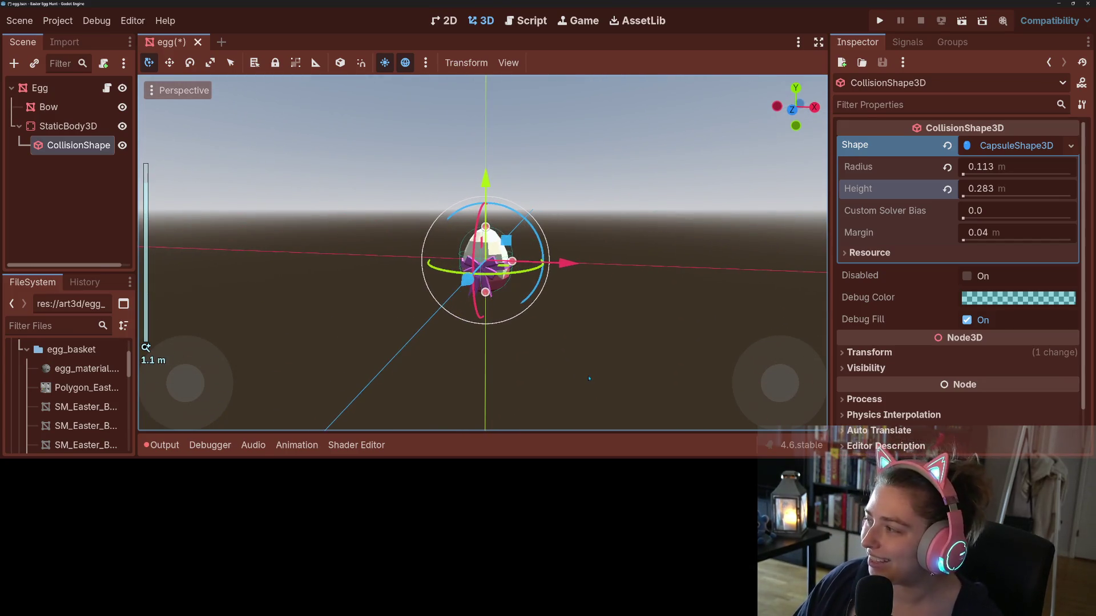
{"action": "key", "text": "ctrl+s"}
{"action": "left_click", "coordinate": [106, 89]}
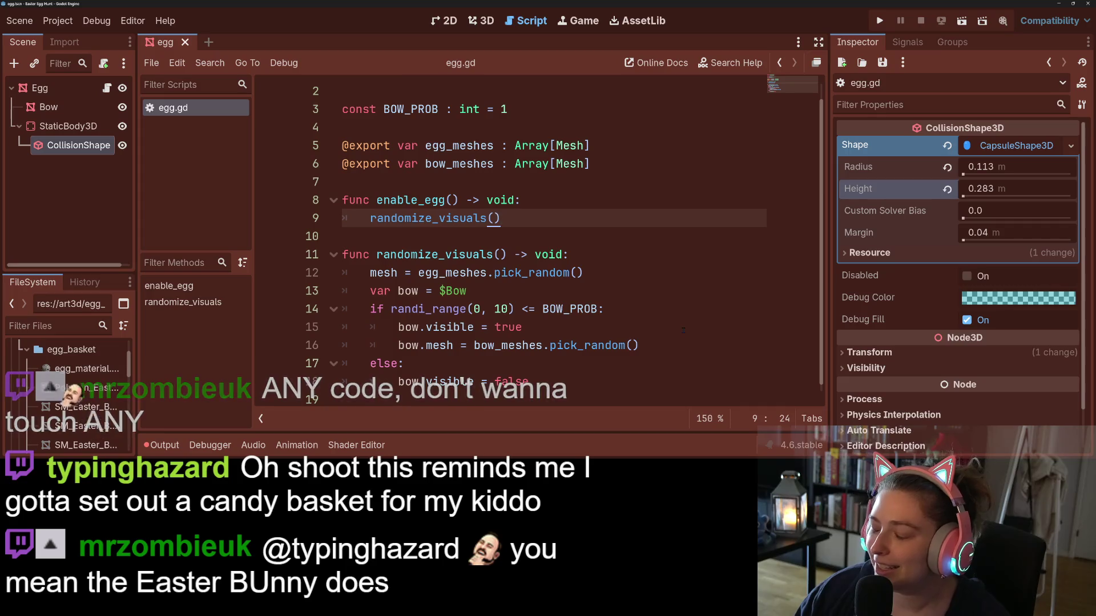
{"action": "scroll", "coordinate": [492, 277], "scroll_direction": "up", "scroll_amount": 1}
{"action": "scroll", "coordinate": [514, 297], "scroll_direction": "down", "scroll_amount": 1}
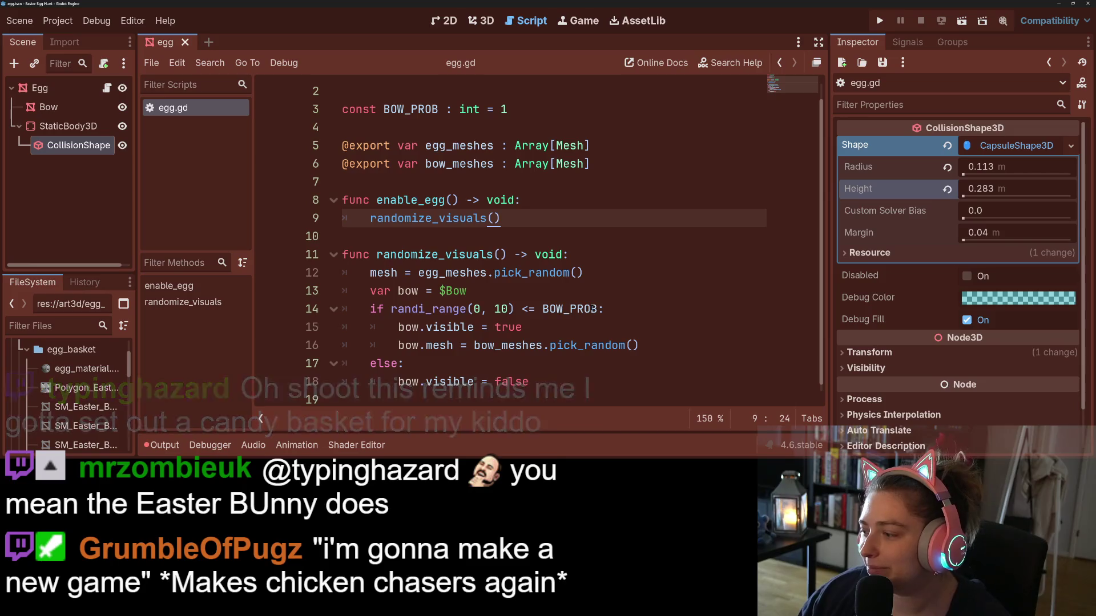
{"action": "mouse_move", "coordinate": [588, 309]}
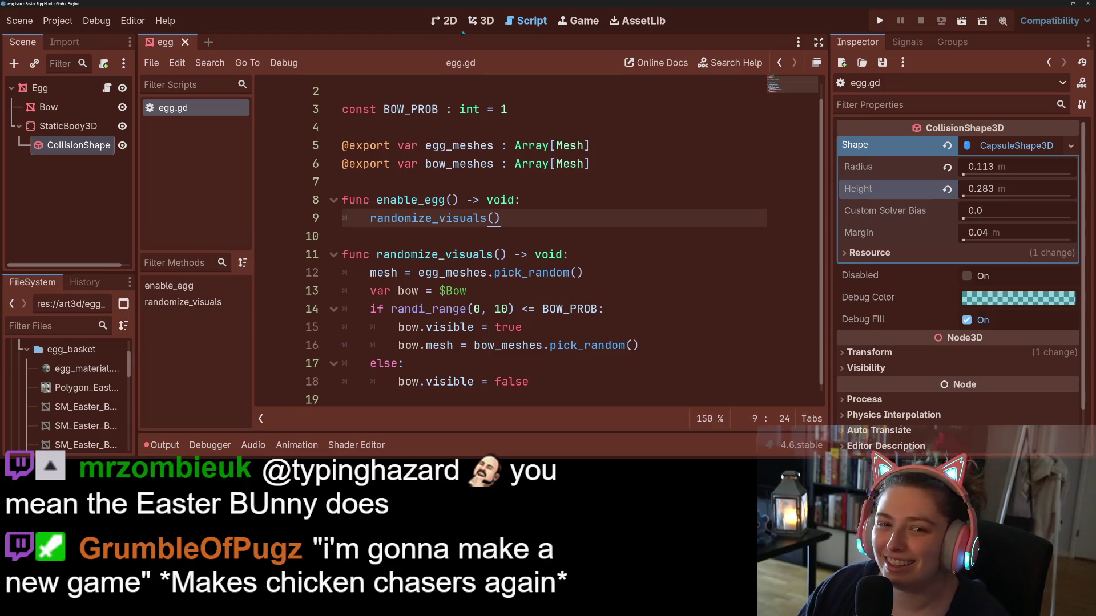
{"action": "left_click", "coordinate": [480, 20]}
{"action": "mouse_move", "coordinate": [593, 181]}
{"action": "left_mouse_down"}
{"action": "mouse_move", "coordinate": [616, 263]}
{"action": "mouse_move", "coordinate": [582, 298]}
{"action": "mouse_move", "coordinate": [610, 299]}
{"action": "mouse_move", "coordinate": [543, 283]}
{"action": "left_mouse_up"}
{"action": "scroll", "coordinate": [608, 272], "scroll_direction": "up", "scroll_amount": 1}
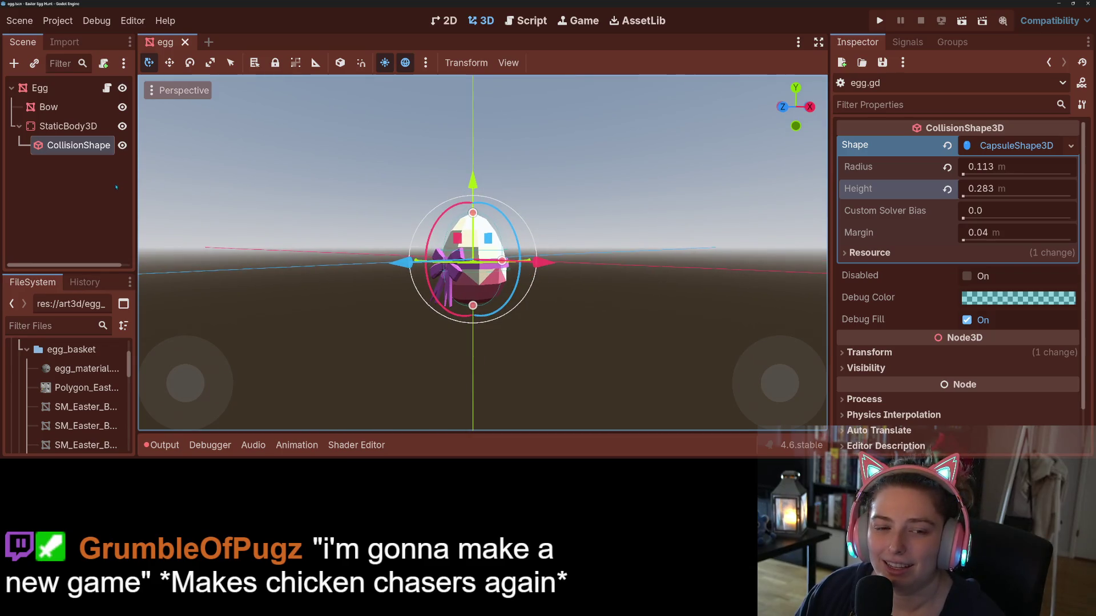
{"action": "left_click", "coordinate": [80, 126]}
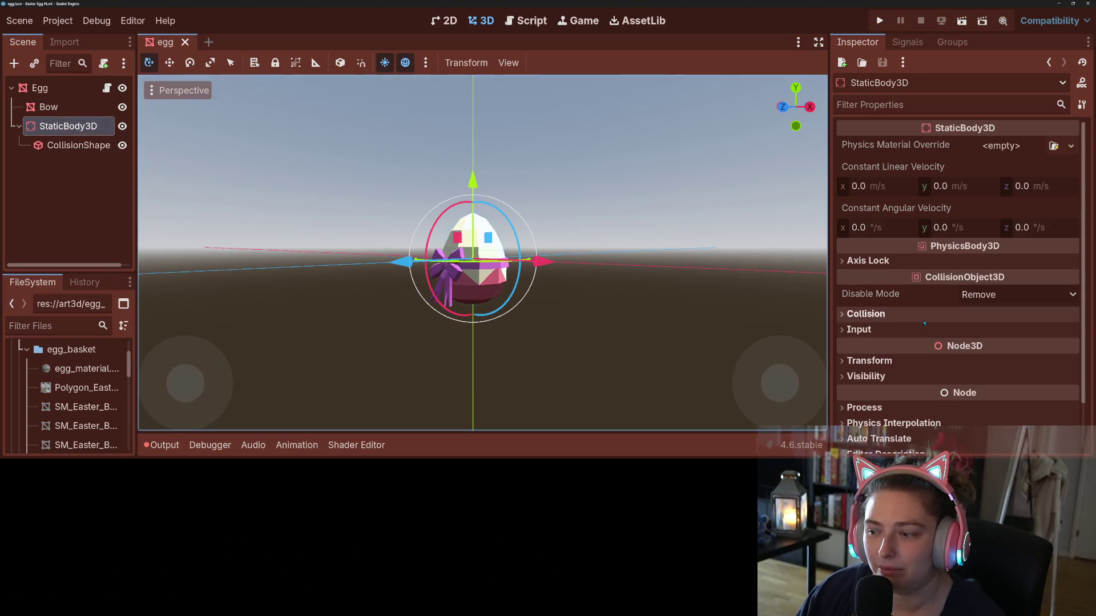
Try collision layer 2 and mask 2 in the Collision section, revert both, and save
{"action": "left_click", "coordinate": [865, 314]}
{"action": "left_click", "coordinate": [869, 354]}
{"action": "left_click", "coordinate": [869, 415]}
{"action": "left_click", "coordinate": [870, 354]}
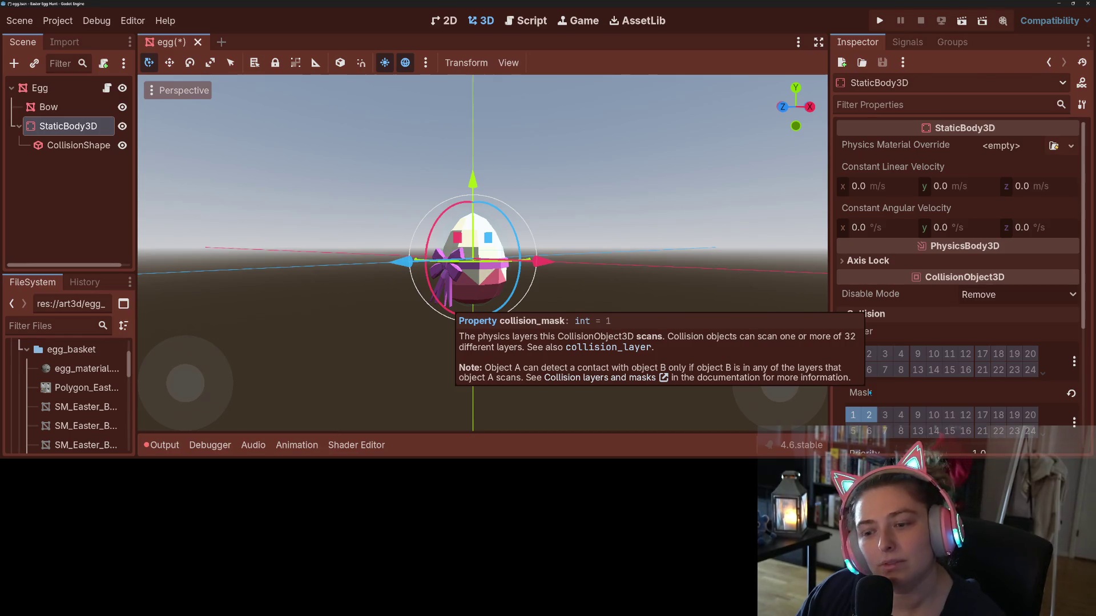
{"action": "left_click", "coordinate": [869, 415]}
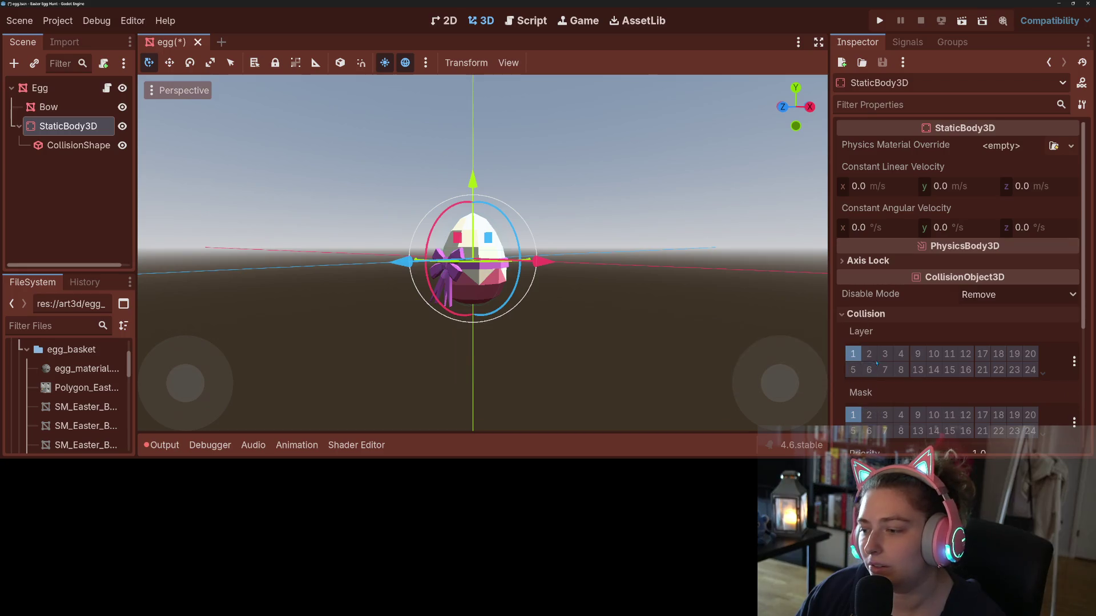
{"action": "key", "text": "ctrl+s"}
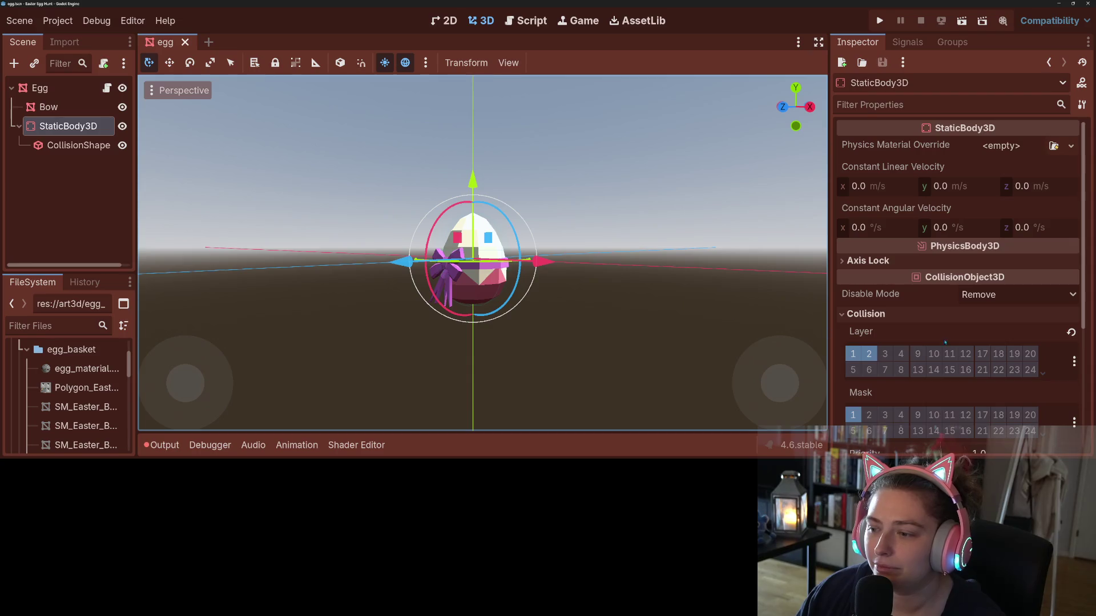
Turn off collision layer 1 and mask 1, enable mask 2, and save the scene
{"action": "scroll", "coordinate": [910, 404], "scroll_direction": "down", "scroll_amount": 3}
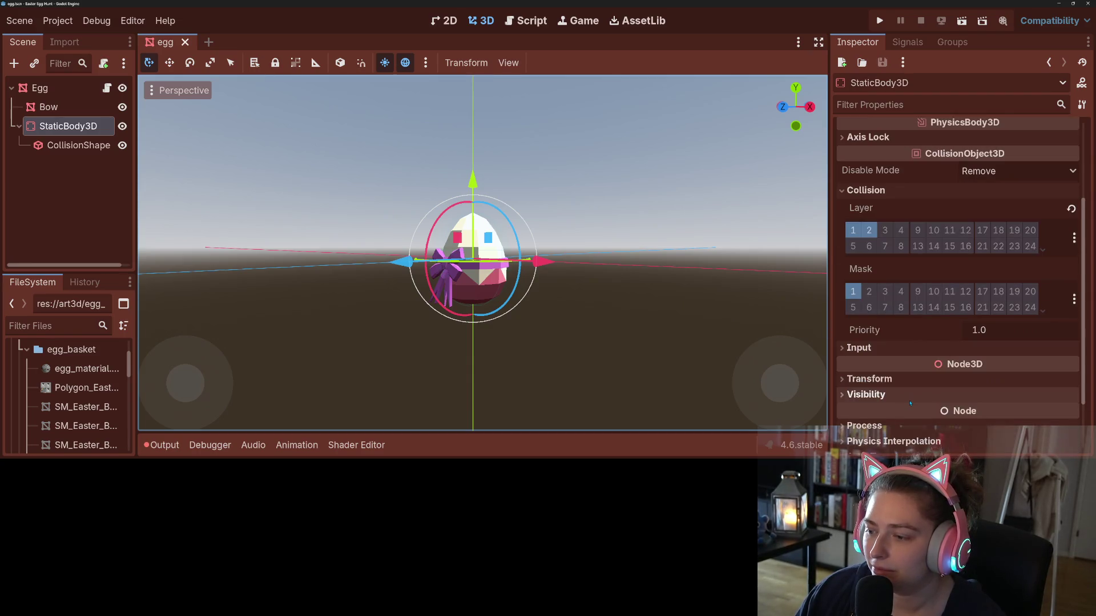
{"action": "left_click", "coordinate": [853, 271]}
{"action": "left_click", "coordinate": [852, 332]}
{"action": "left_click", "coordinate": [869, 332]}
{"action": "key", "text": "ctrl+s"}
Review the body's Input, Axis Lock and Disable Mode settings, keeping Disable Mode as Remove
{"action": "left_click", "coordinate": [901, 391]}
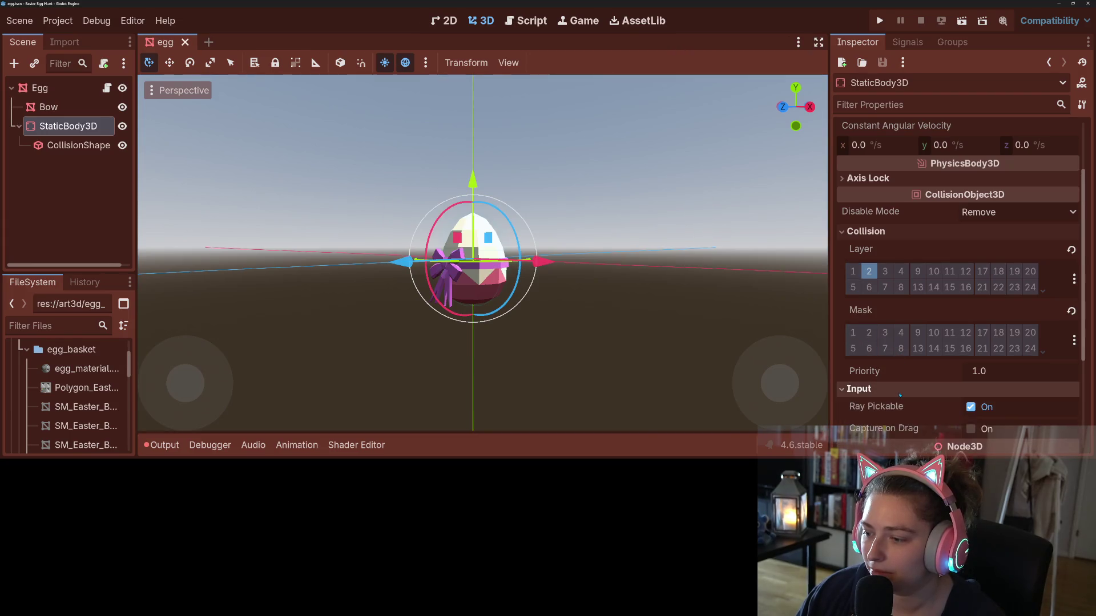
{"action": "left_click", "coordinate": [900, 394]}
{"action": "scroll", "coordinate": [901, 394], "scroll_direction": "down", "scroll_amount": 3}
{"action": "scroll", "coordinate": [901, 395], "scroll_direction": "up", "scroll_amount": 6}
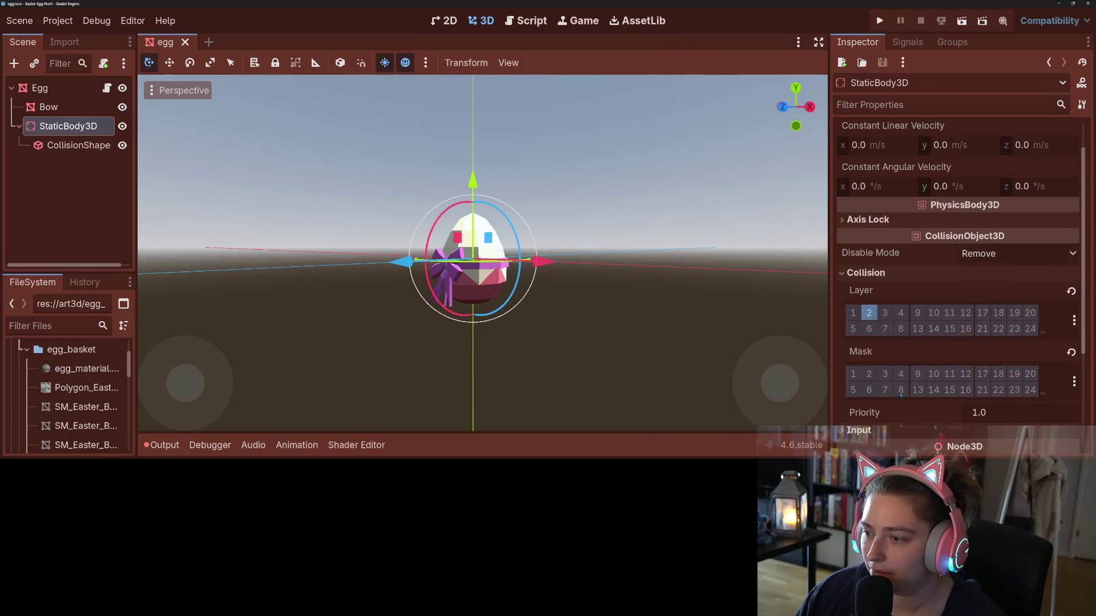
{"action": "left_click", "coordinate": [949, 268]}
{"action": "left_click", "coordinate": [949, 268]}
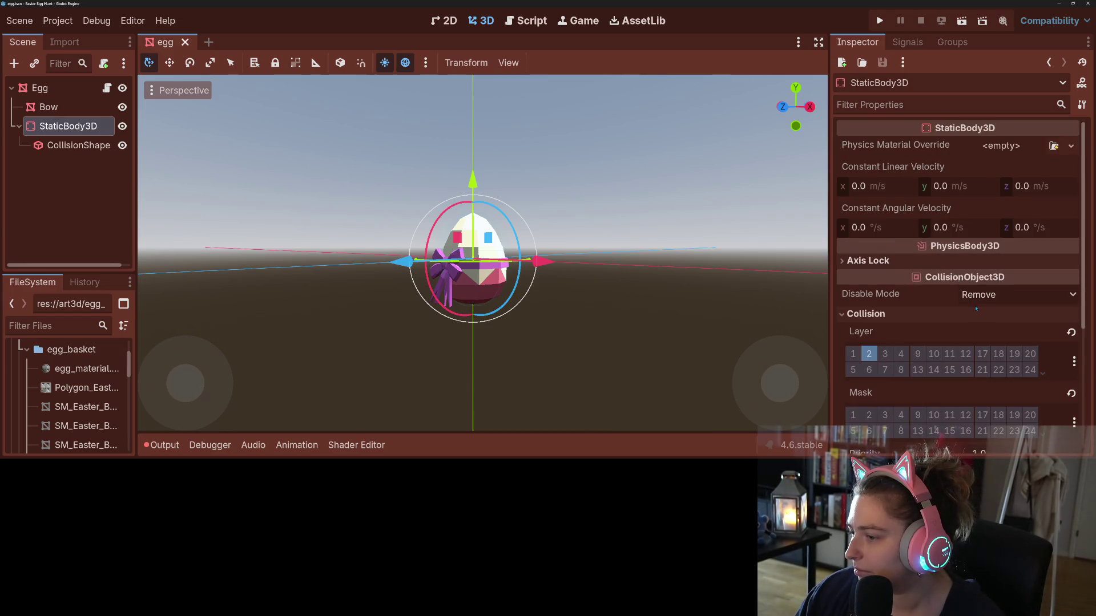
{"action": "left_click", "coordinate": [994, 295]}
{"action": "left_click", "coordinate": [993, 296]}
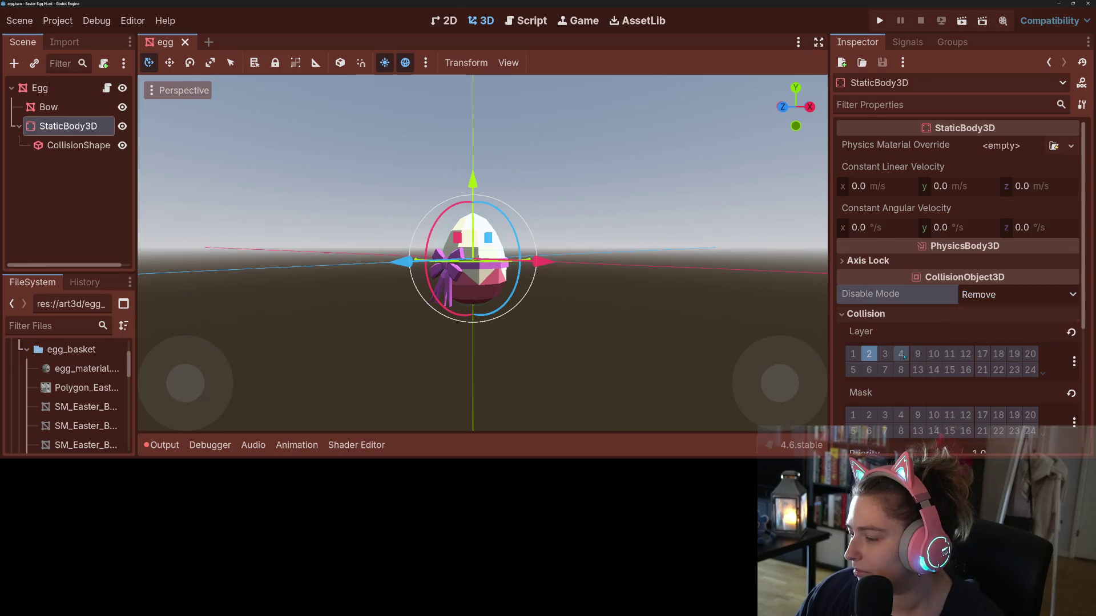
{"action": "scroll", "coordinate": [907, 361], "scroll_direction": "down", "scroll_amount": 5}
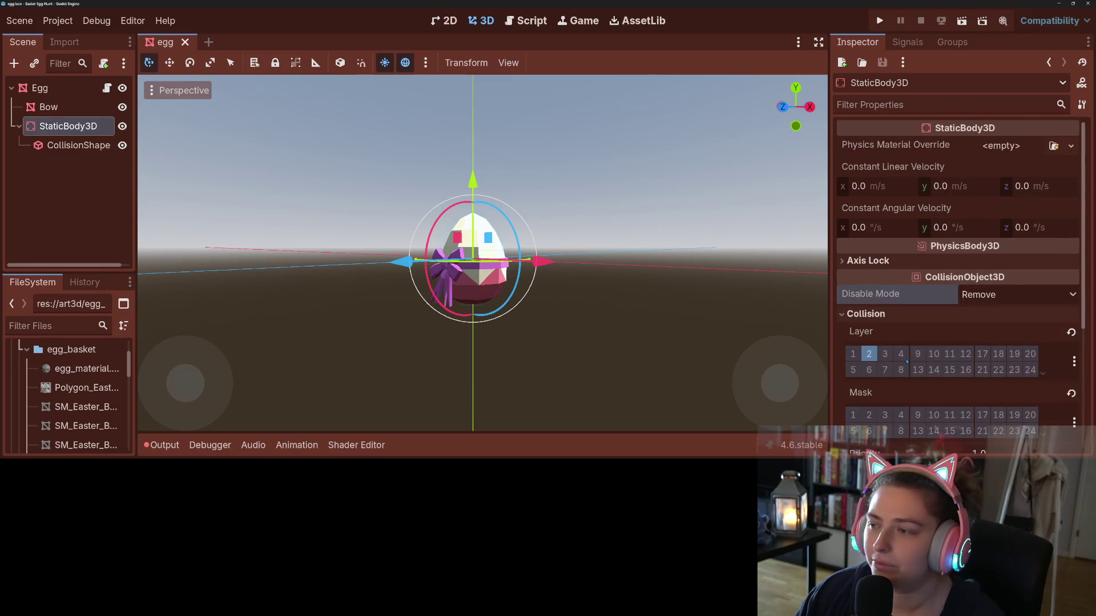
{"action": "mouse_move", "coordinate": [530, 379]}
{"action": "left_mouse_down"}
{"action": "mouse_move", "coordinate": [611, 367]}
{"action": "mouse_move", "coordinate": [646, 398]}
{"action": "mouse_move", "coordinate": [549, 388]}
{"action": "left_mouse_up"}
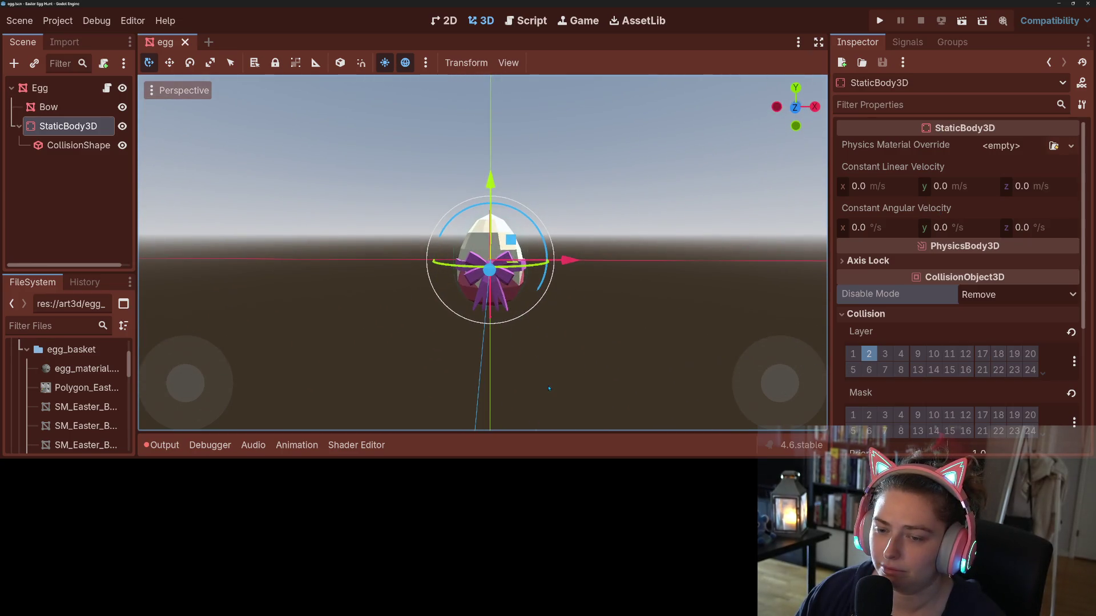
Reselect the StaticBody3D node in the Scene dock
{"action": "left_click", "coordinate": [88, 225]}
{"action": "left_click", "coordinate": [62, 126]}
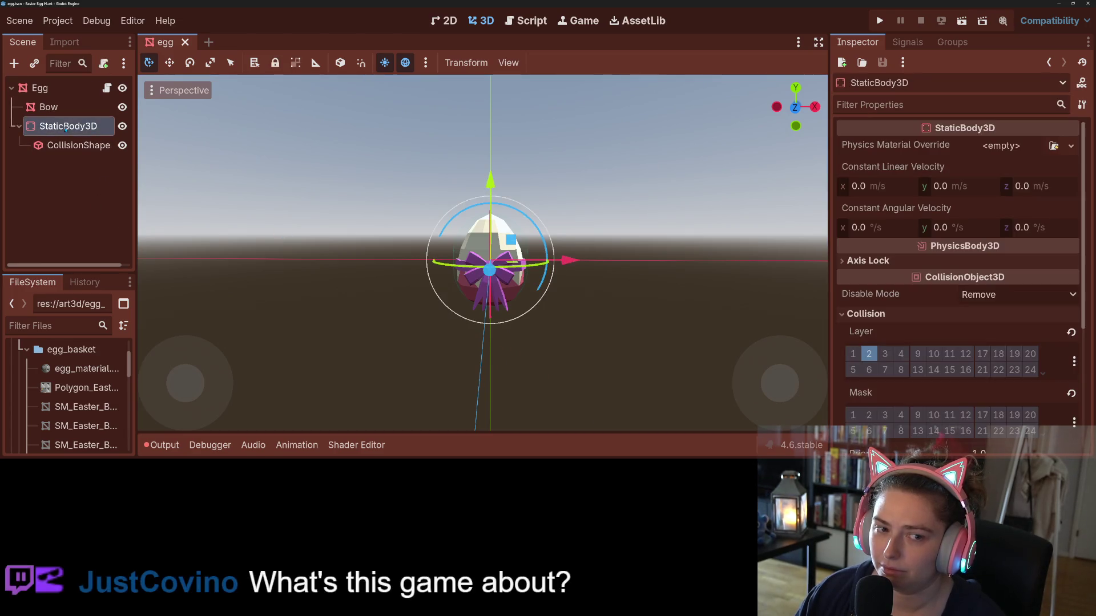
{"action": "left_click", "coordinate": [42, 89]}
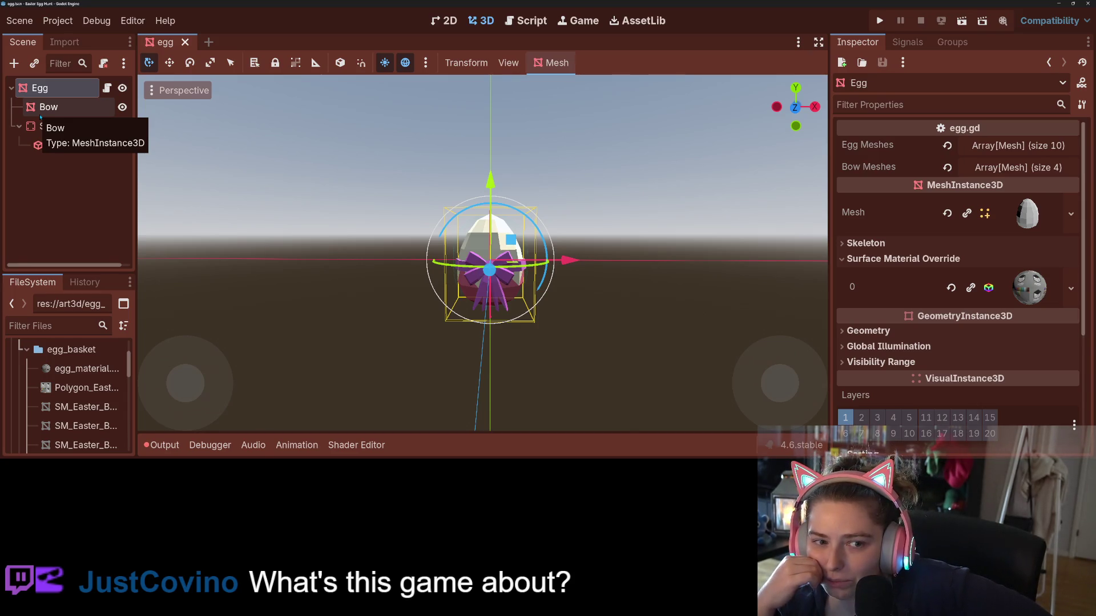
{"action": "left_click", "coordinate": [46, 127]}
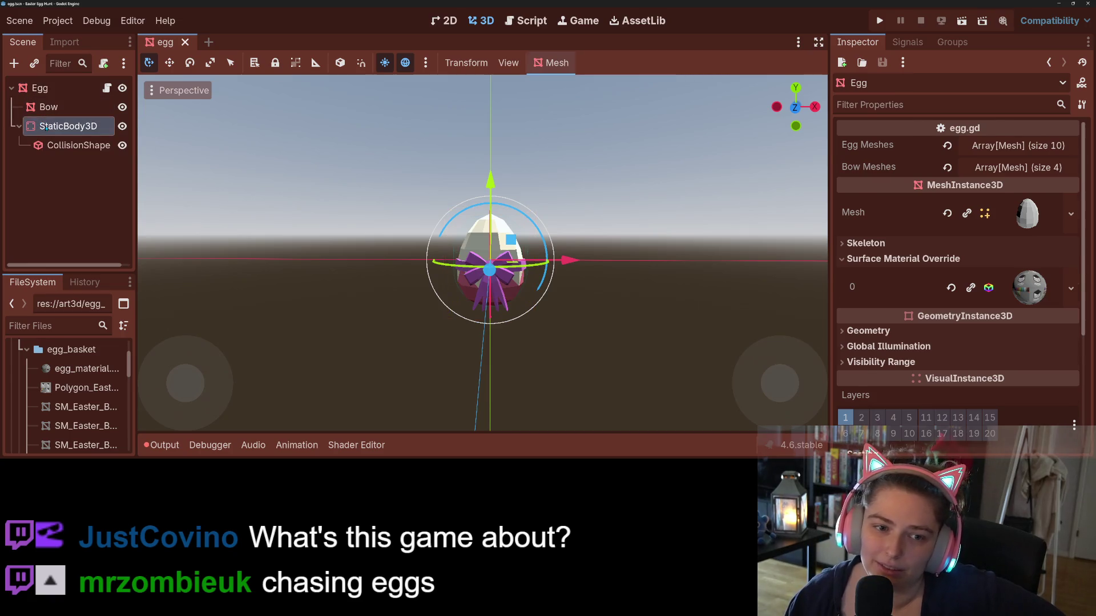
Add a MeshInstance3D node and move it first under the Egg root
{"action": "right_click", "coordinate": [59, 89]}
{"action": "key", "text": "Escape"}
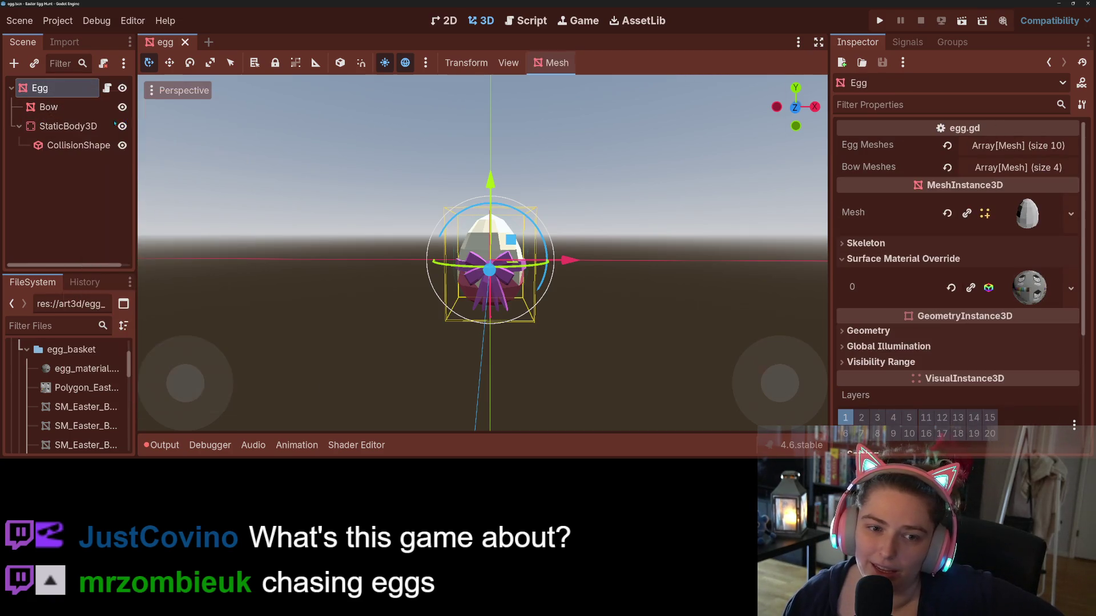
{"action": "key", "text": "ctrl+a"}
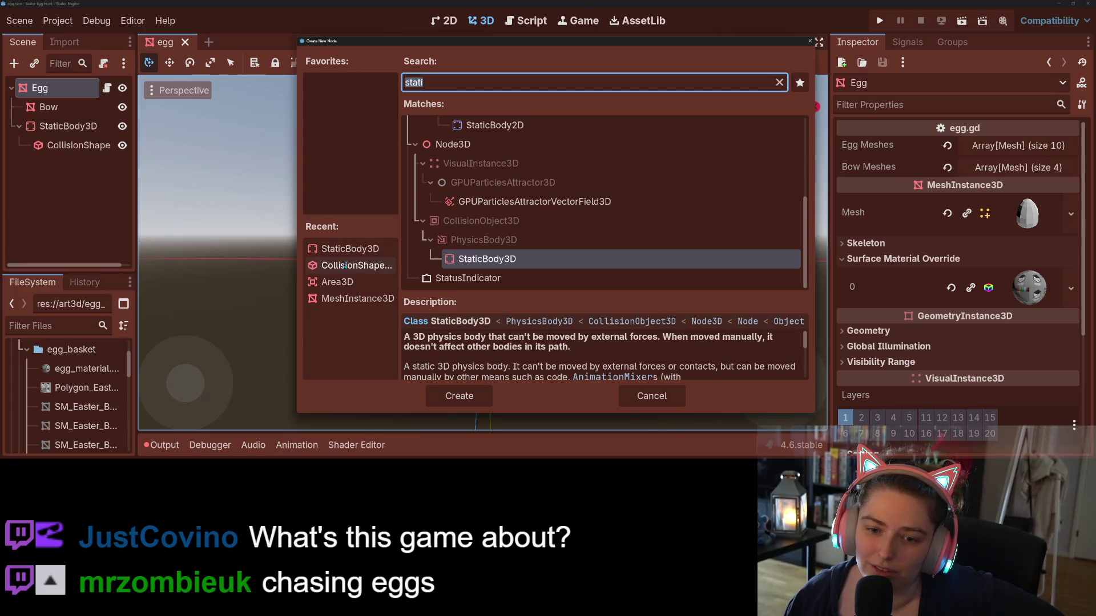
{"action": "left_click", "coordinate": [346, 299]}
{"action": "left_click", "coordinate": [458, 397]}
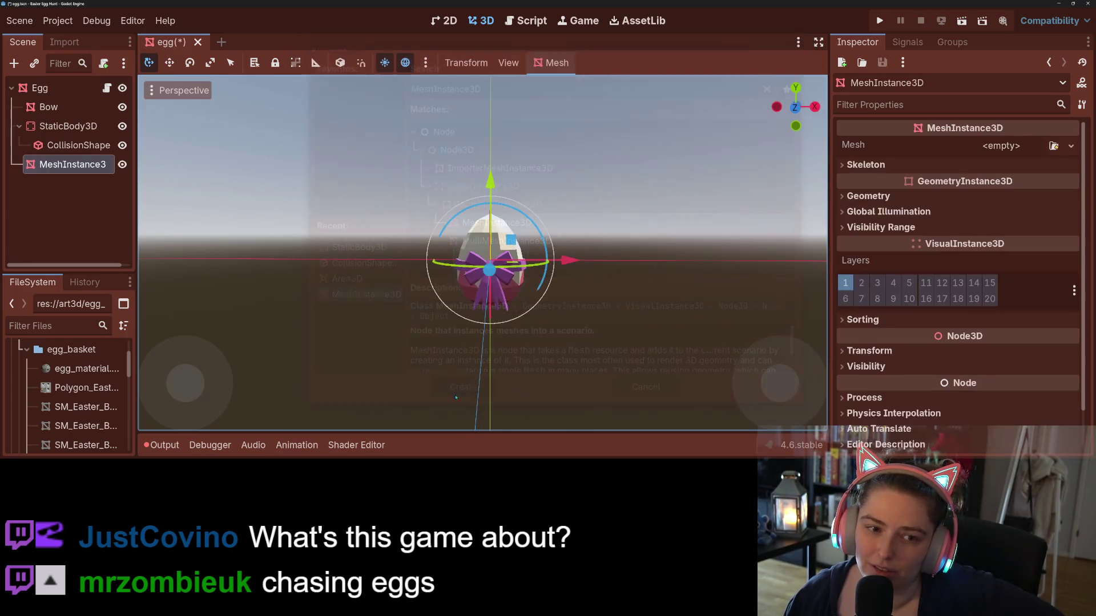
{"action": "mouse_move", "coordinate": [74, 165]}
{"action": "left_mouse_down"}
{"action": "mouse_move", "coordinate": [92, 104]}
{"action": "mouse_move", "coordinate": [80, 102]}
{"action": "left_mouse_up"}
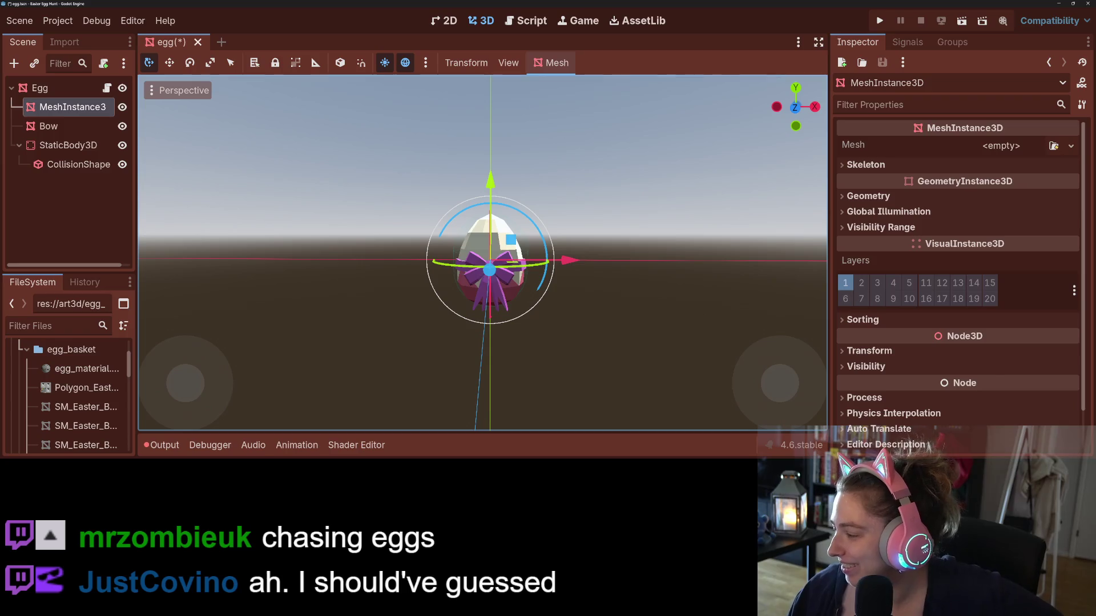
Check the game design notes, then return to Godot and look around the egg
{"action": "key", "text": "alt+Tab"}
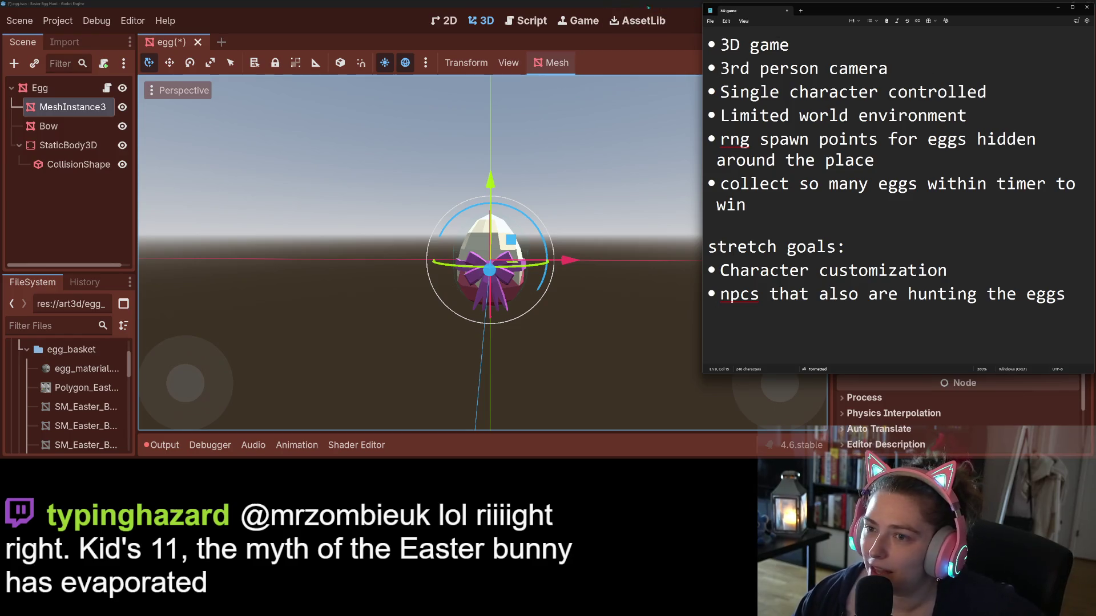
{"action": "left_click", "coordinate": [669, 8]}
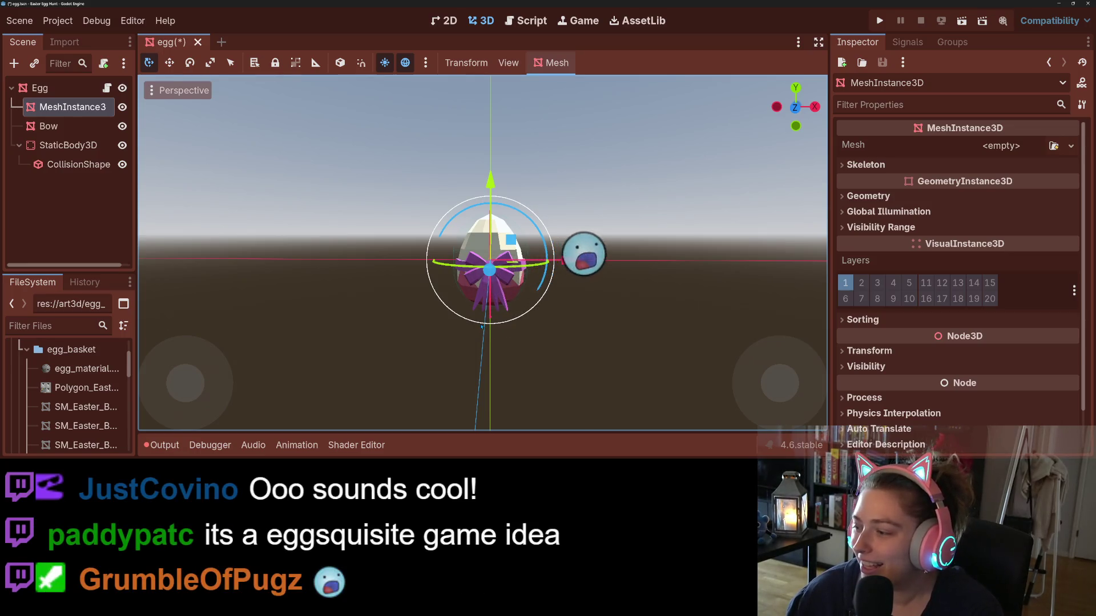
{"action": "mouse_move", "coordinate": [482, 326]}
{"action": "left_mouse_down"}
{"action": "mouse_move", "coordinate": [514, 329]}
{"action": "mouse_move", "coordinate": [427, 328]}
{"action": "mouse_move", "coordinate": [539, 324]}
{"action": "left_mouse_up"}
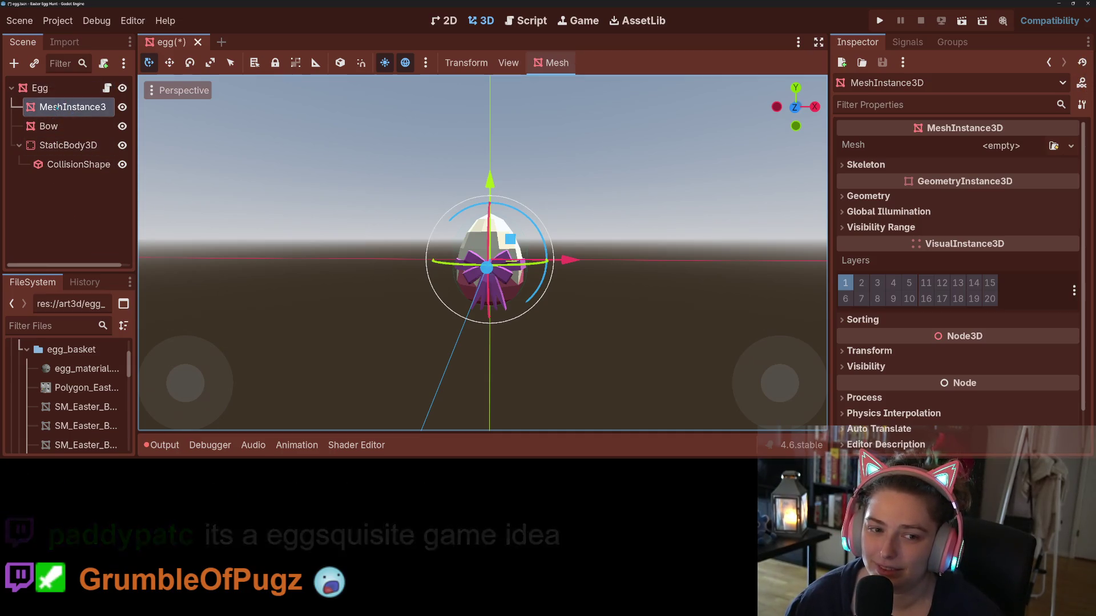
{"action": "right_click", "coordinate": [63, 116]}
Rename the new mesh node to Egg
{"action": "left_click", "coordinate": [114, 216]}
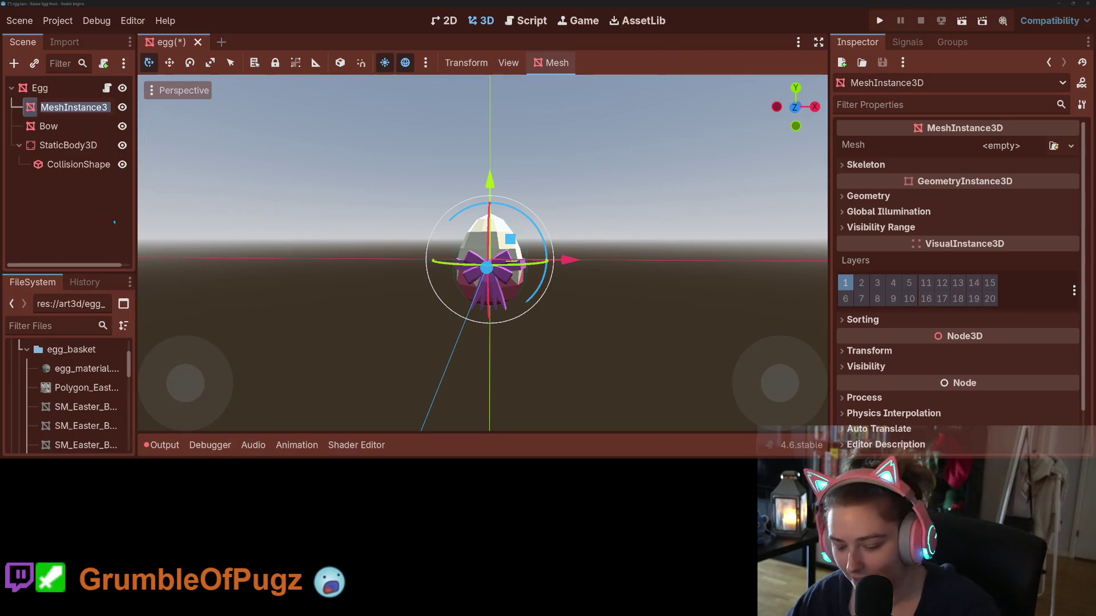
{"action": "type", "text": "Egg"}
{"action": "key", "text": "Return"}
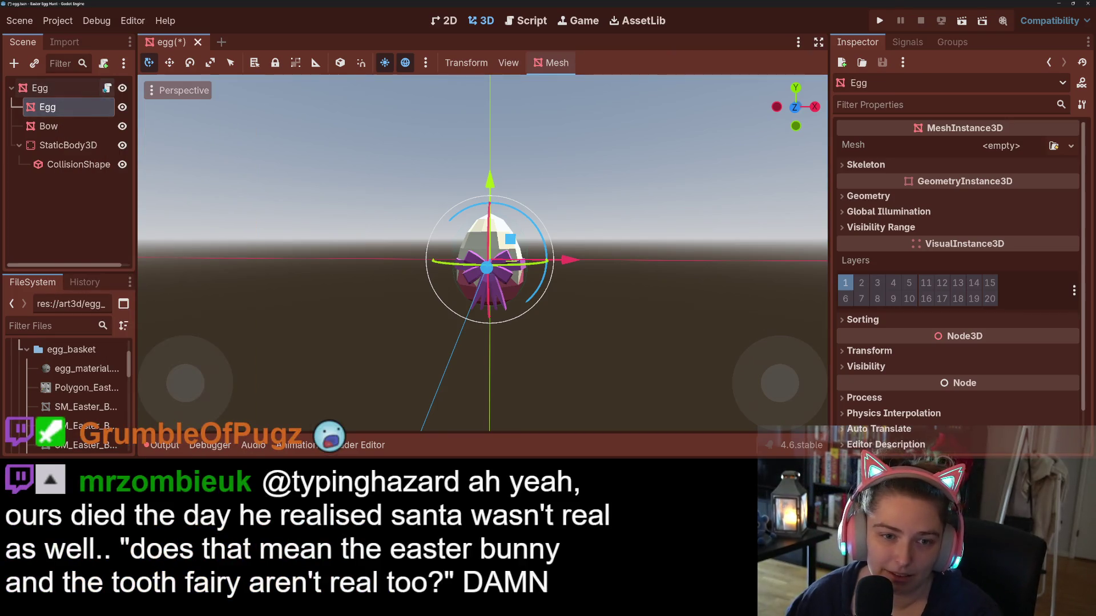
Prefix line 12 of egg.gd with $Egg. so it sets $Egg.mesh, and save
{"action": "left_click", "coordinate": [106, 88]}
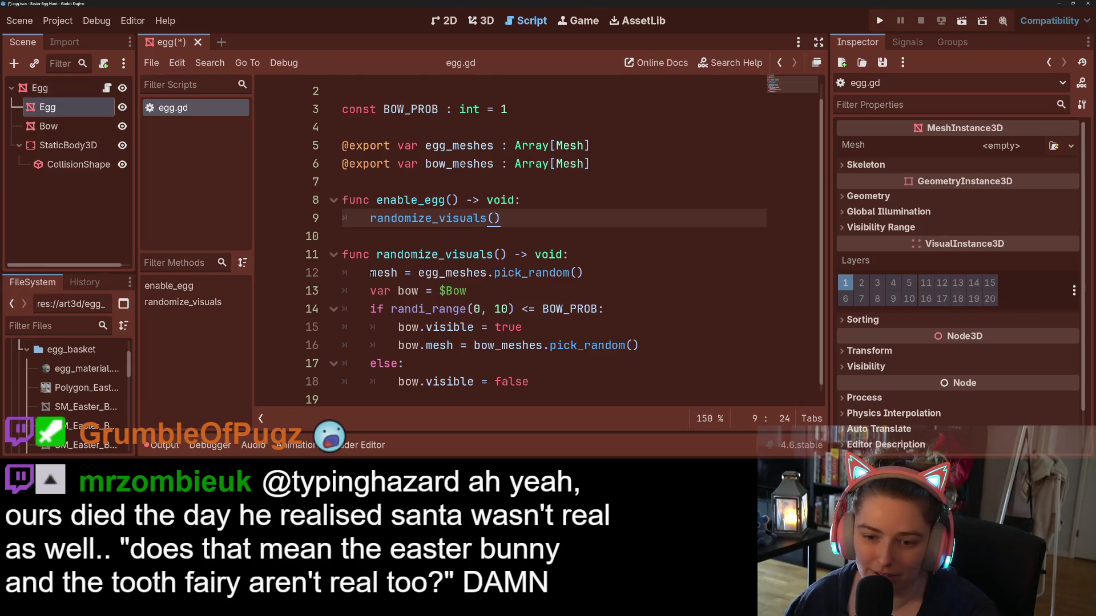
{"action": "left_click", "coordinate": [370, 273]}
{"action": "type", "text": "$Eg"}
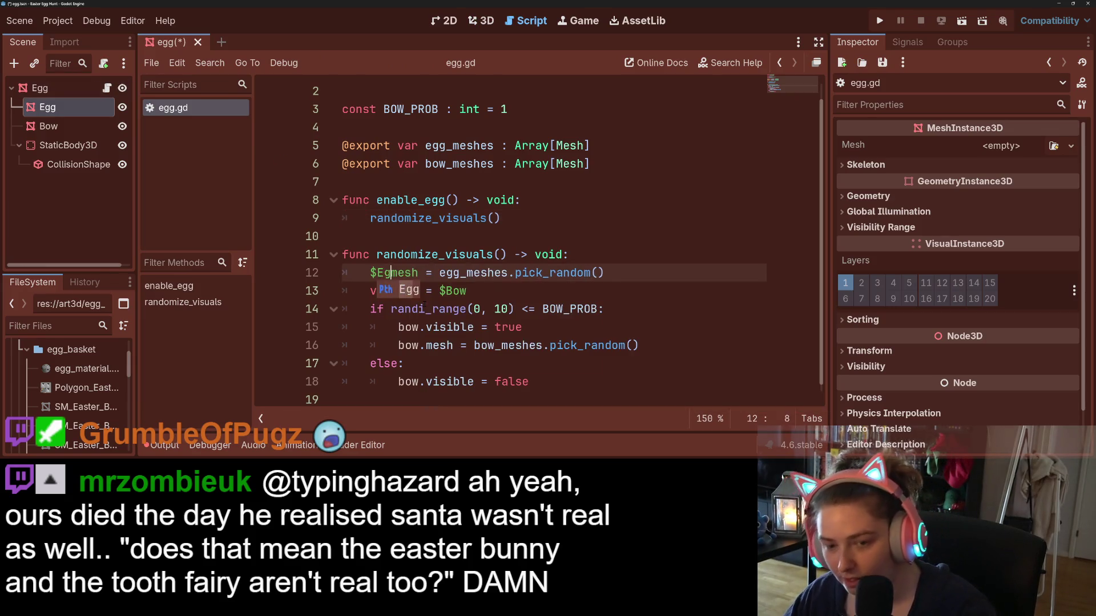
{"action": "type", "text": "g."}
{"action": "key", "text": "ctrl+s"}
{"action": "left_click", "coordinate": [412, 346]}
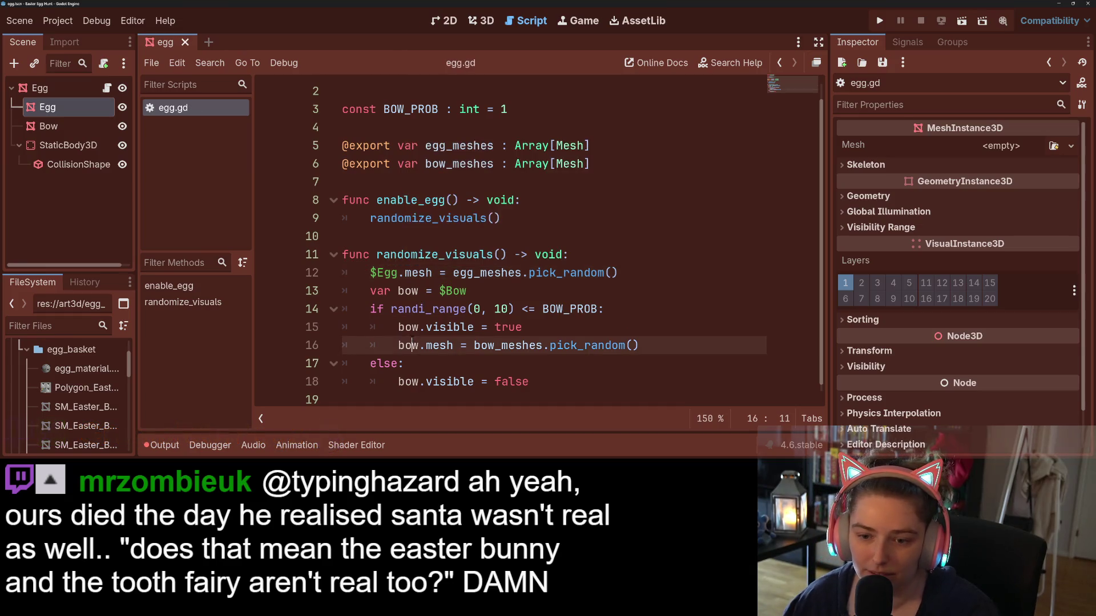
{"action": "double_click", "coordinate": [487, 274]}
{"action": "left_click", "coordinate": [407, 273]}
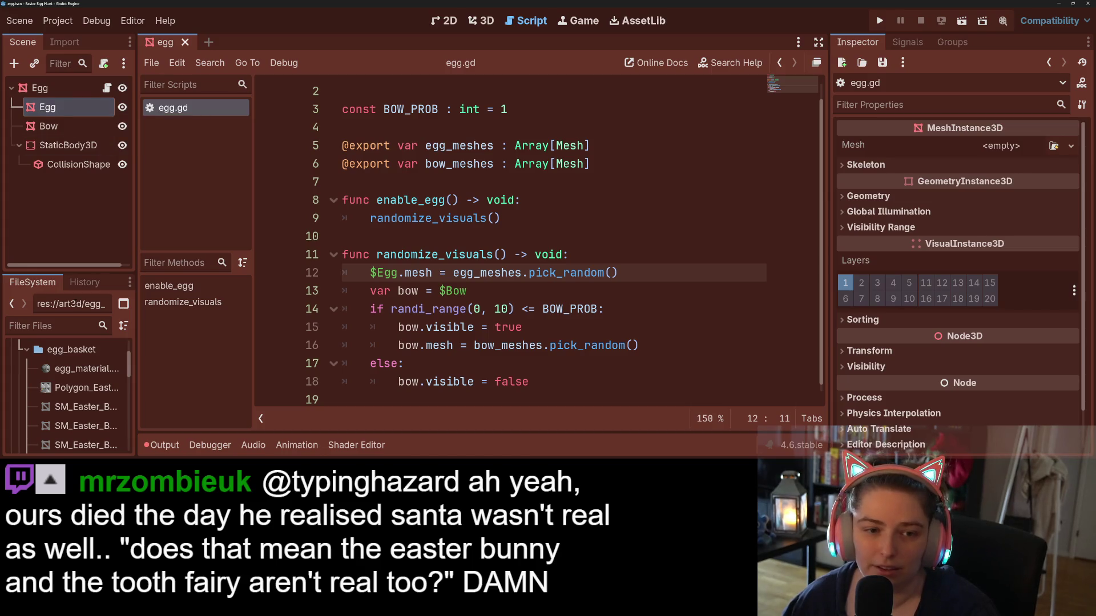
{"action": "left_click", "coordinate": [479, 20]}
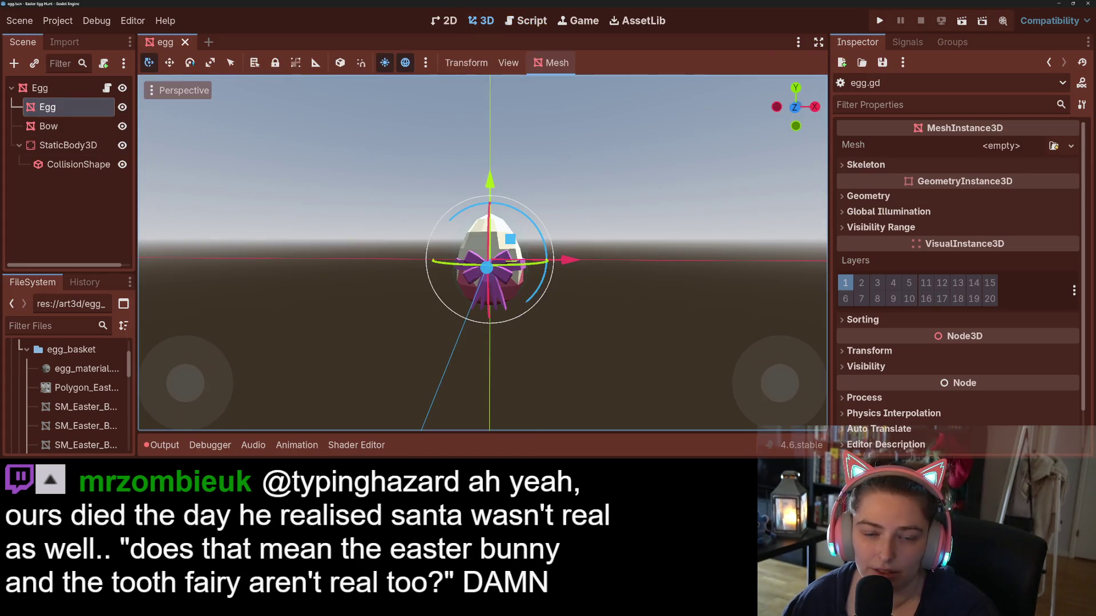
Copy the root Egg's Mesh value and paste it into the child Egg node
{"action": "right_click", "coordinate": [70, 90]}
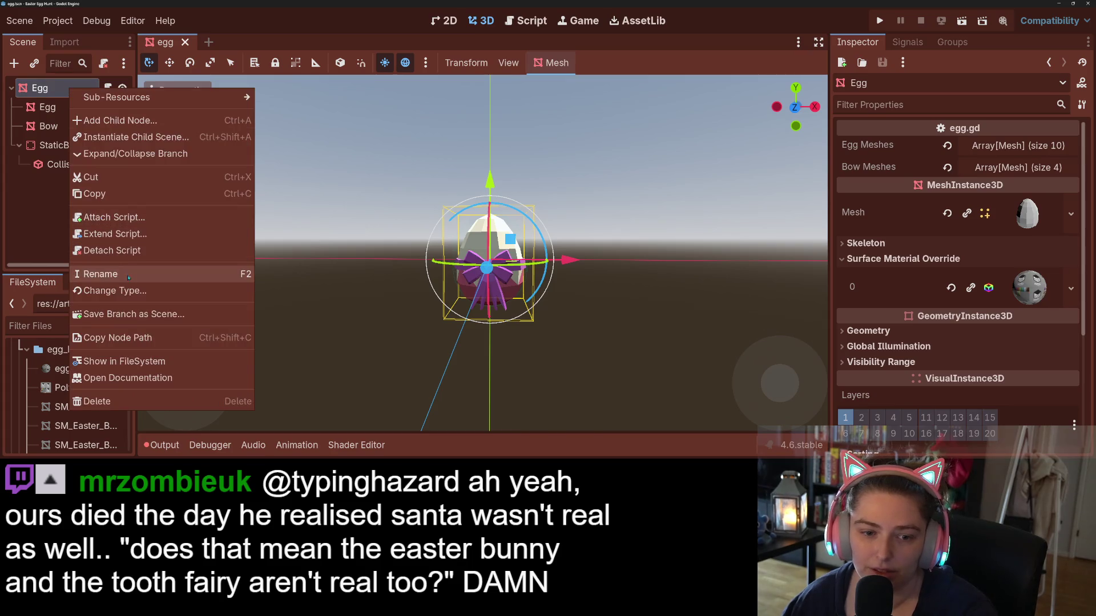
{"action": "key", "text": "Escape"}
{"action": "right_click", "coordinate": [848, 214]}
{"action": "left_click", "coordinate": [724, 257]}
{"action": "left_click", "coordinate": [47, 107]}
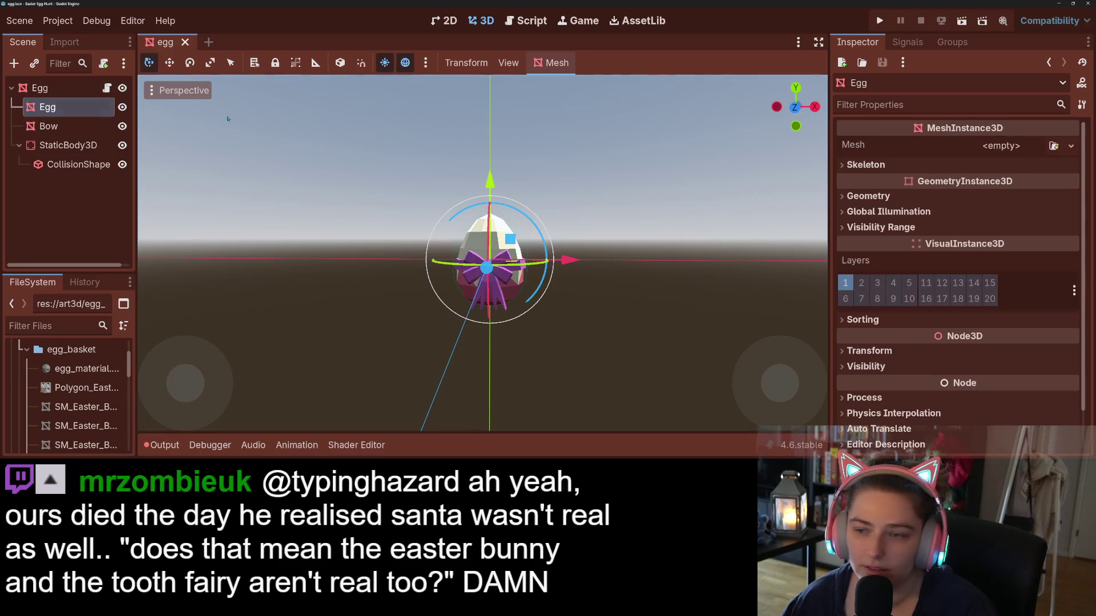
{"action": "right_click", "coordinate": [869, 150]}
{"action": "left_click", "coordinate": [894, 171]}
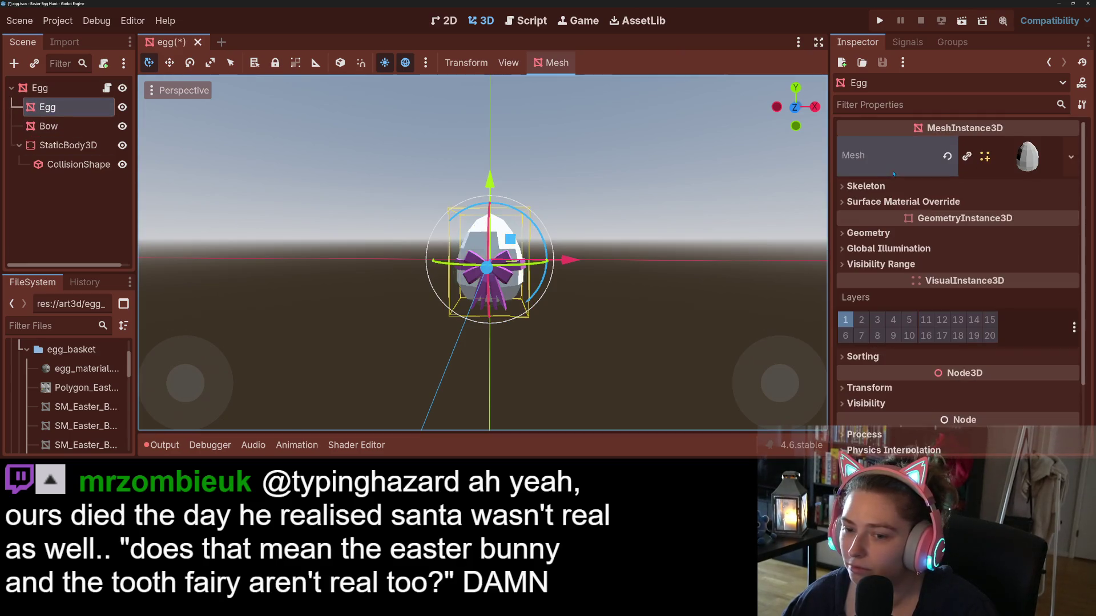
Copy the root's Surface Material Override 0 onto the child Egg's slot 0
{"action": "left_click", "coordinate": [40, 88]}
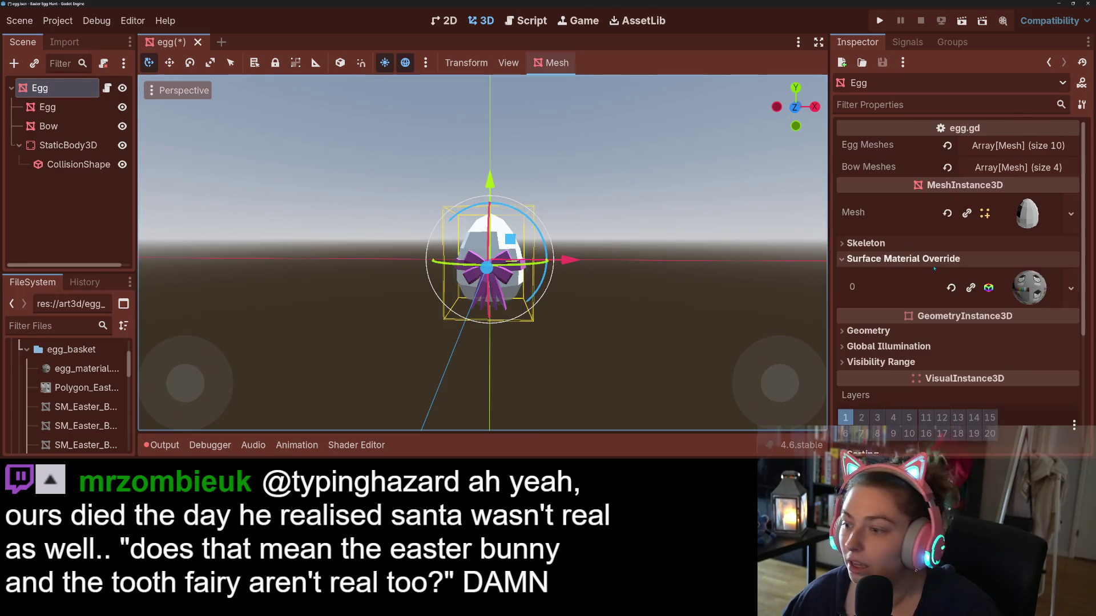
{"action": "left_click", "coordinate": [891, 258]}
{"action": "right_click", "coordinate": [888, 283]}
{"action": "left_click", "coordinate": [925, 290]}
{"action": "left_click", "coordinate": [47, 107]}
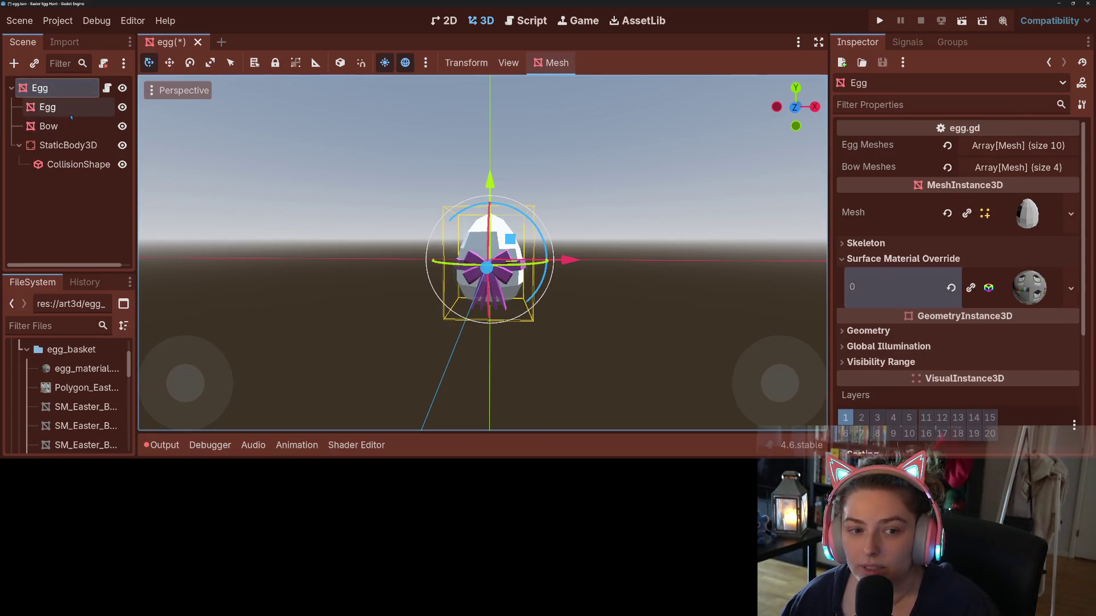
{"action": "left_click", "coordinate": [890, 202]}
{"action": "right_click", "coordinate": [882, 229]}
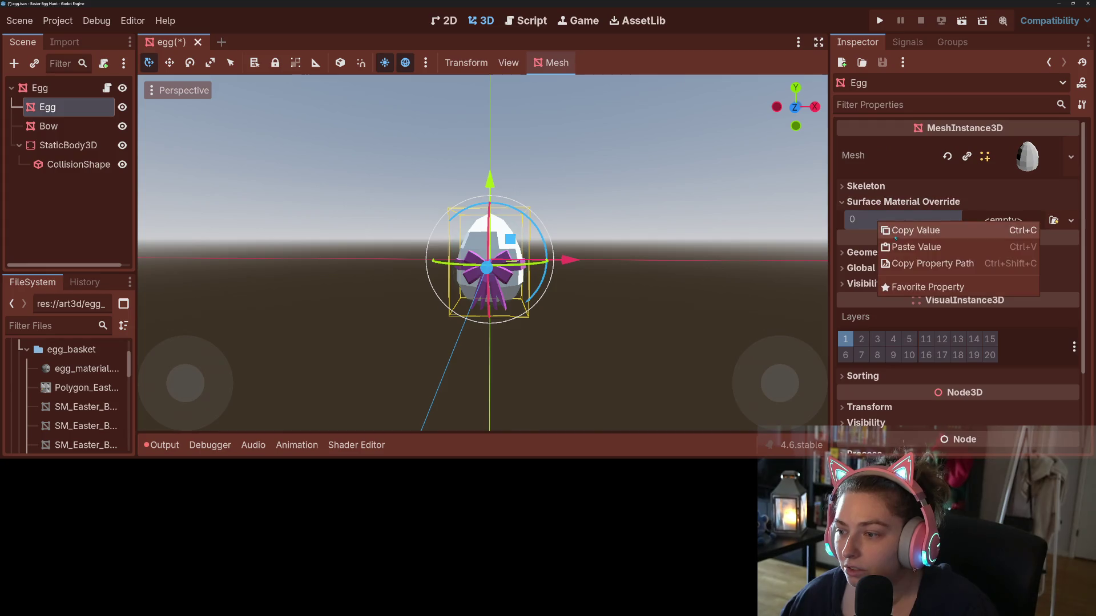
{"action": "left_click", "coordinate": [902, 247]}
Change the root Egg node's type to StaticBody3D
{"action": "left_click", "coordinate": [40, 88]}
{"action": "right_click", "coordinate": [57, 89]}
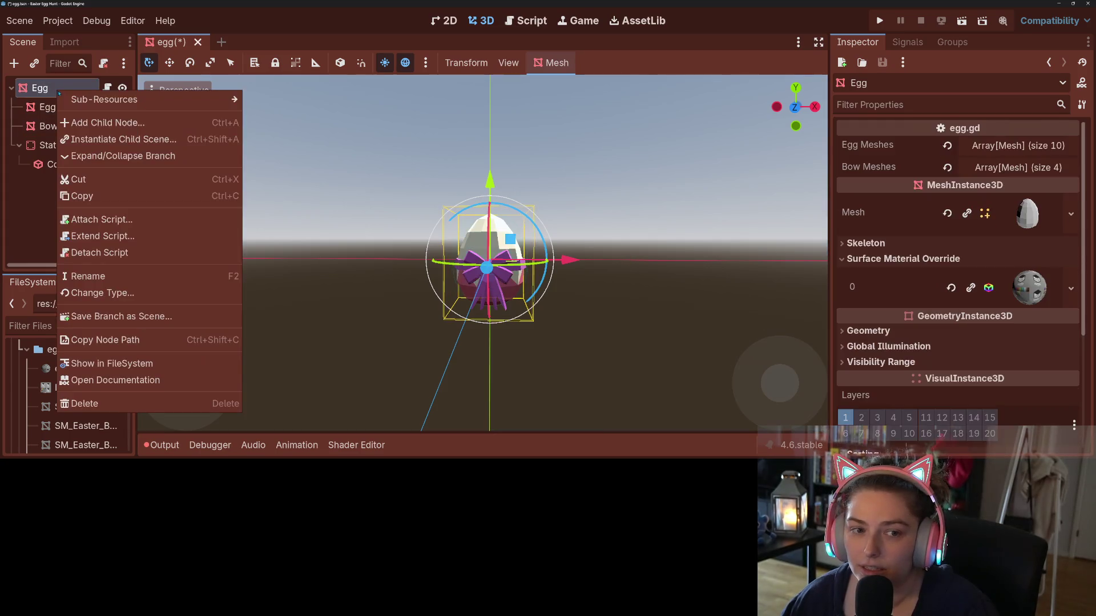
{"action": "left_click", "coordinate": [114, 292]}
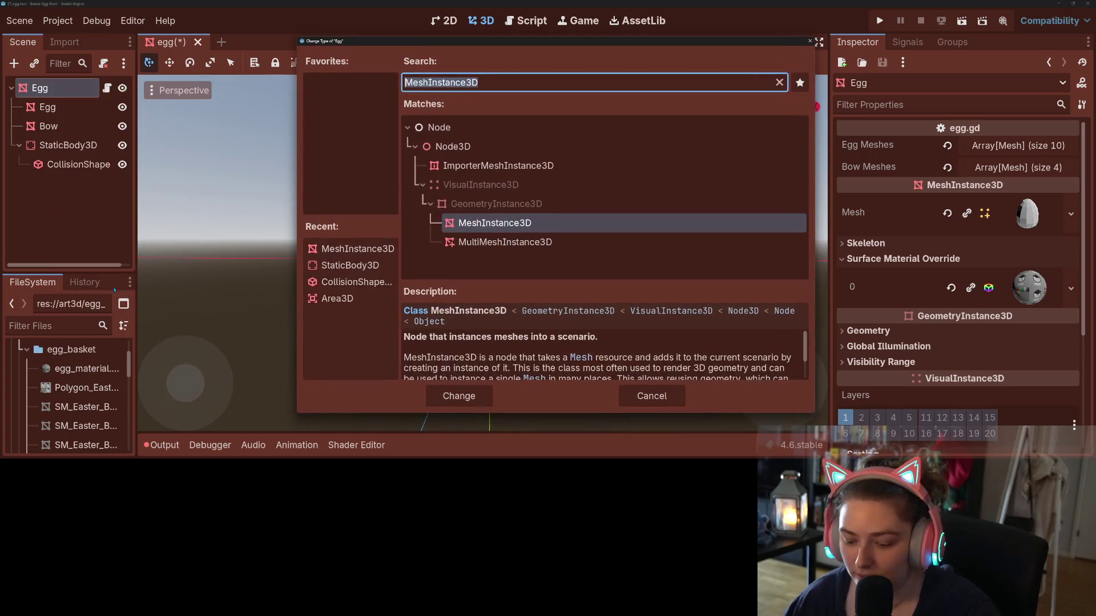
{"action": "type", "text": "static"}
{"action": "key", "text": "Return"}
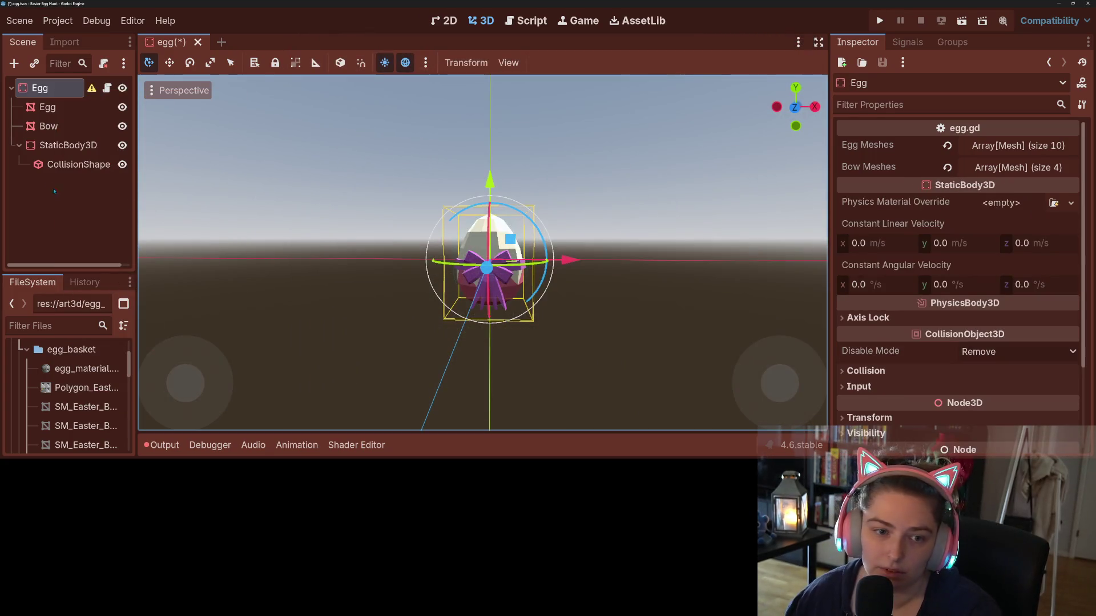
Move CollisionShape directly under the root and delete the leftover StaticBody3D node
{"action": "left_click_drag", "start_coordinate": [64, 163], "coordinate": [64, 90]}
{"action": "left_click", "coordinate": [63, 145]}
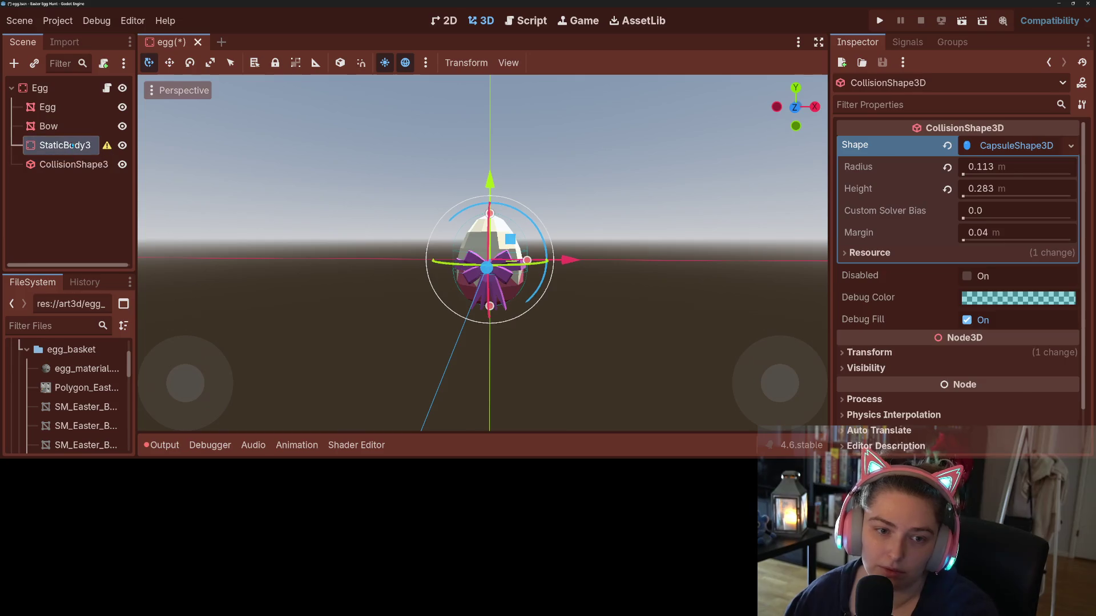
{"action": "key", "text": "Delete"}
{"action": "key", "text": "Return"}
{"action": "left_click", "coordinate": [107, 88]}
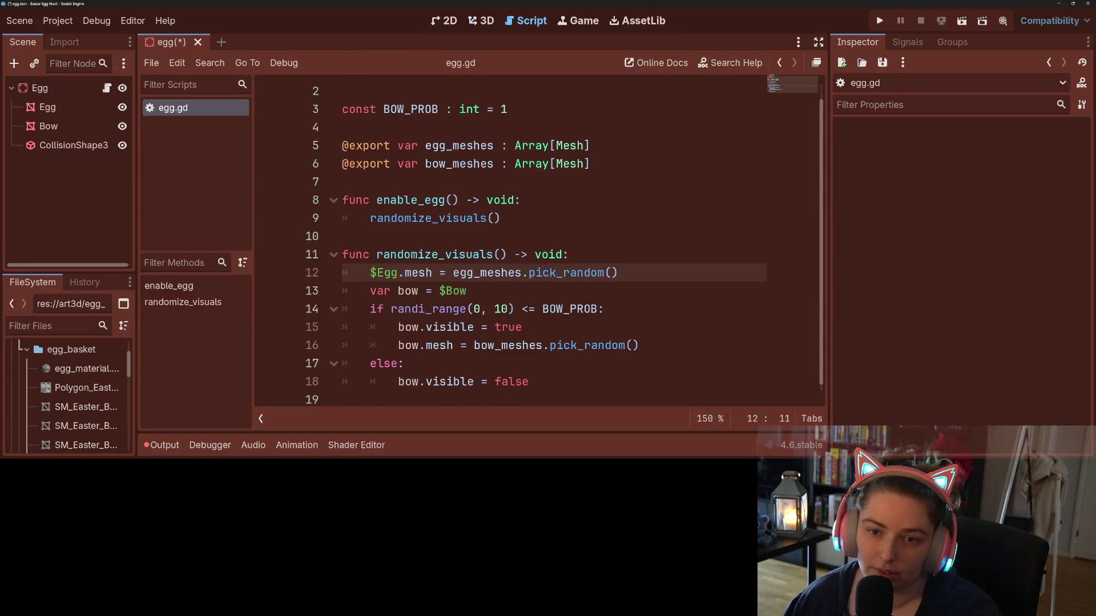
Change egg.gd's base class from MeshInstance3D to StaticBody3D, save, and select the collision shape
{"action": "scroll", "coordinate": [438, 91], "scroll_direction": "up", "scroll_amount": 1}
{"action": "double_click", "coordinate": [438, 91]}
{"action": "type", "text": "Stati"}
{"action": "key", "text": "Down"}
{"action": "key", "text": "Return"}
{"action": "key", "text": "ctrl+s"}
{"action": "left_click", "coordinate": [529, 182]}
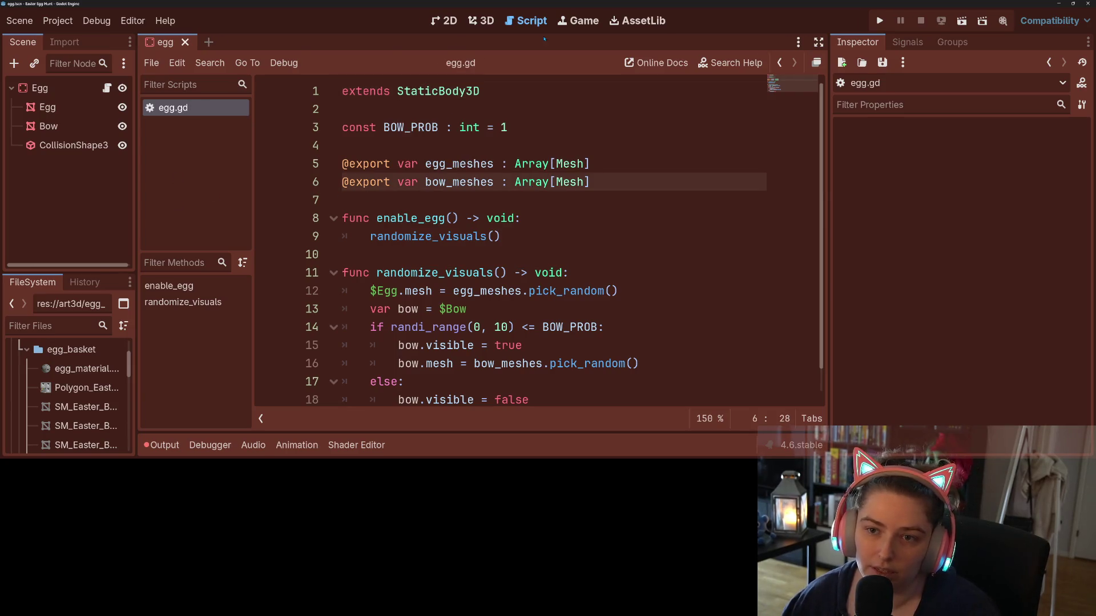
{"action": "left_click", "coordinate": [481, 20]}
{"action": "left_click", "coordinate": [74, 145]}
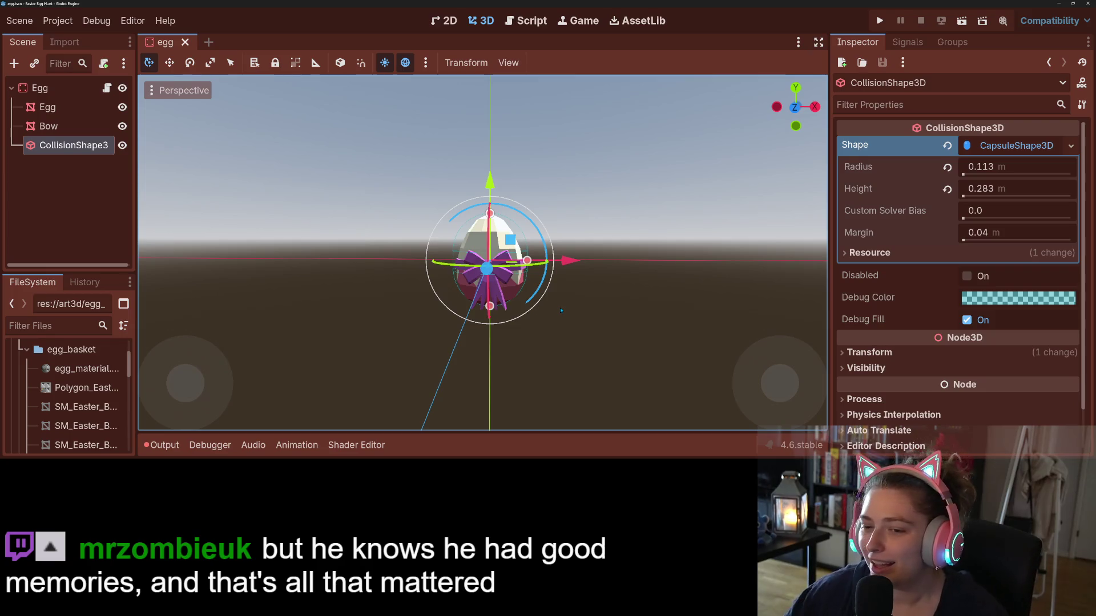
Orbit around the egg to a front view, then go back to egg.gd
{"action": "mouse_move", "coordinate": [514, 262]}
{"action": "left_mouse_down"}
{"action": "mouse_move", "coordinate": [536, 331]}
{"action": "mouse_move", "coordinate": [531, 355]}
{"action": "mouse_move", "coordinate": [539, 346]}
{"action": "left_mouse_up"}
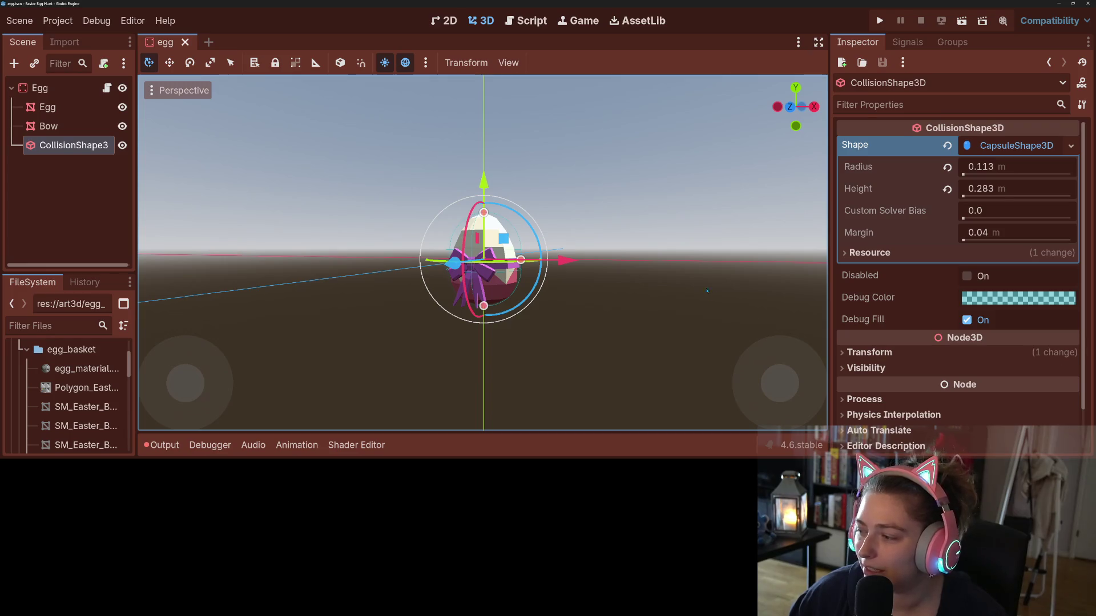
{"action": "left_click_drag", "start_coordinate": [502, 349], "coordinate": [559, 358]}
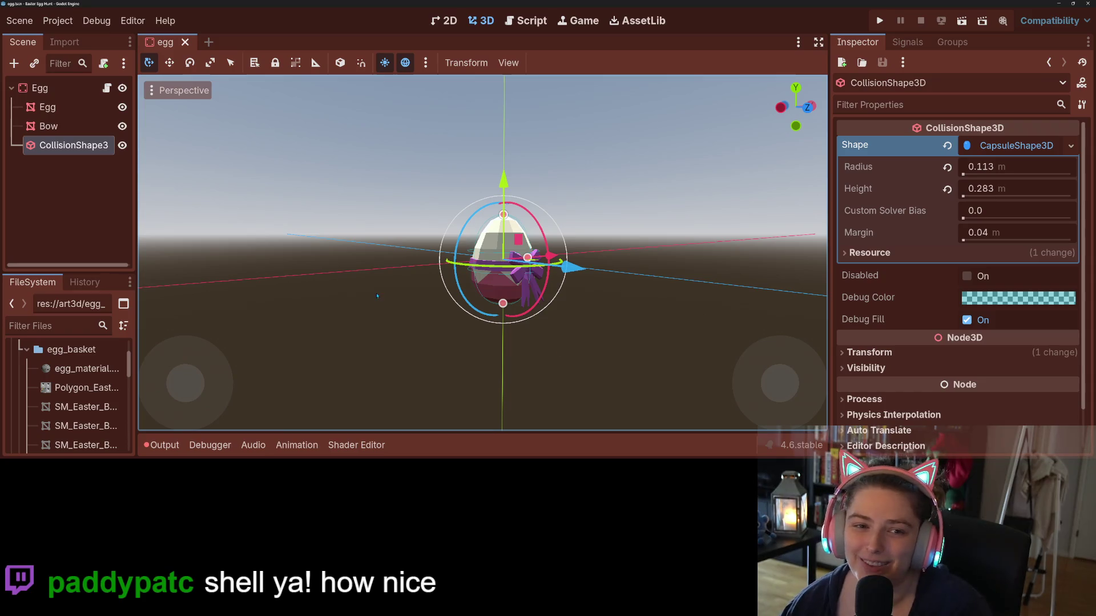
{"action": "left_click", "coordinate": [107, 88]}
{"action": "left_click", "coordinate": [469, 205]}
{"action": "scroll", "coordinate": [604, 244], "scroll_direction": "down", "scroll_amount": 1}
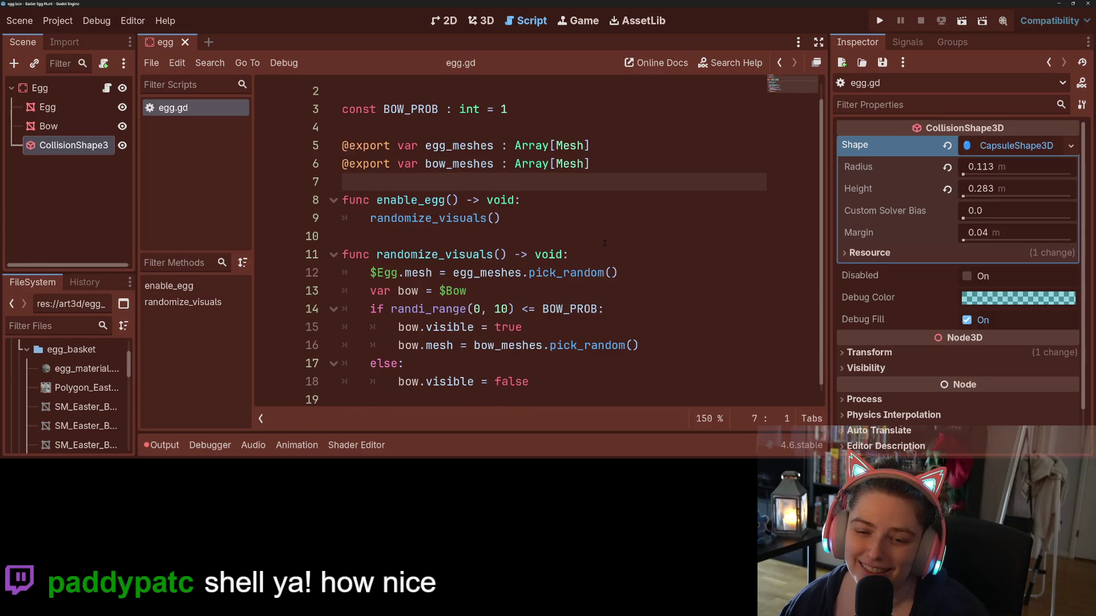
{"action": "left_click", "coordinate": [571, 363]}
{"action": "left_click", "coordinate": [548, 382]}
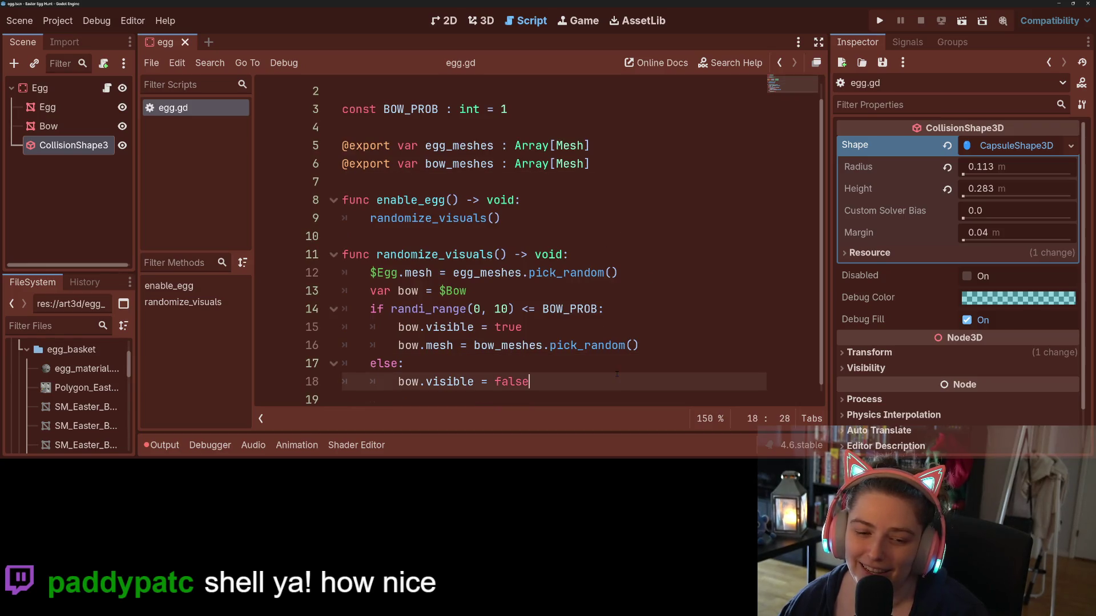
{"action": "scroll", "coordinate": [363, 383], "scroll_direction": "up", "scroll_amount": 1}
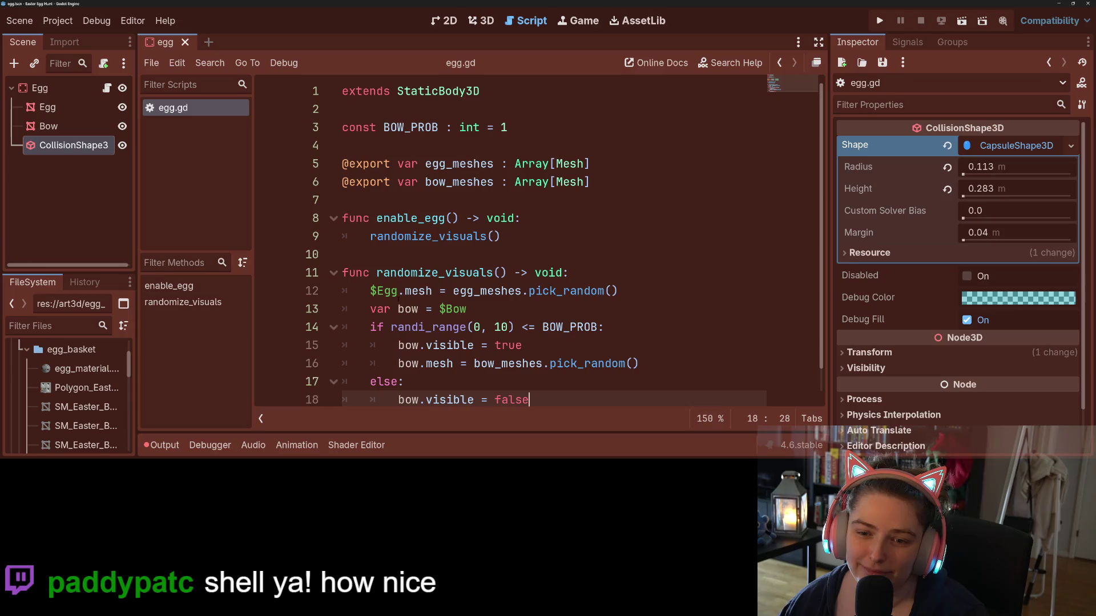
{"action": "left_click", "coordinate": [509, 246]}
{"action": "left_click", "coordinate": [515, 232]}
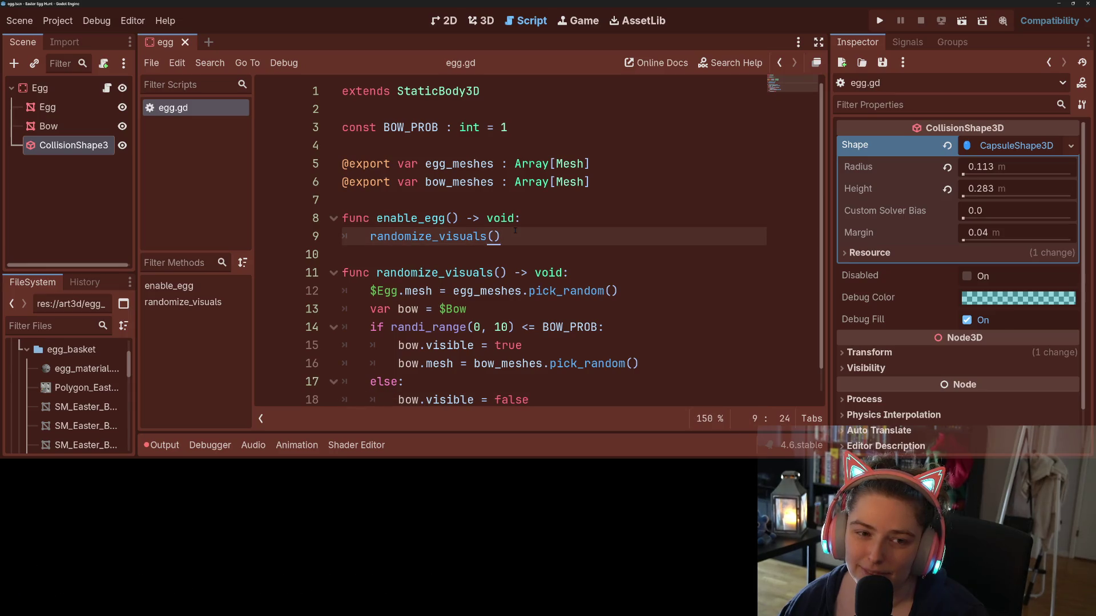
{"action": "scroll", "coordinate": [501, 236], "scroll_direction": "down", "scroll_amount": 1}
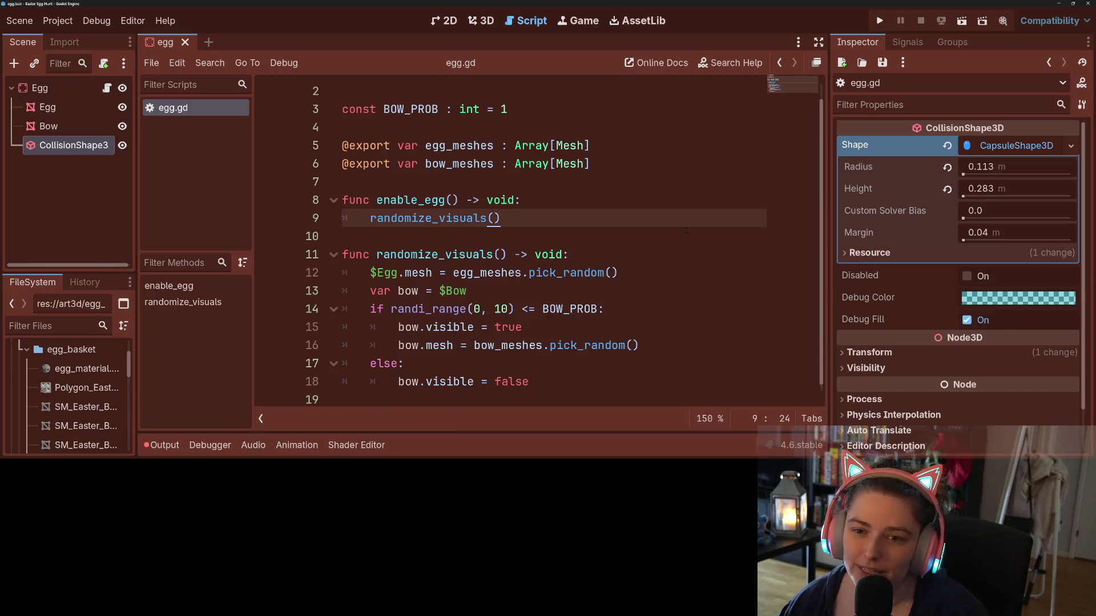
{"action": "left_click", "coordinate": [909, 43]}
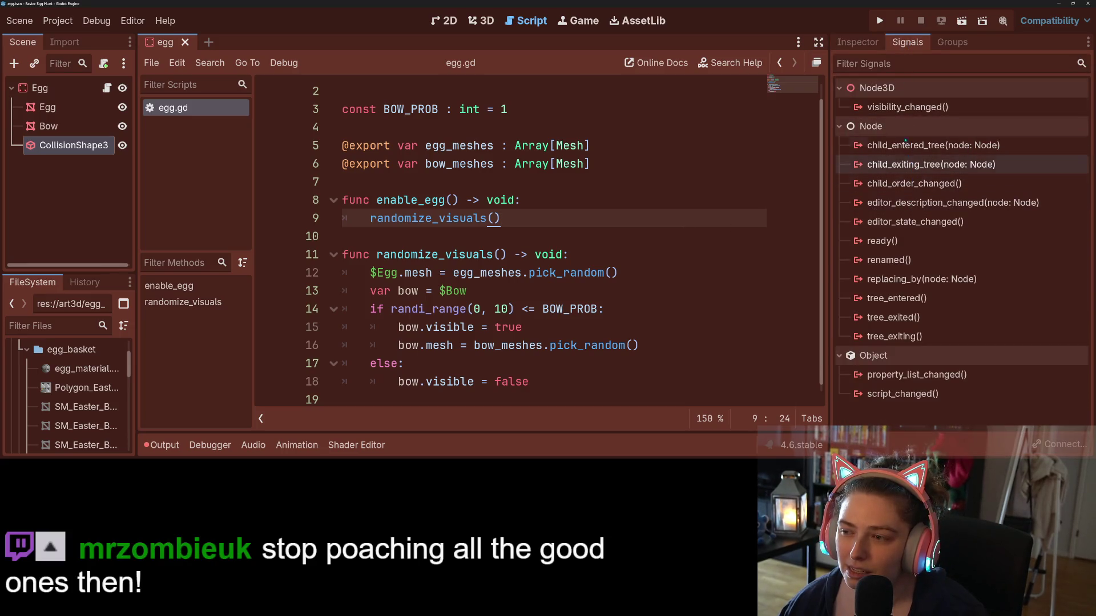
Insert a func interact() -> void: with a pass body at line 7
{"action": "left_click", "coordinate": [863, 45]}
{"action": "left_click", "coordinate": [423, 189]}
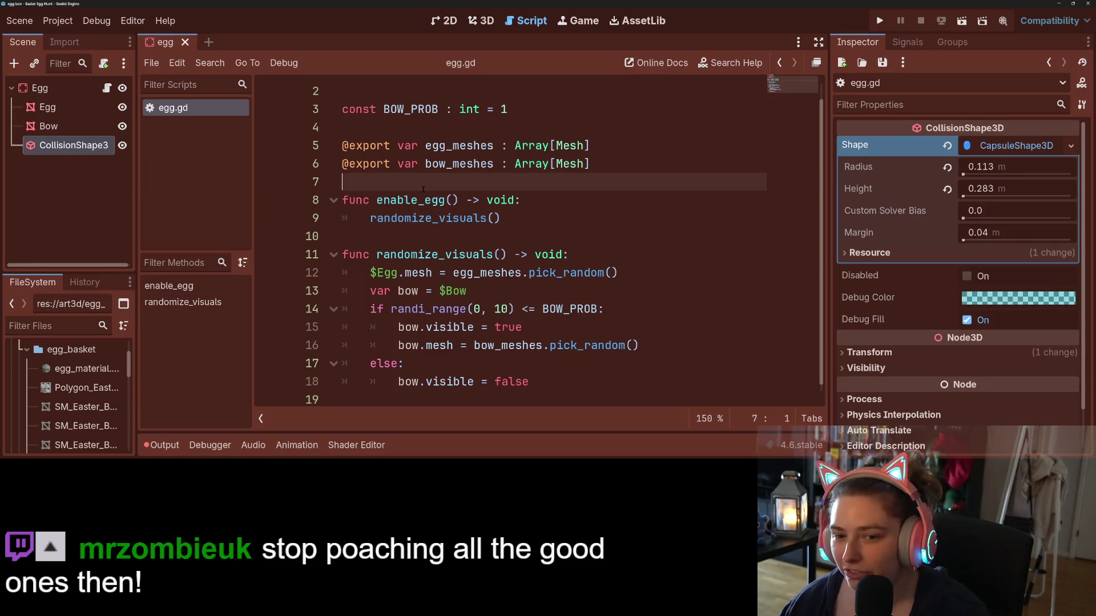
{"action": "key", "text": "Return"}
{"action": "key", "text": "Return"}
{"action": "key", "text": "Up"}
{"action": "type", "text": "func "}
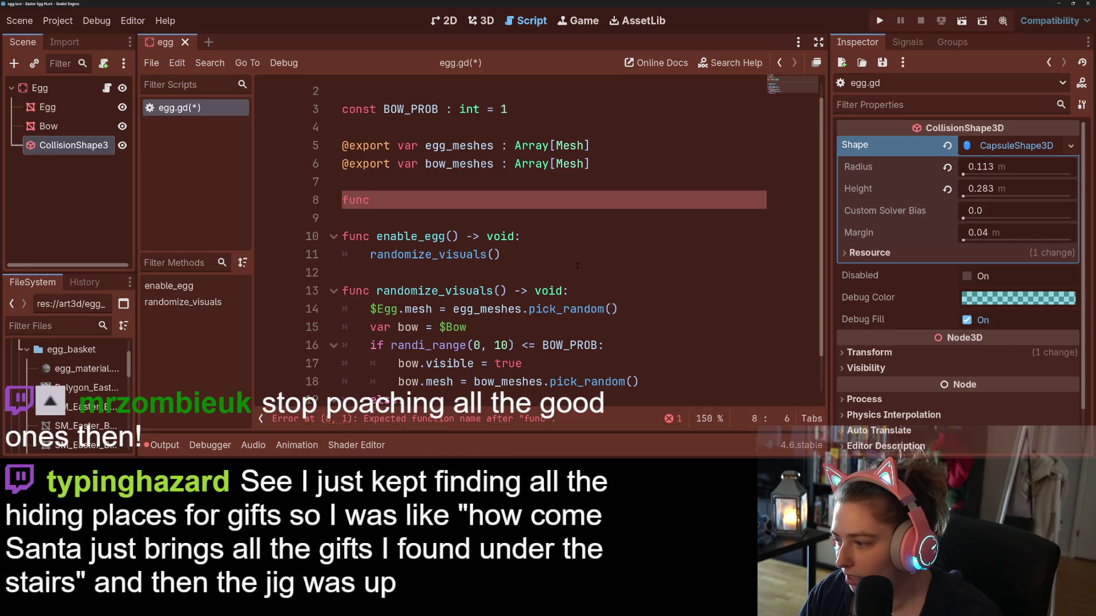
{"action": "type", "text": "intera"}
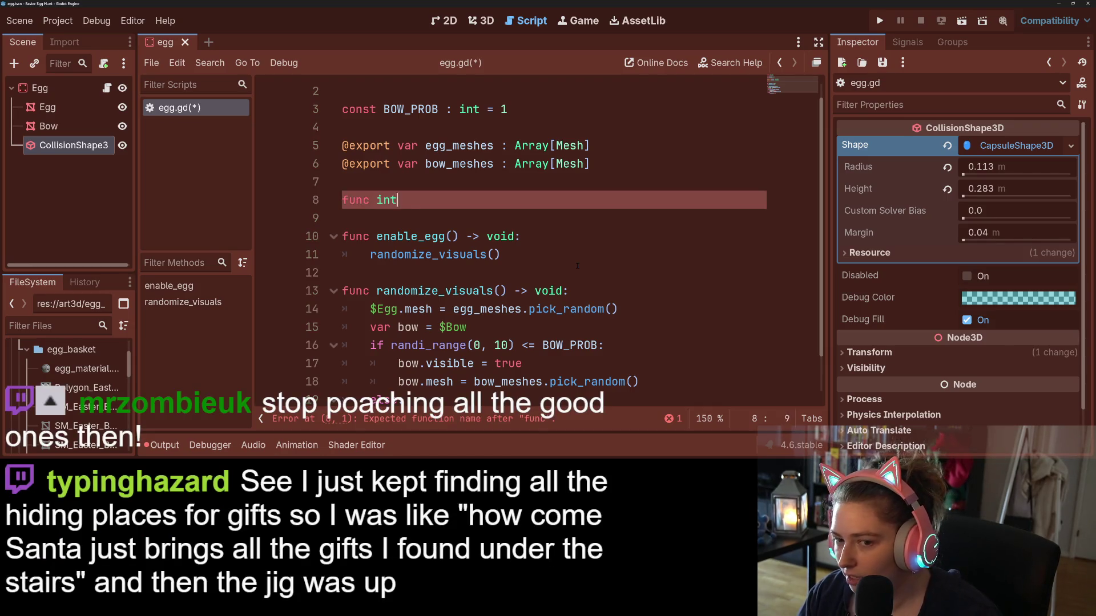
{"action": "type", "text": "ct() "}
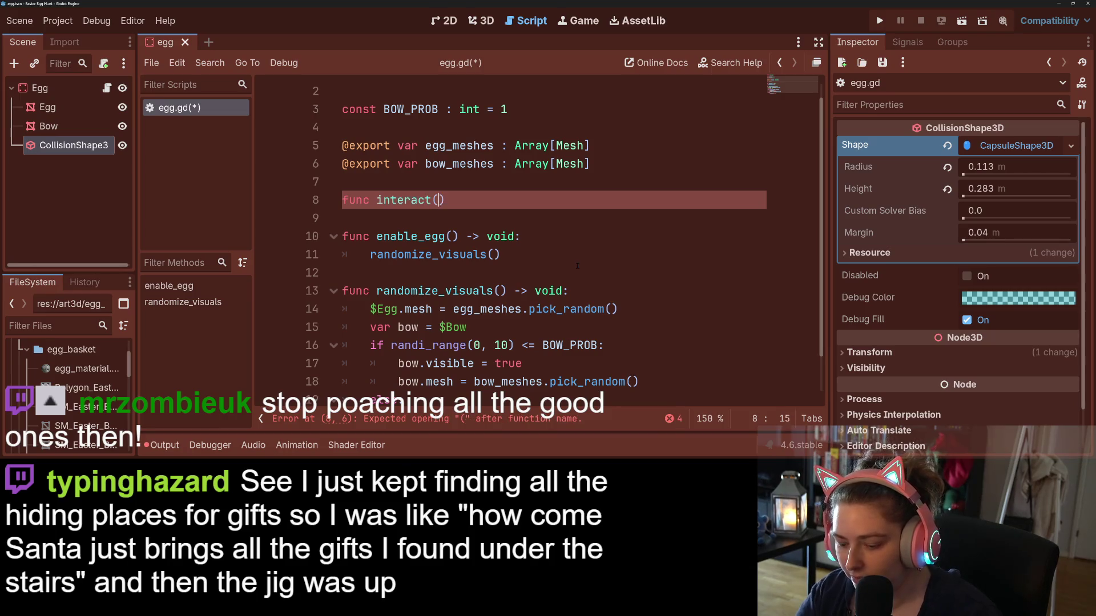
{"action": "type", "text": "-> void:"}
{"action": "key", "text": "Return"}
{"action": "type", "text": "pass"}
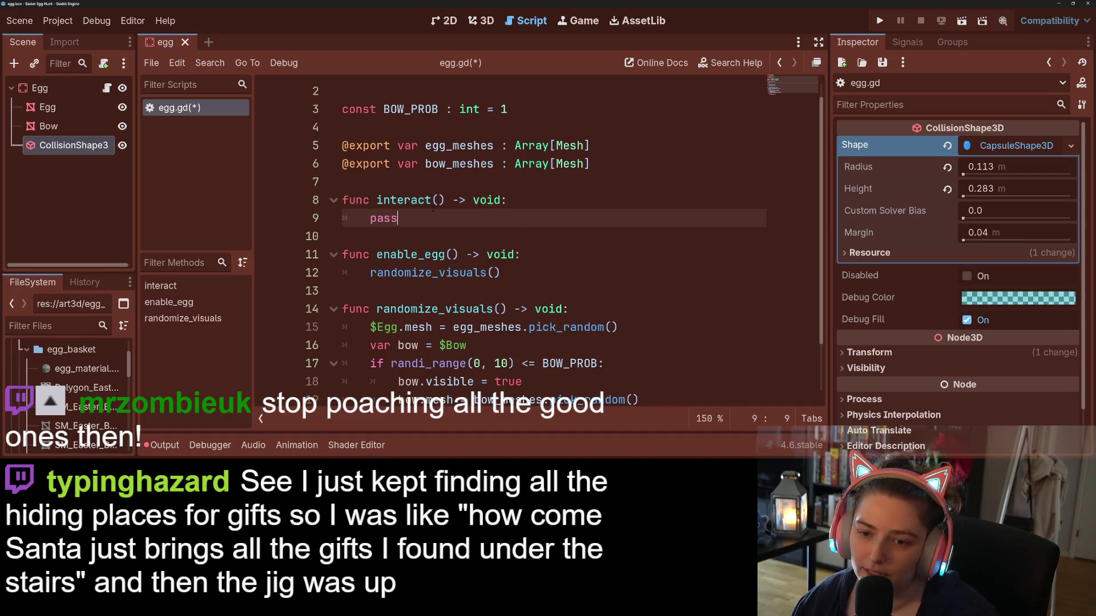
Add the caller : Node3D parameter and replace pass with print(caller.name + " collected egg " + name)
{"action": "left_click", "coordinate": [439, 200]}
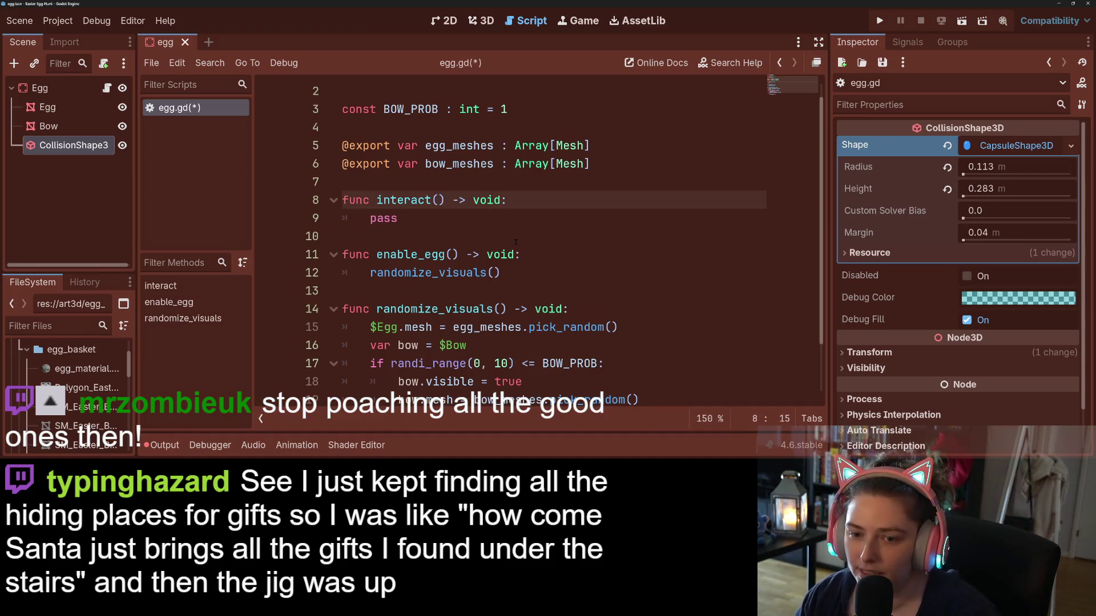
{"action": "type", "text": "caller"}
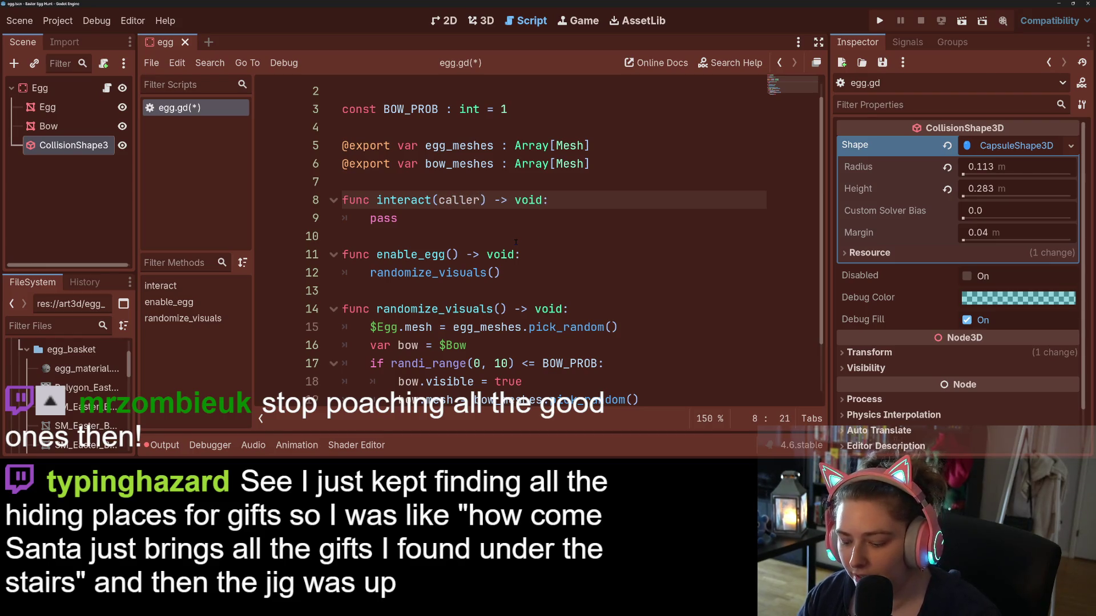
{"action": "type", "text": " : Node"}
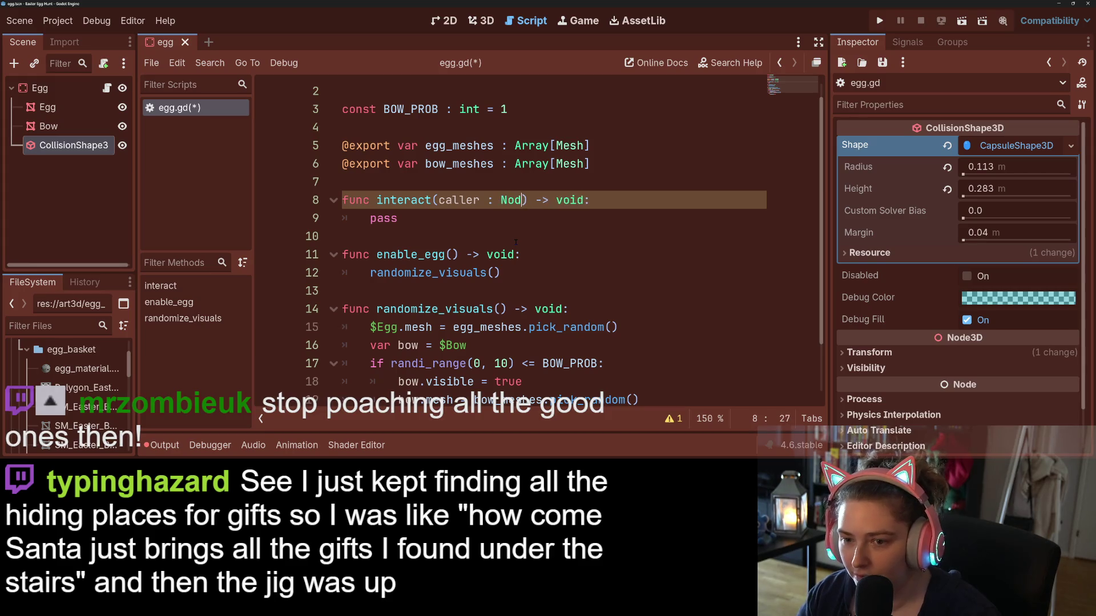
{"action": "type", "text": "3D"}
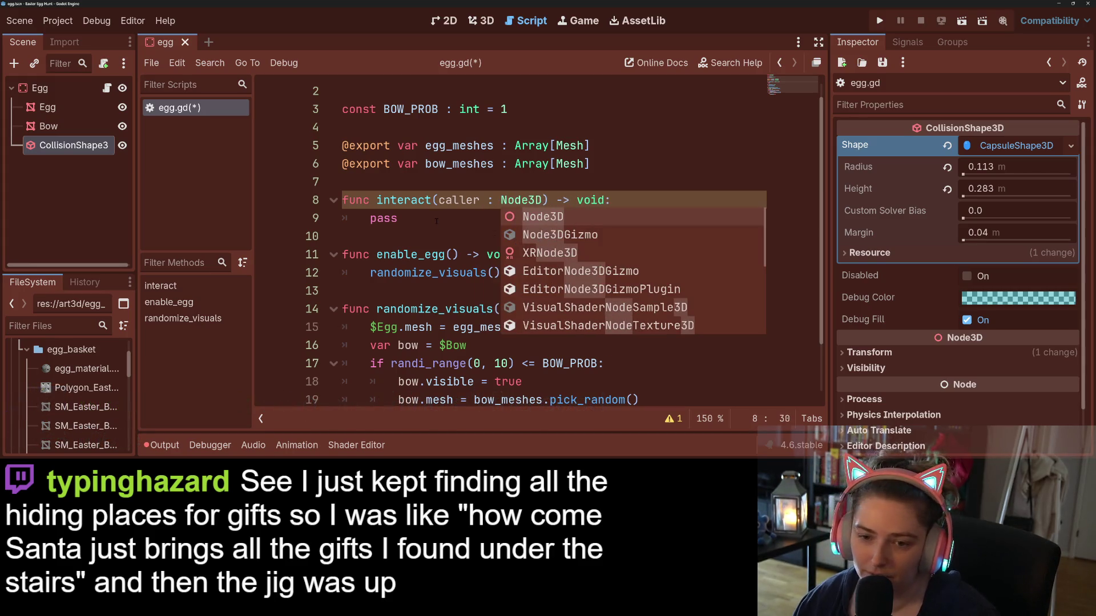
{"action": "left_click", "coordinate": [436, 221]}
{"action": "key", "text": "ctrl+shift+Left"}
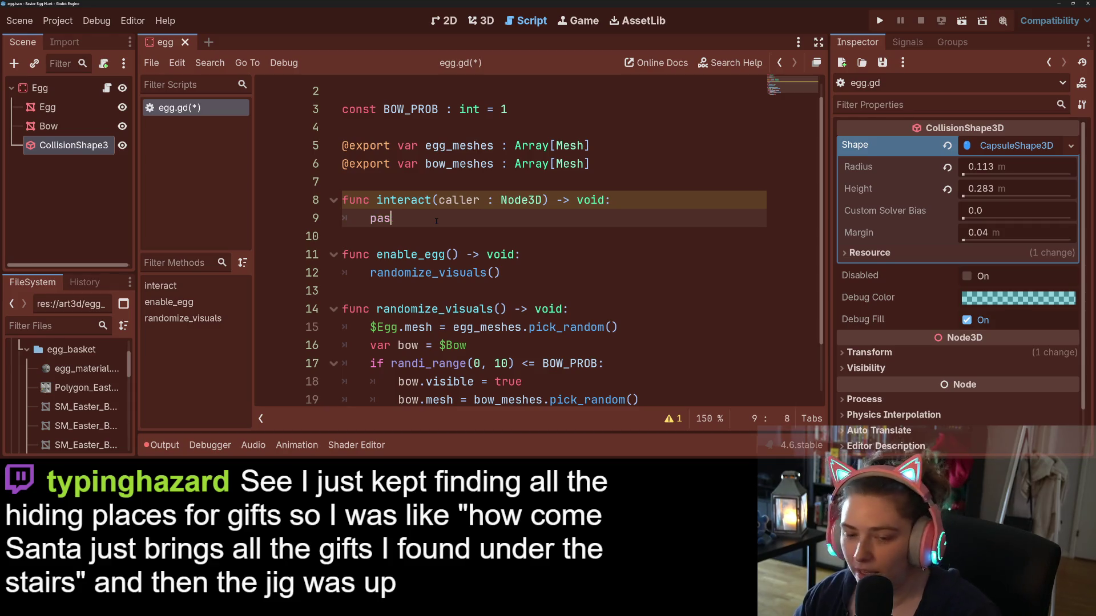
{"action": "type", "text": "print(call"}
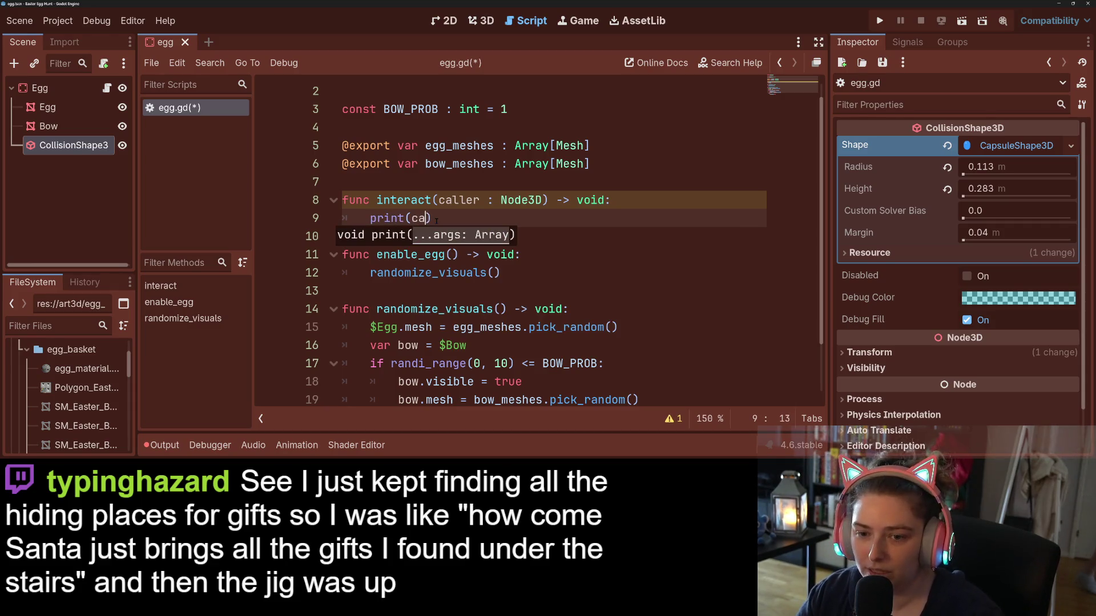
{"action": "type", "text": "er."}
{"action": "key", "text": "ctrl+s"}
{"action": "type", "text": ".name"}
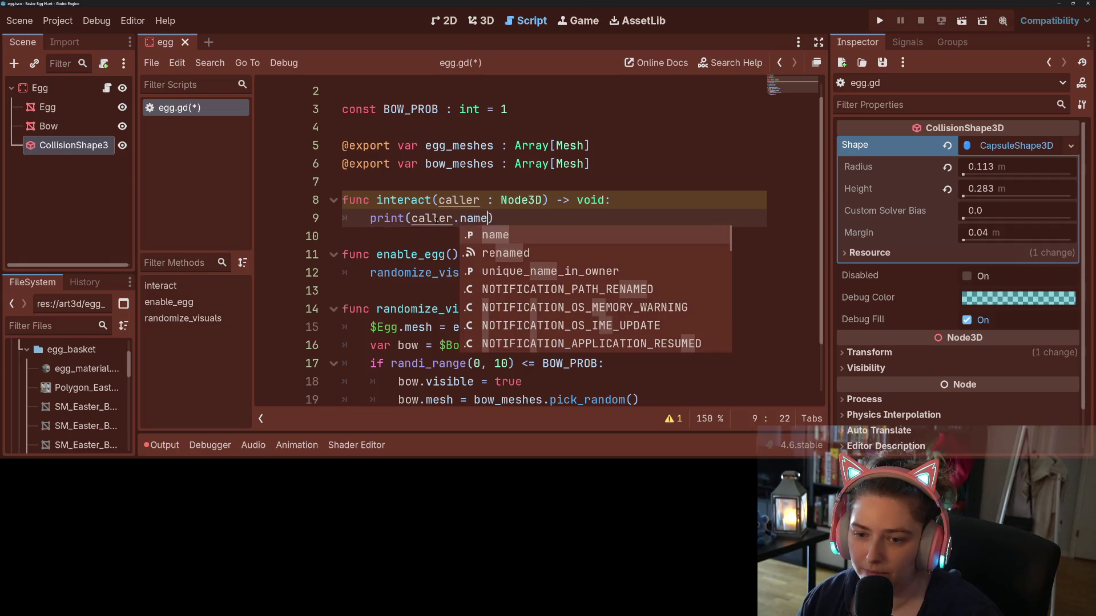
{"action": "type", "text": " + "}
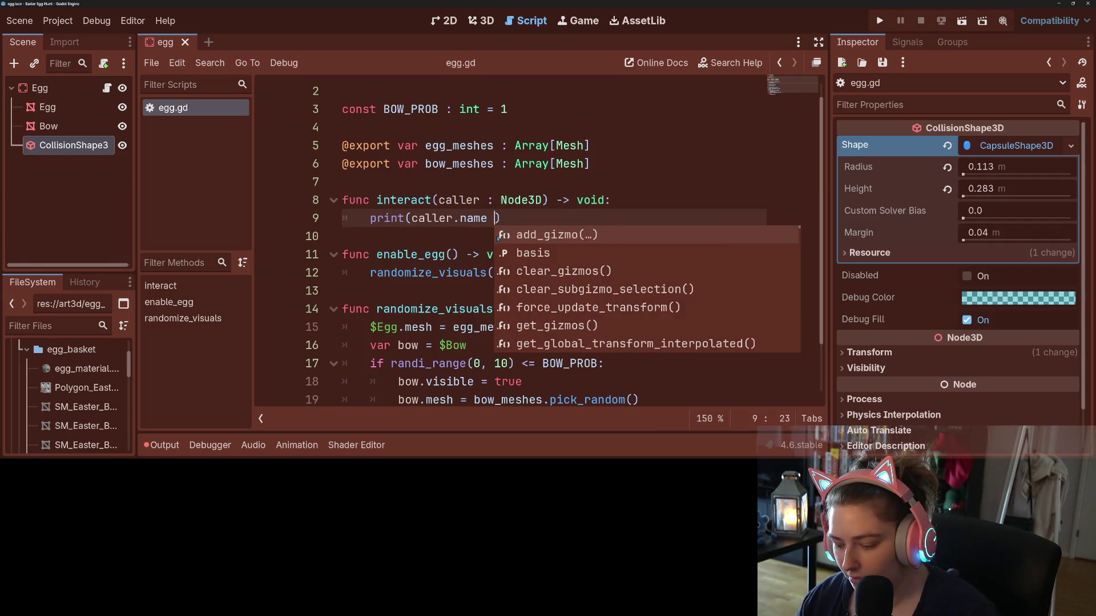
{"action": "type", "text": "\" collecte"}
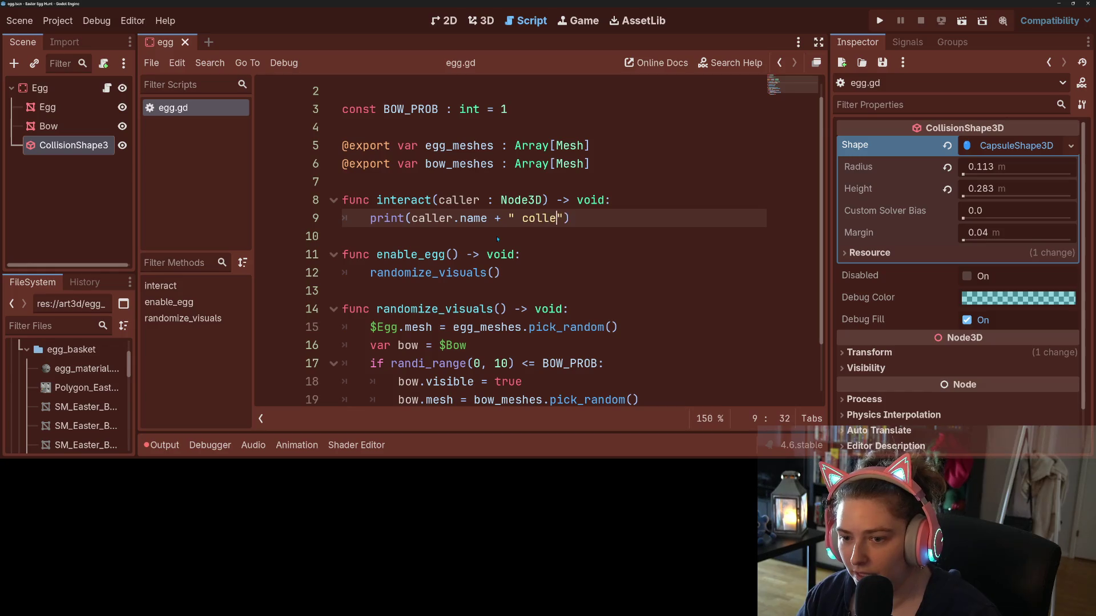
{"action": "type", "text": "d egg"}
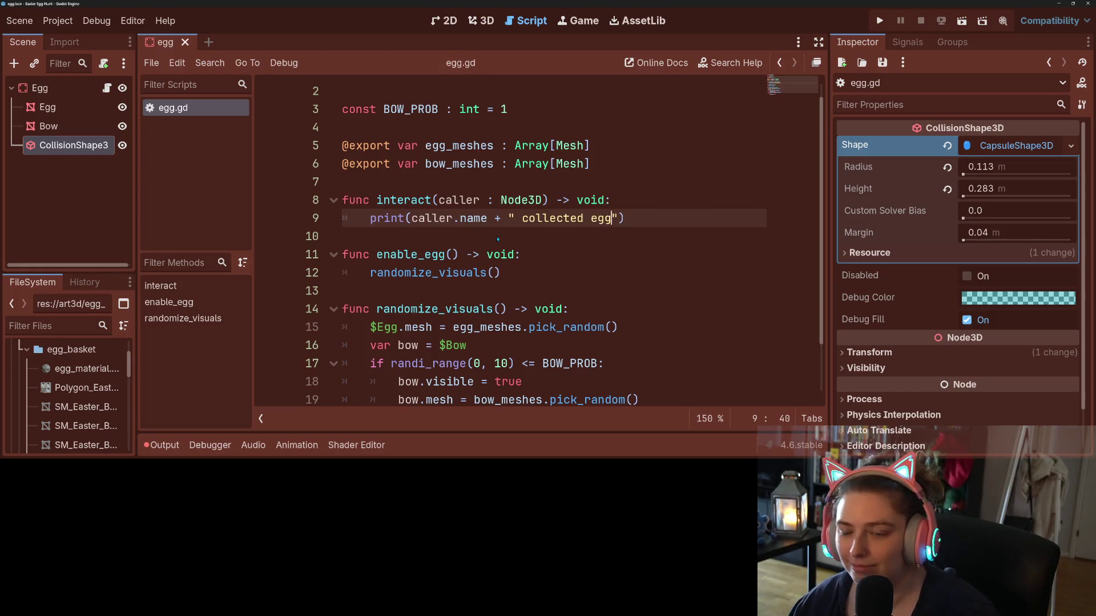
{"action": "type", "text": " \" + name"}
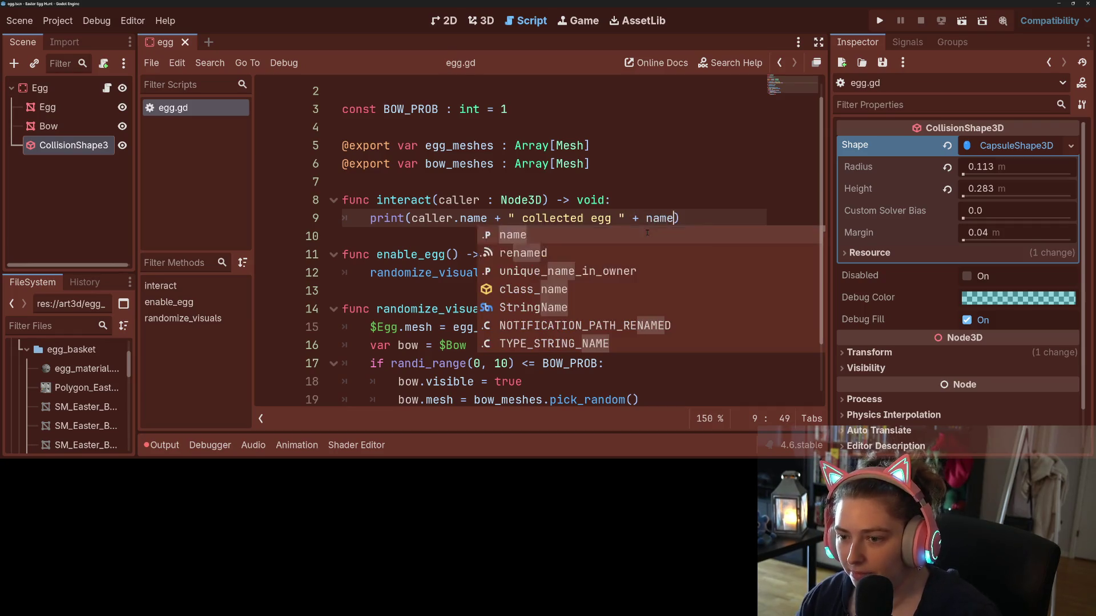
{"action": "key", "text": "Escape"}
{"action": "key", "text": "Up"}
{"action": "key", "text": "Up"}
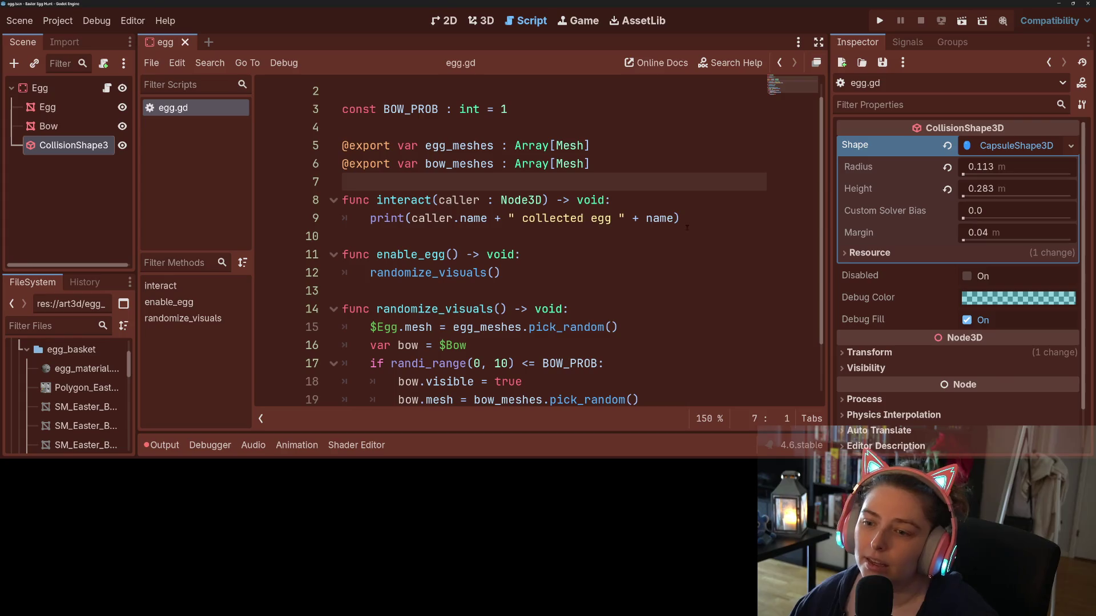
{"action": "left_click", "coordinate": [689, 224]}
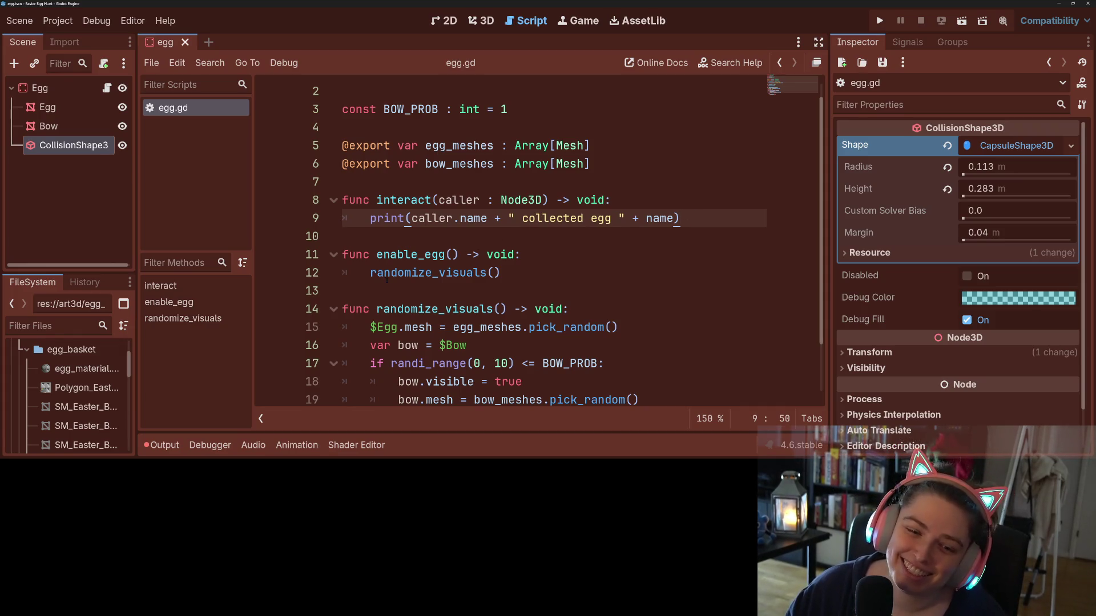
Scroll through egg.gd, then switch to the 3D workspace and orbit around the egg
{"action": "scroll", "coordinate": [612, 329], "scroll_direction": "up", "scroll_amount": 1}
{"action": "scroll", "coordinate": [612, 326], "scroll_direction": "down", "scroll_amount": 2}
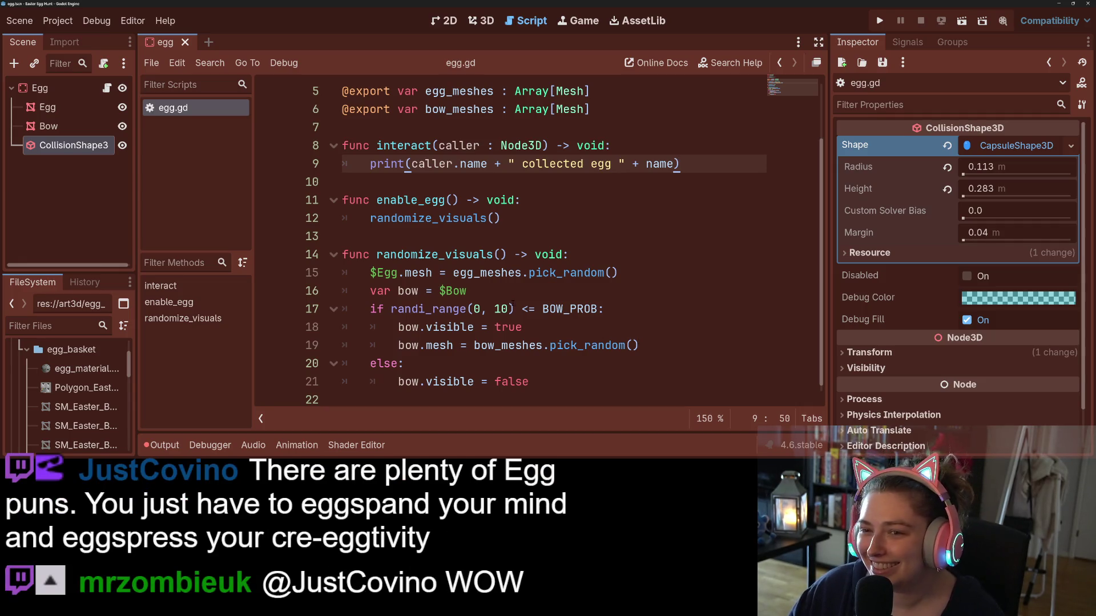
{"action": "scroll", "coordinate": [590, 177], "scroll_direction": "up", "scroll_amount": 2}
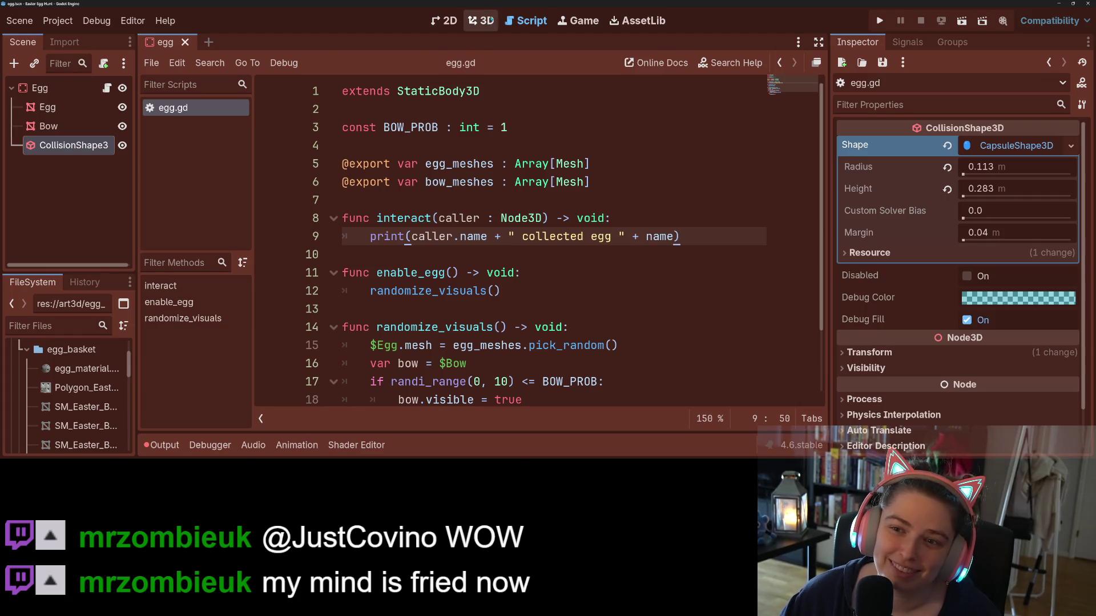
{"action": "left_click", "coordinate": [480, 20]}
{"action": "left_click_drag", "start_coordinate": [602, 316], "coordinate": [579, 323]}
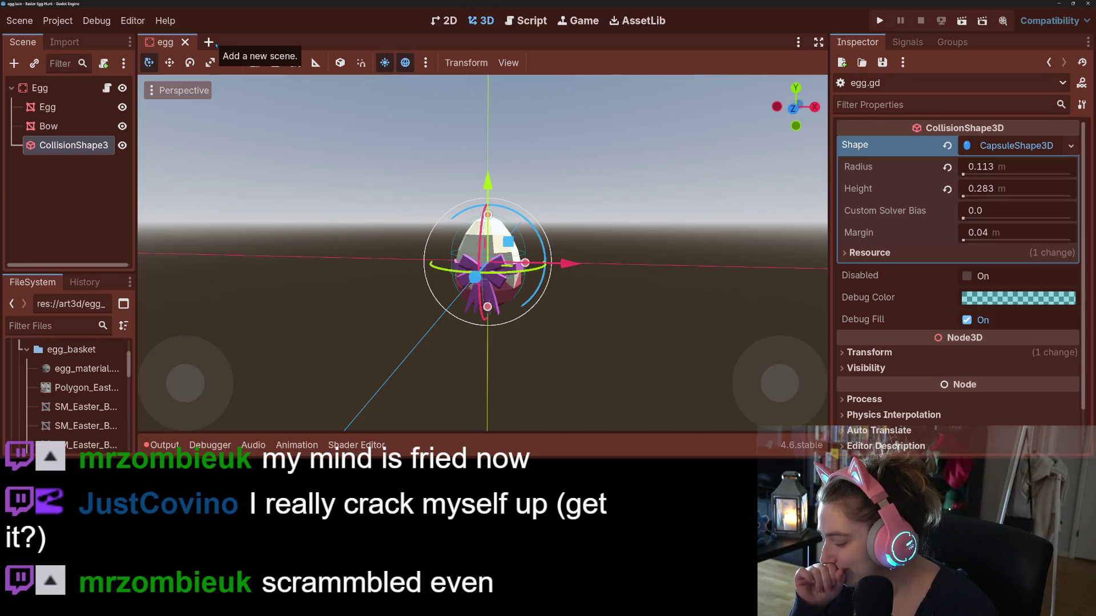
Create a new scene with a 3D Scene root renamed to World
{"action": "left_click", "coordinate": [209, 43]}
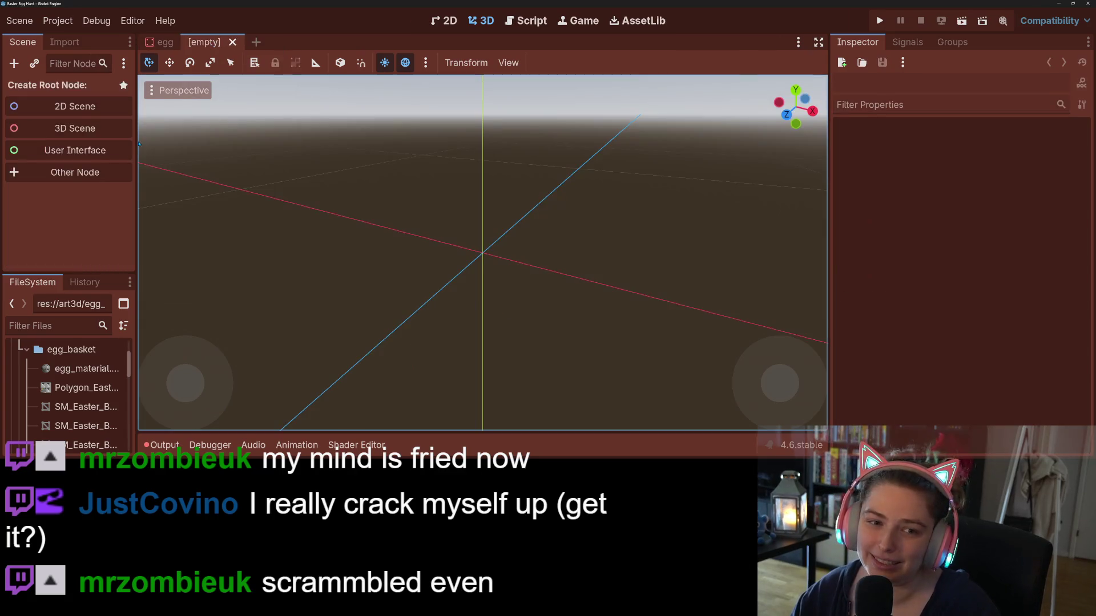
{"action": "left_click", "coordinate": [129, 128]}
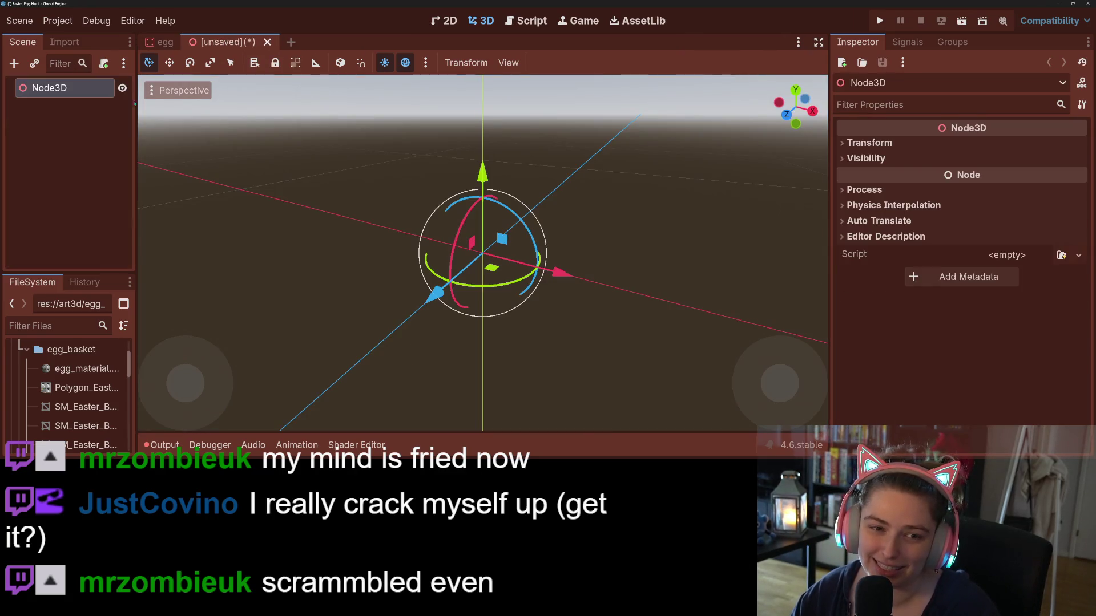
{"action": "right_click", "coordinate": [91, 87]}
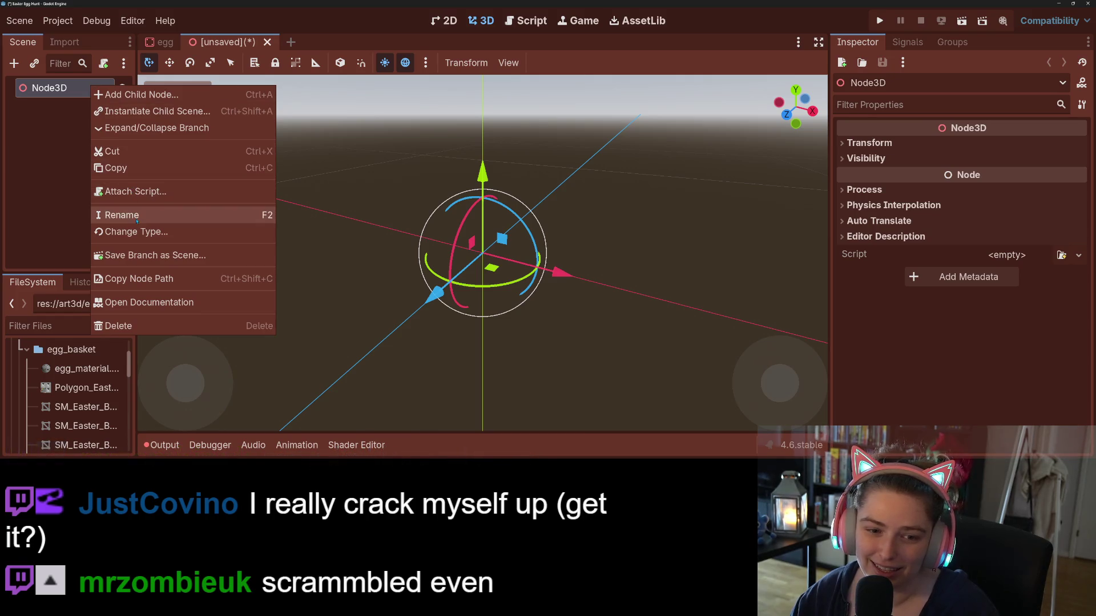
{"action": "left_click", "coordinate": [137, 216]}
{"action": "type", "text": "World"}
{"action": "key", "text": "Return"}
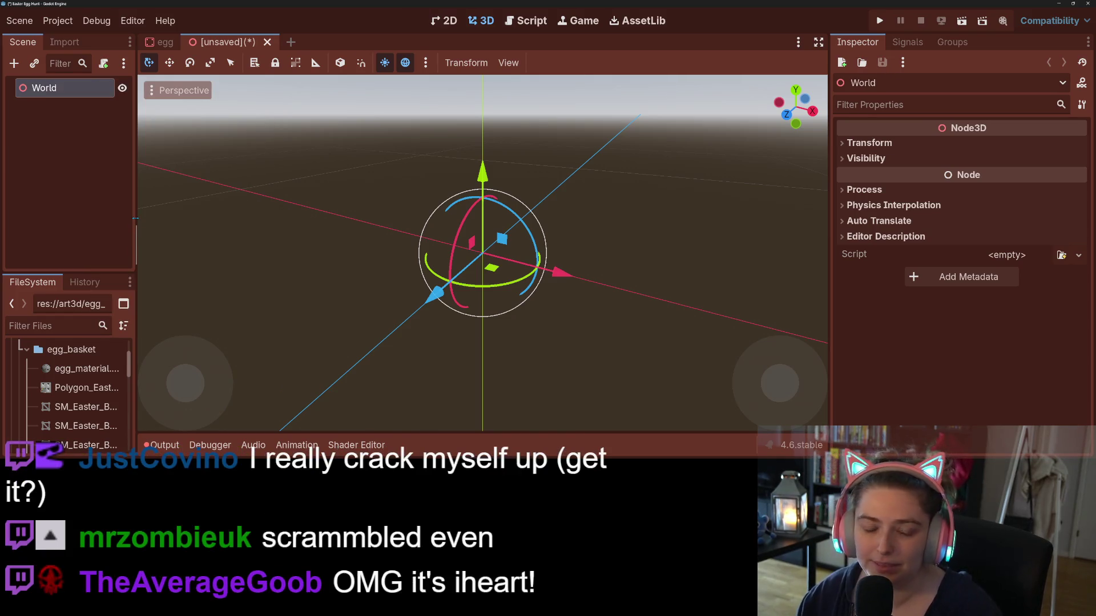
Add a Node3D child under World and rename it EggScrambler
{"action": "right_click", "coordinate": [78, 89]}
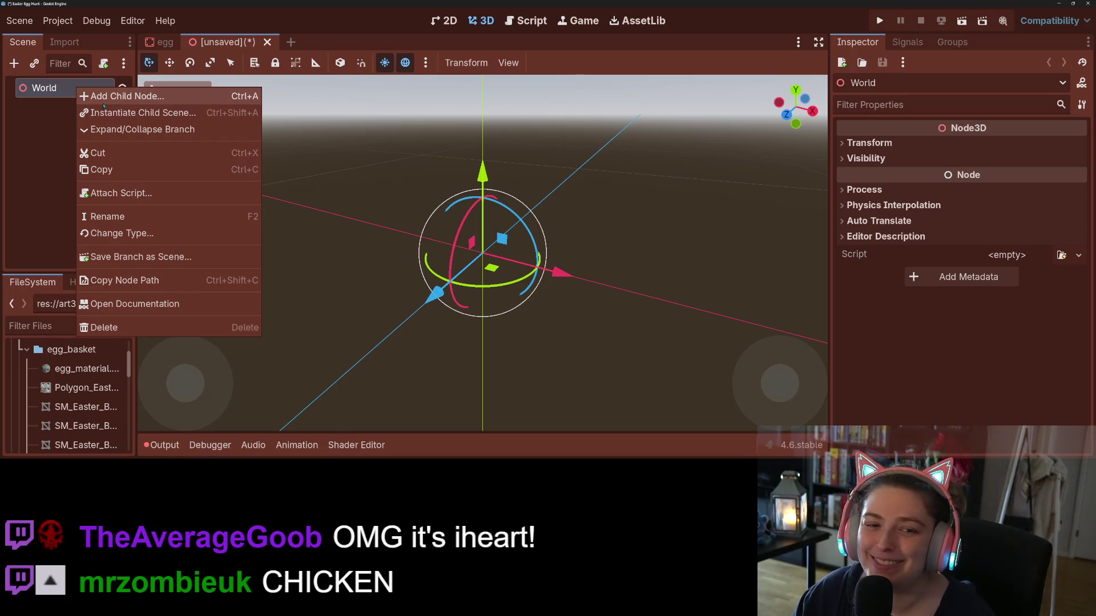
{"action": "left_click", "coordinate": [114, 96]}
{"action": "left_click", "coordinate": [485, 144]}
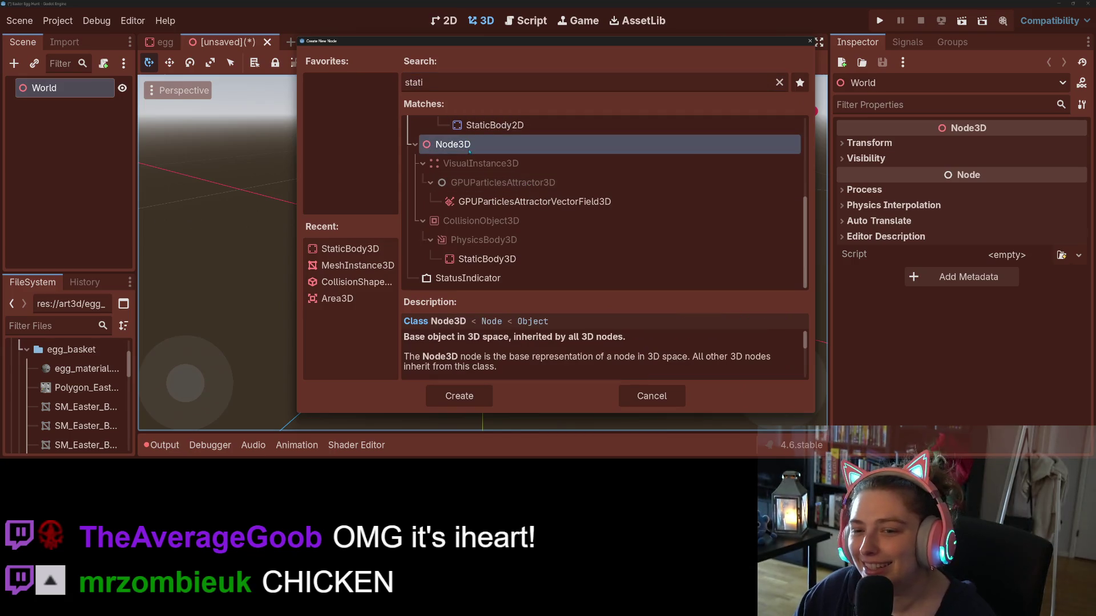
{"action": "key", "text": "Return"}
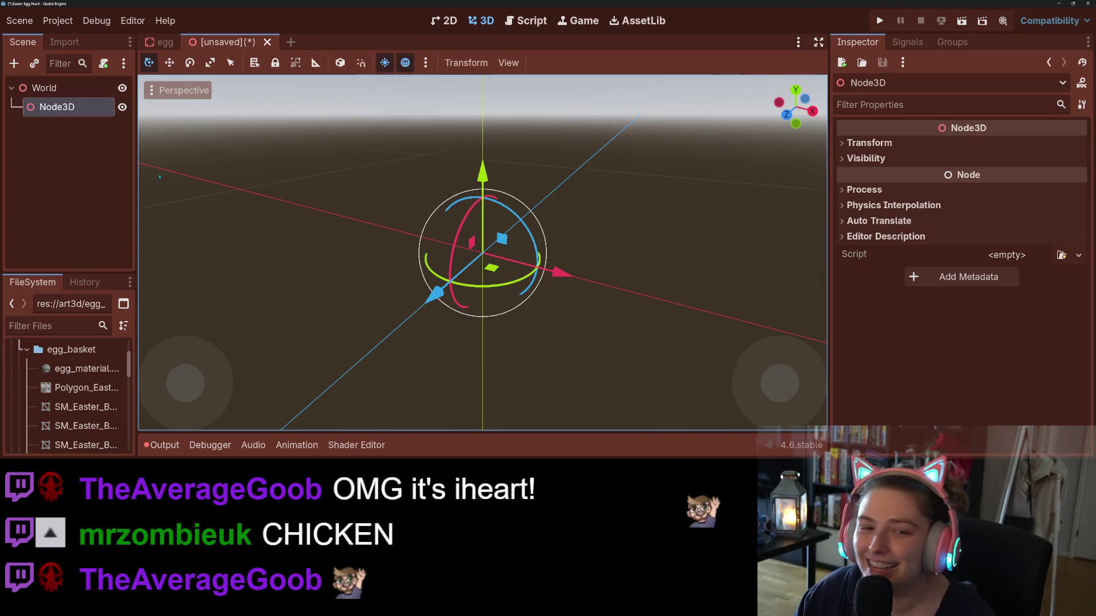
{"action": "right_click", "coordinate": [62, 107]}
{"action": "left_click", "coordinate": [104, 215]}
{"action": "type", "text": "EggScrambler"}
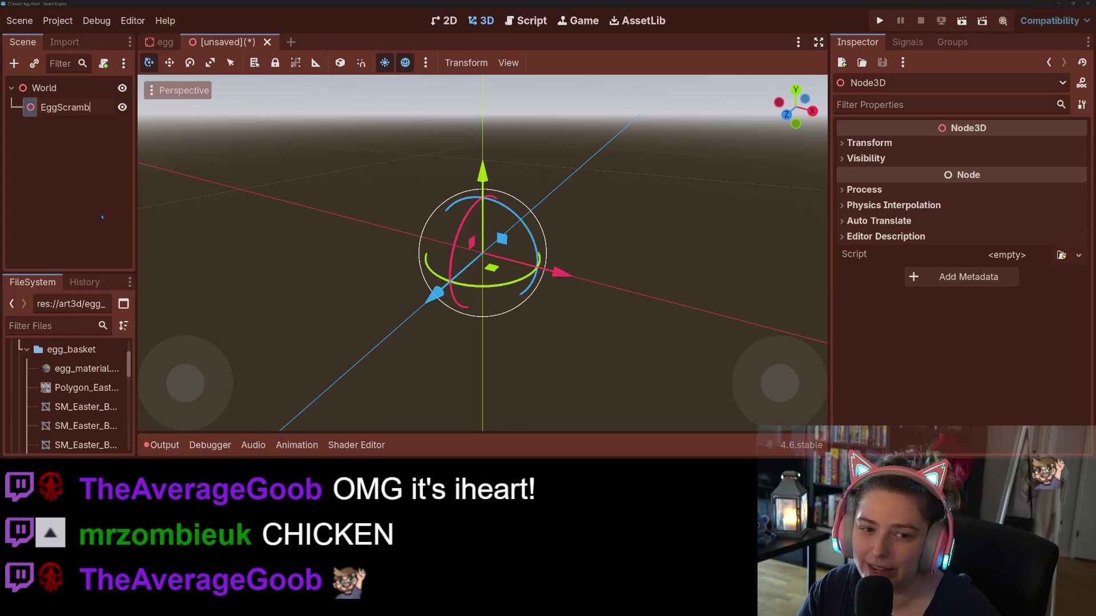
{"action": "key", "text": "Return"}
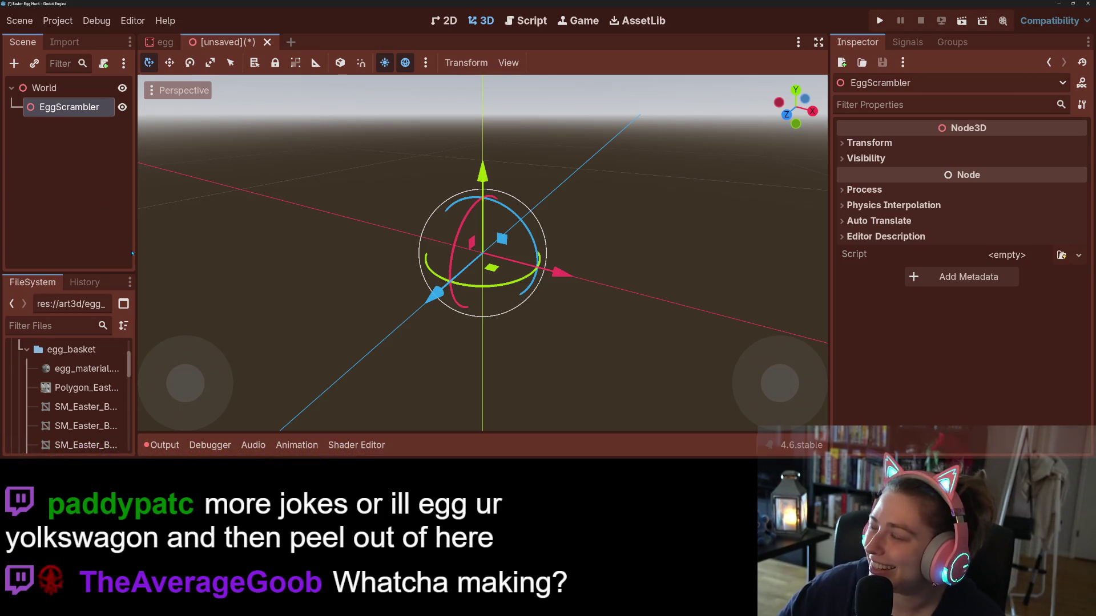
Attach a new script res://scenes/egg_scrambler.gd to EggScrambler and select the template _process function
{"action": "right_click", "coordinate": [72, 116]}
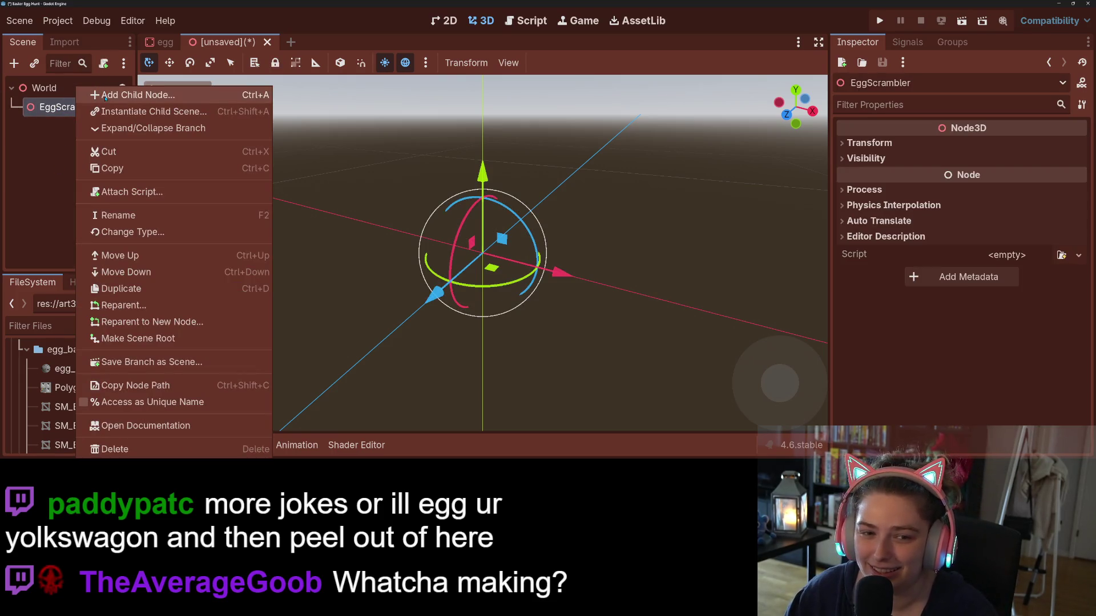
{"action": "left_click", "coordinate": [163, 193]}
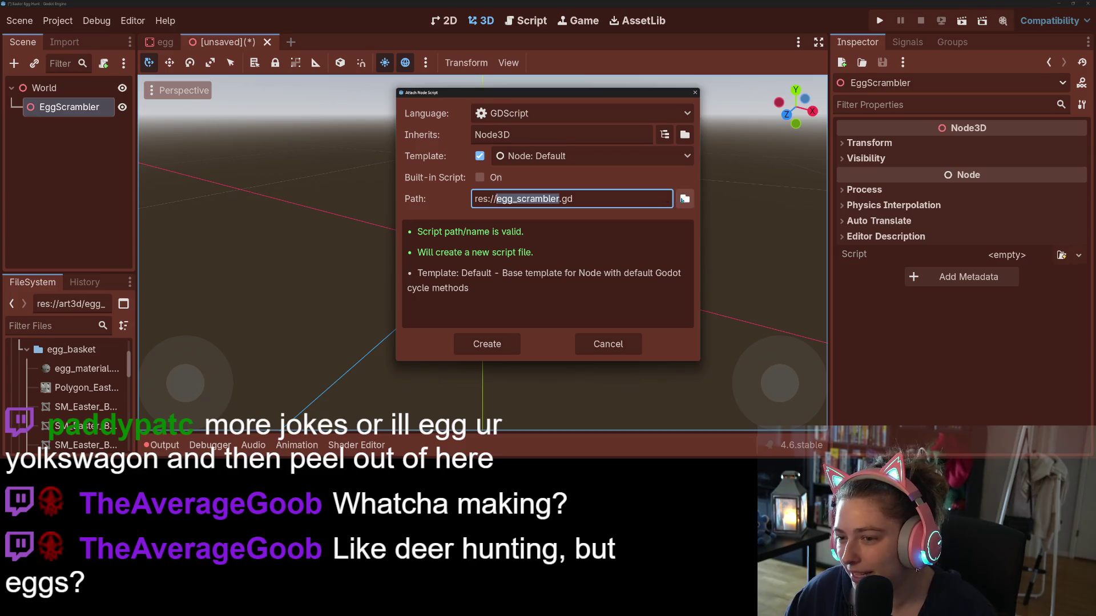
{"action": "left_click", "coordinate": [684, 199]}
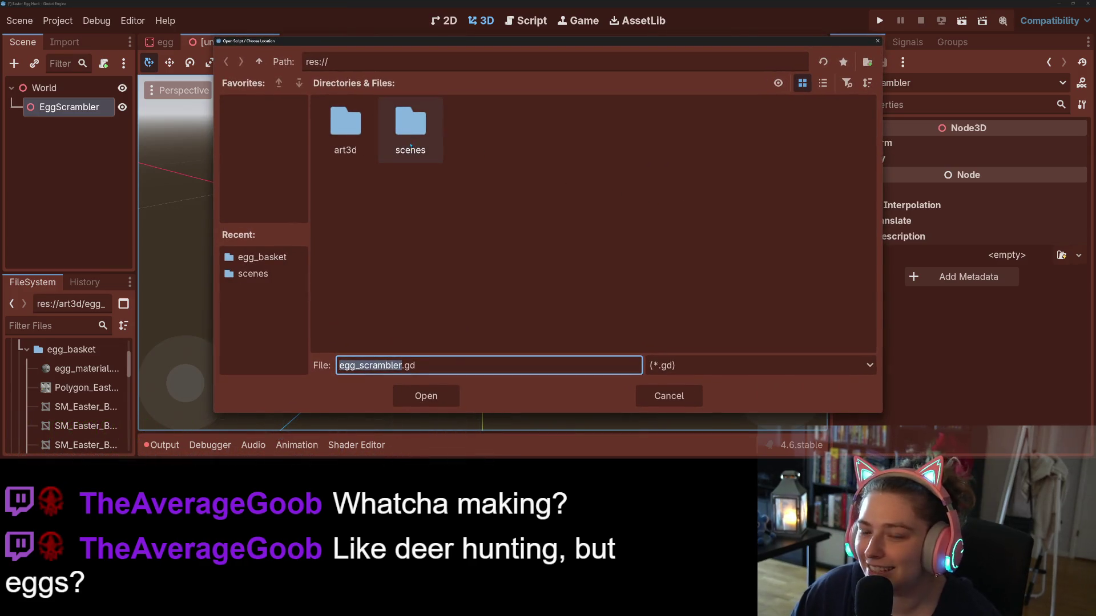
{"action": "double_click", "coordinate": [410, 123]}
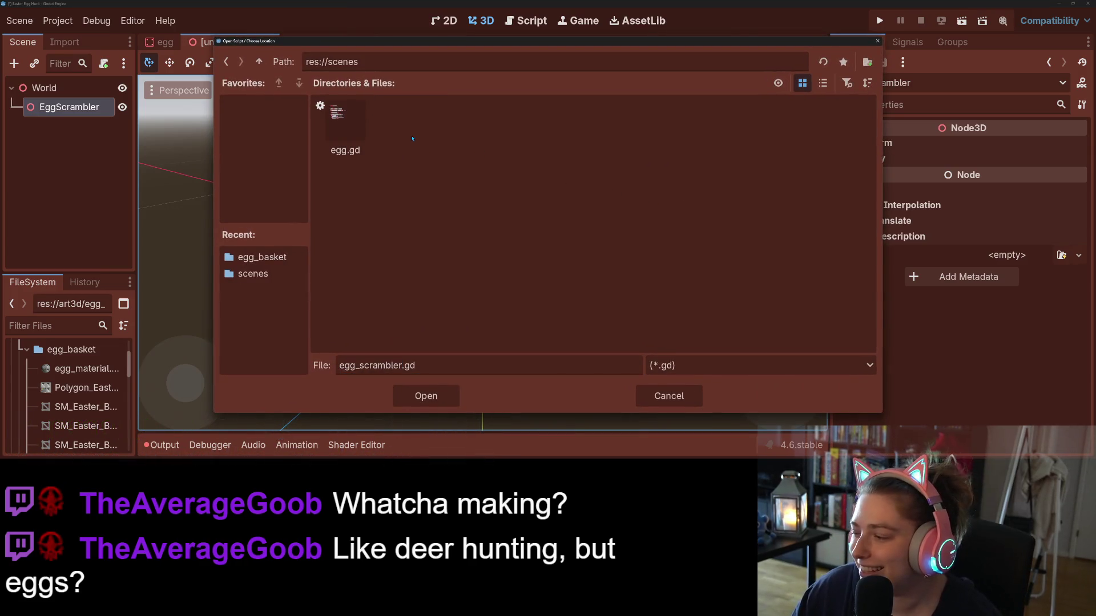
{"action": "left_click", "coordinate": [432, 396]}
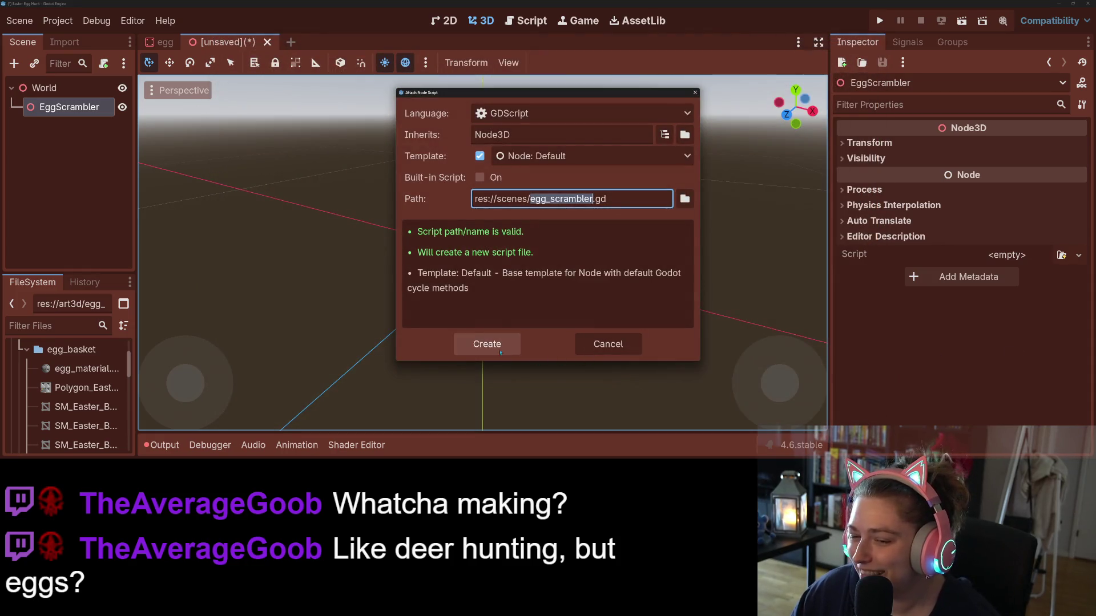
{"action": "left_click", "coordinate": [488, 341]}
{"action": "left_click_drag", "start_coordinate": [343, 290], "coordinate": [332, 206]}
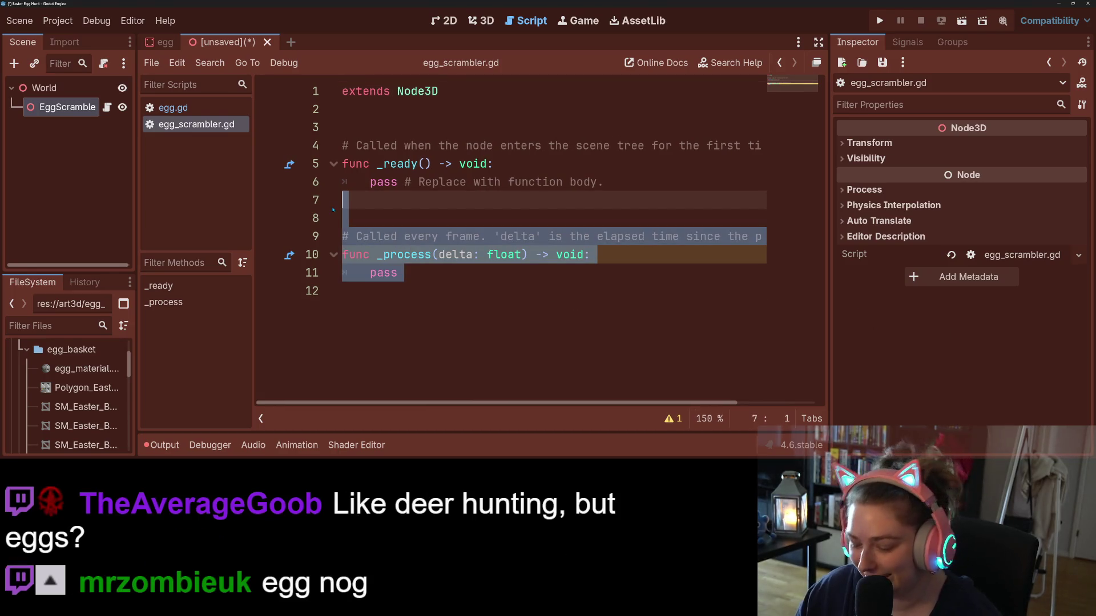
Replace _process with an empty func _egg_randomizer() -> void: pass, then switch to egg.gd
{"action": "key", "text": "BackSpace"}
{"action": "key", "text": "Return"}
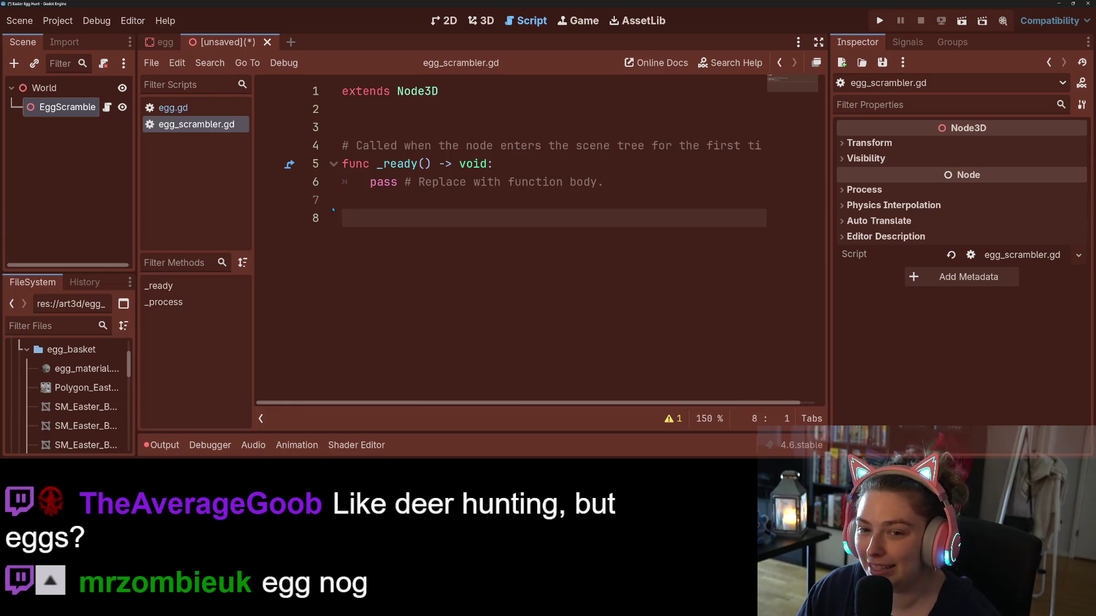
{"action": "type", "text": "func _"}
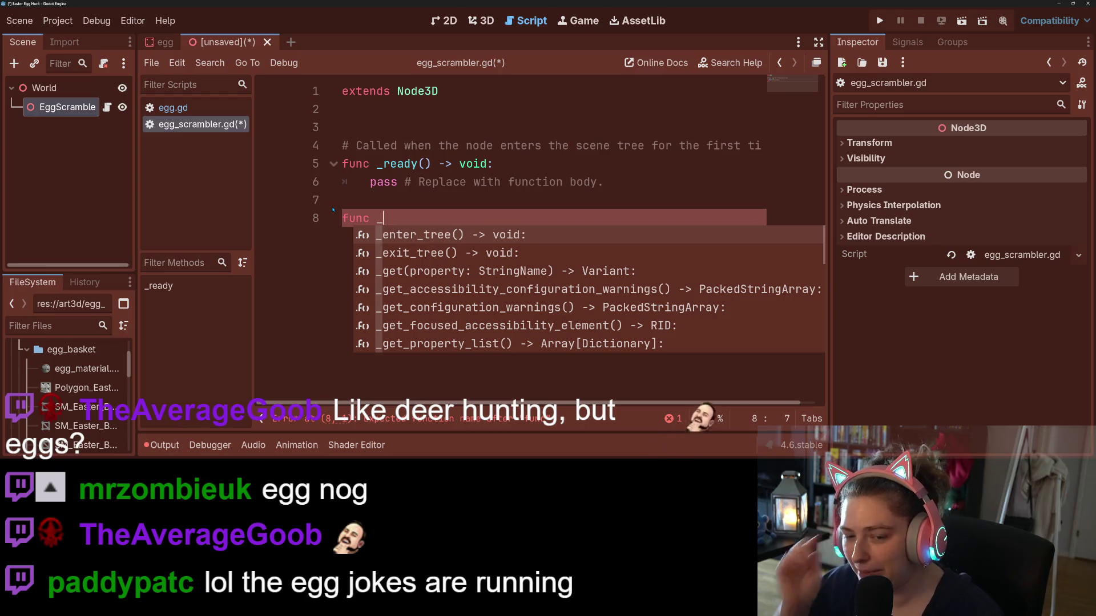
{"action": "type", "text": "egg"}
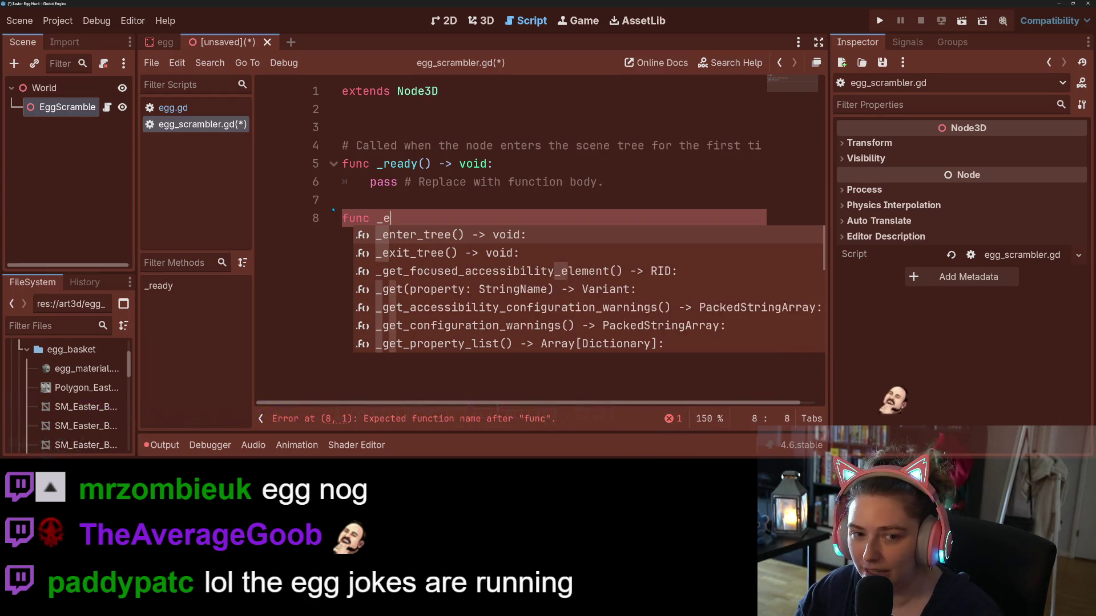
{"action": "type", "text": "_randomiz"}
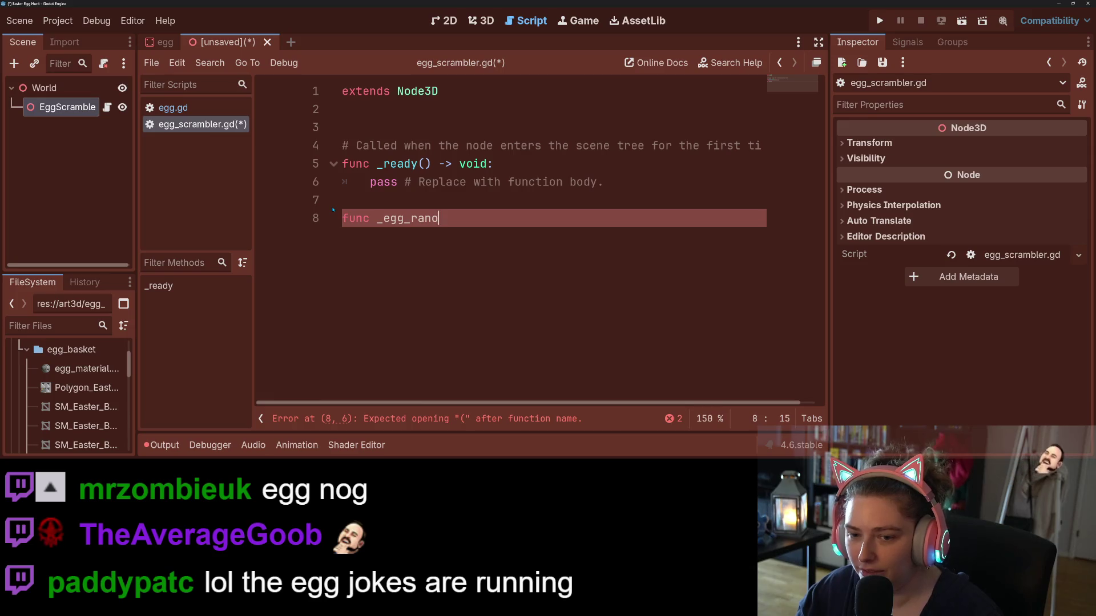
{"action": "type", "text": "er() "}
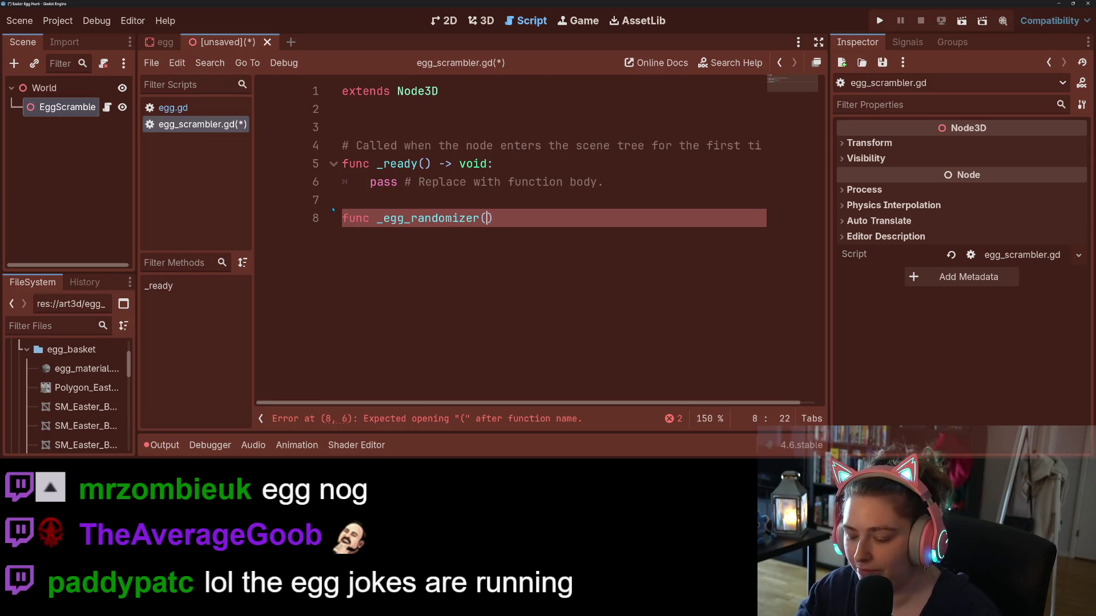
{"action": "type", "text": "-> void:"}
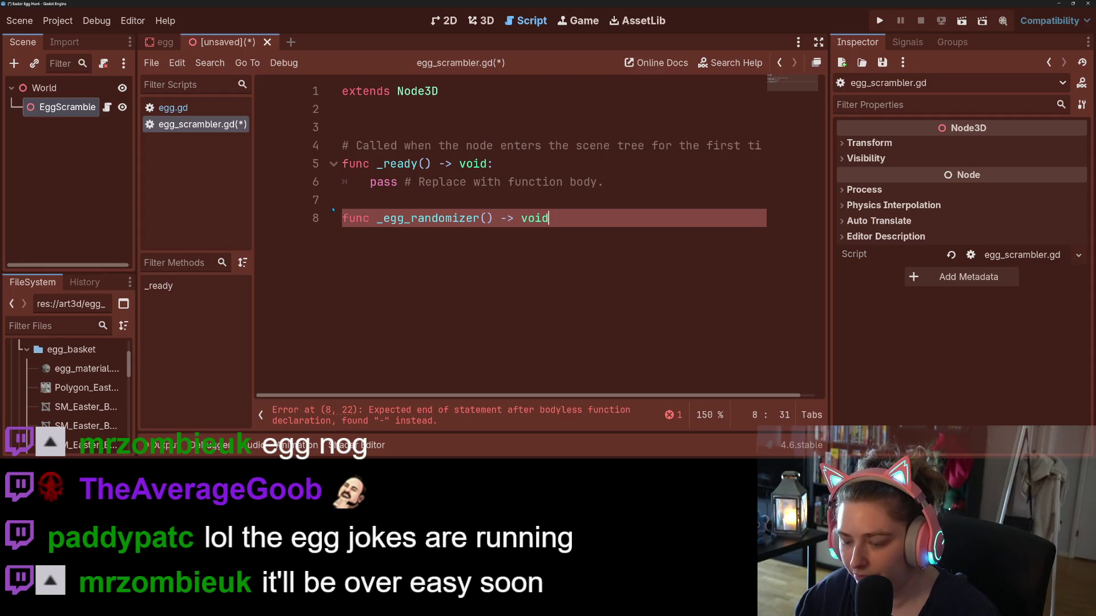
{"action": "key", "text": "Return"}
{"action": "type", "text": "pass"}
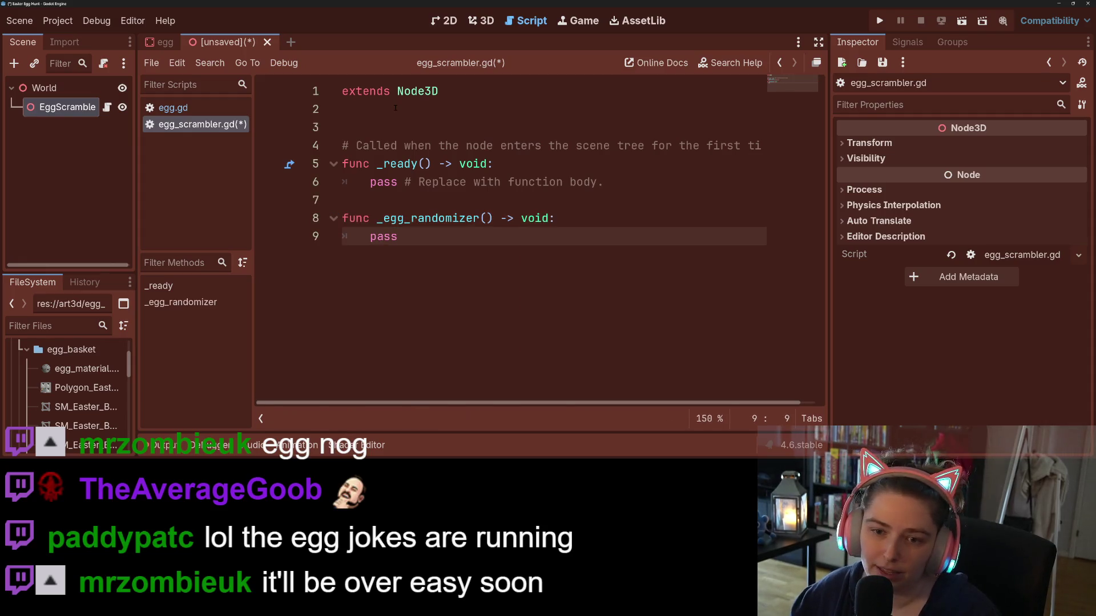
{"action": "left_click", "coordinate": [173, 108]}
{"action": "left_click", "coordinate": [516, 90]}
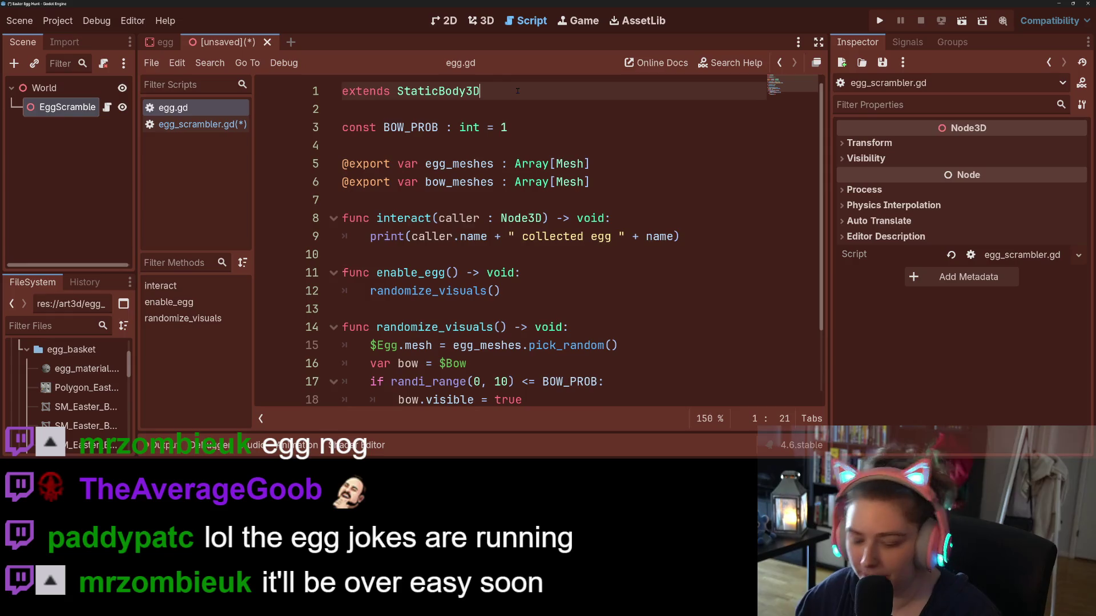
Add class_name EGG on line 2 of egg.gd
{"action": "key", "text": "Return"}
{"action": "type", "text": "class_na"}
{"action": "key", "text": "Tab"}
{"action": "key", "text": "BackSpace"}
{"action": "type", "text": "Egg"}
{"action": "key", "text": "BackSpace"}
{"action": "key", "text": "BackSpace"}
{"action": "type", "text": "gg"}
Save the work, storing the scene as world.tscn in the scenes folder
{"action": "key", "text": "ctrl+s"}
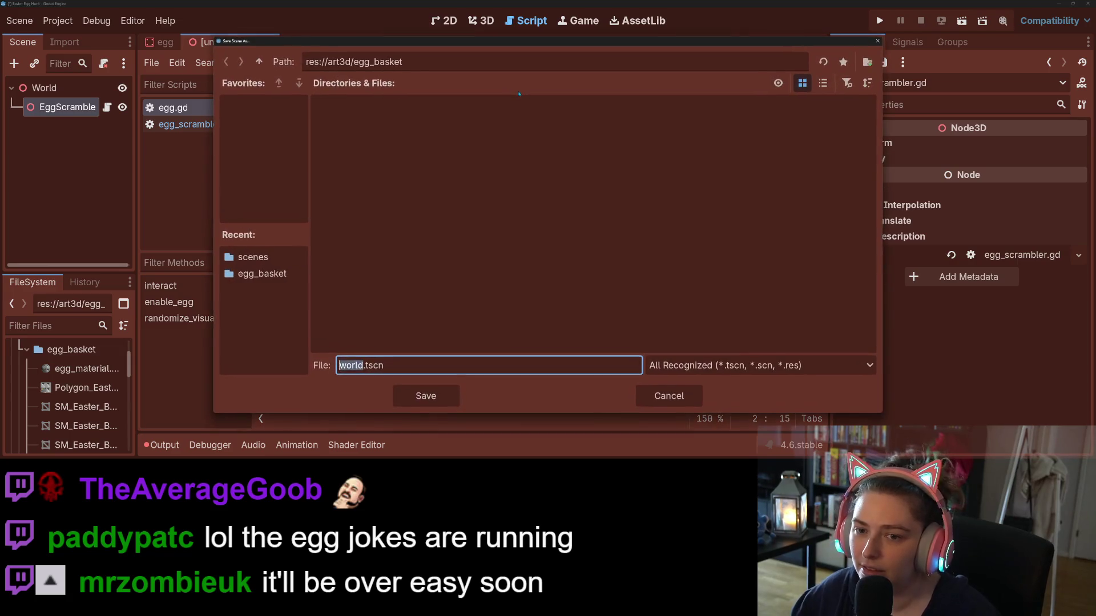
{"action": "left_click", "coordinate": [665, 394]}
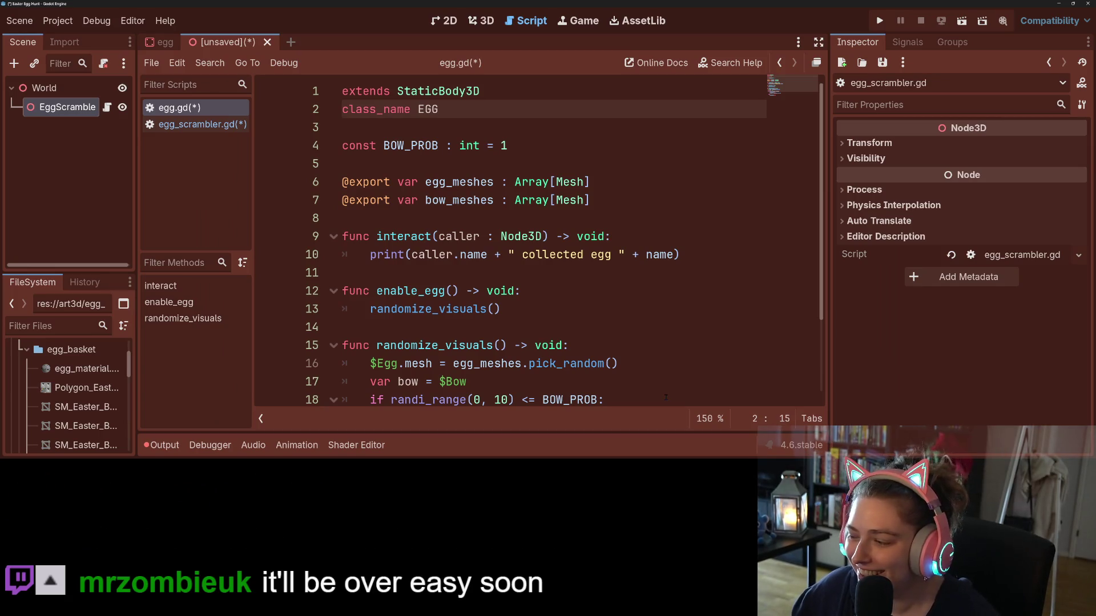
{"action": "key", "text": "ctrl+s"}
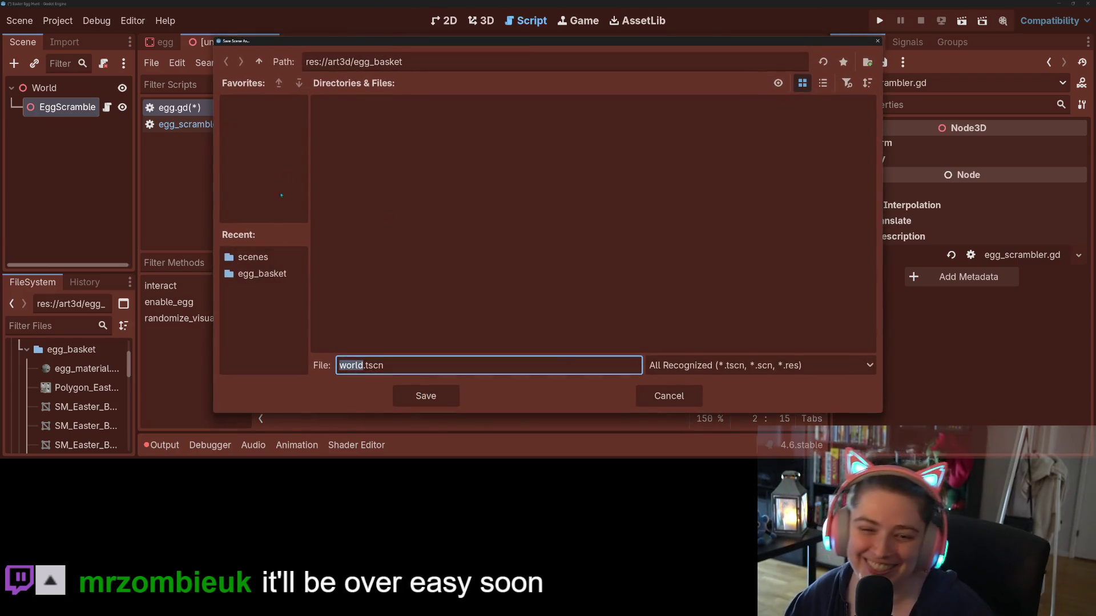
{"action": "left_click", "coordinate": [253, 258]}
{"action": "left_click", "coordinate": [426, 396]}
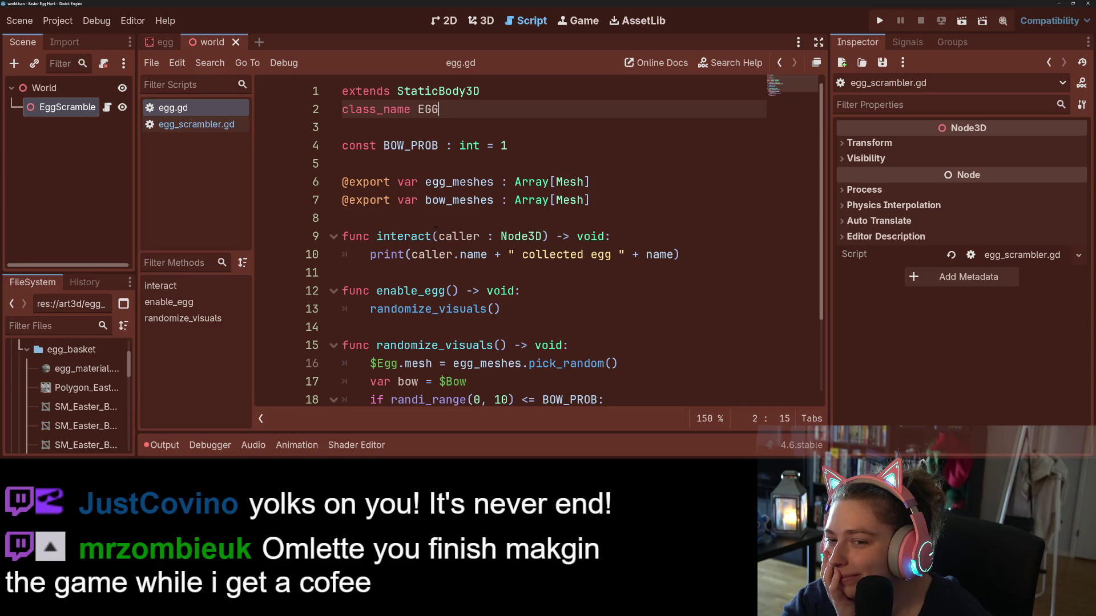
{"action": "left_click", "coordinate": [188, 126]}
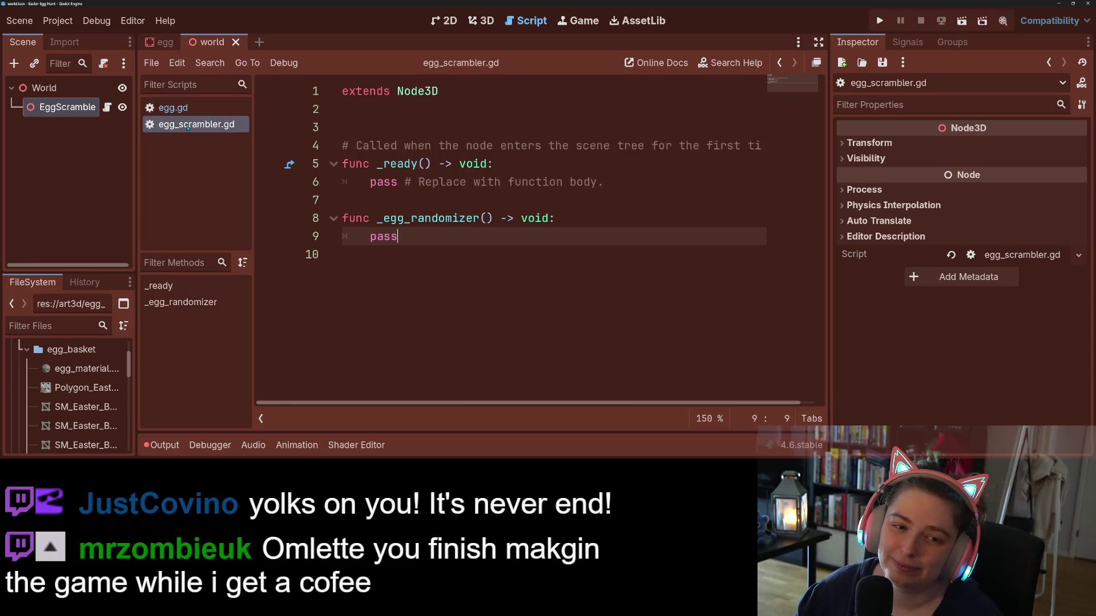
Replace pass with 'for a_child in get_children():' containing 'if a_child is EGG:'
{"action": "left_click", "coordinate": [459, 255]}
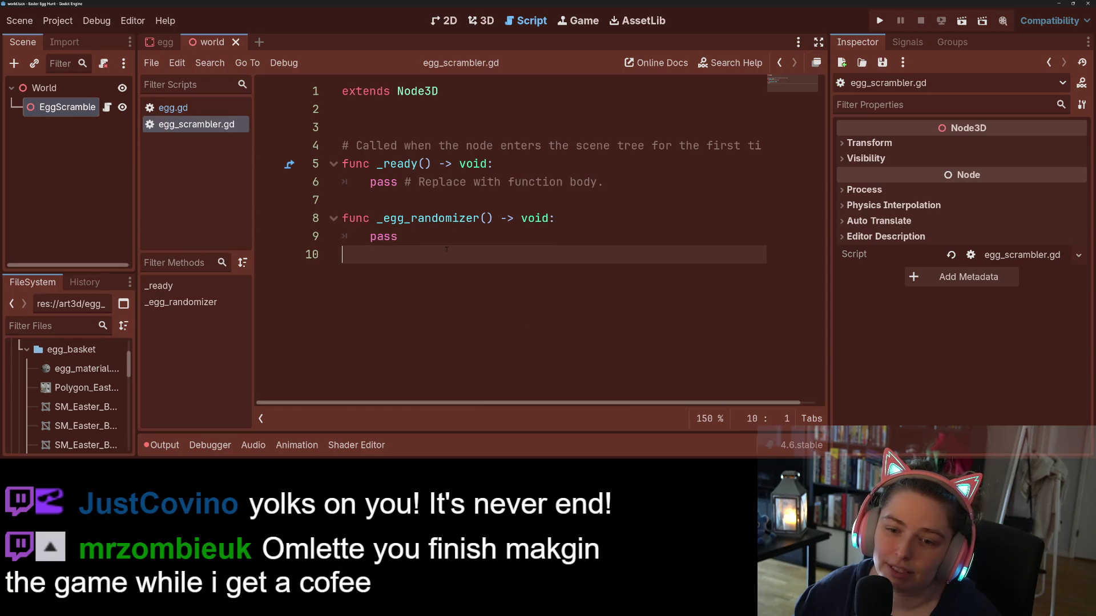
{"action": "double_click", "coordinate": [383, 236]}
{"action": "type", "text": "for a"}
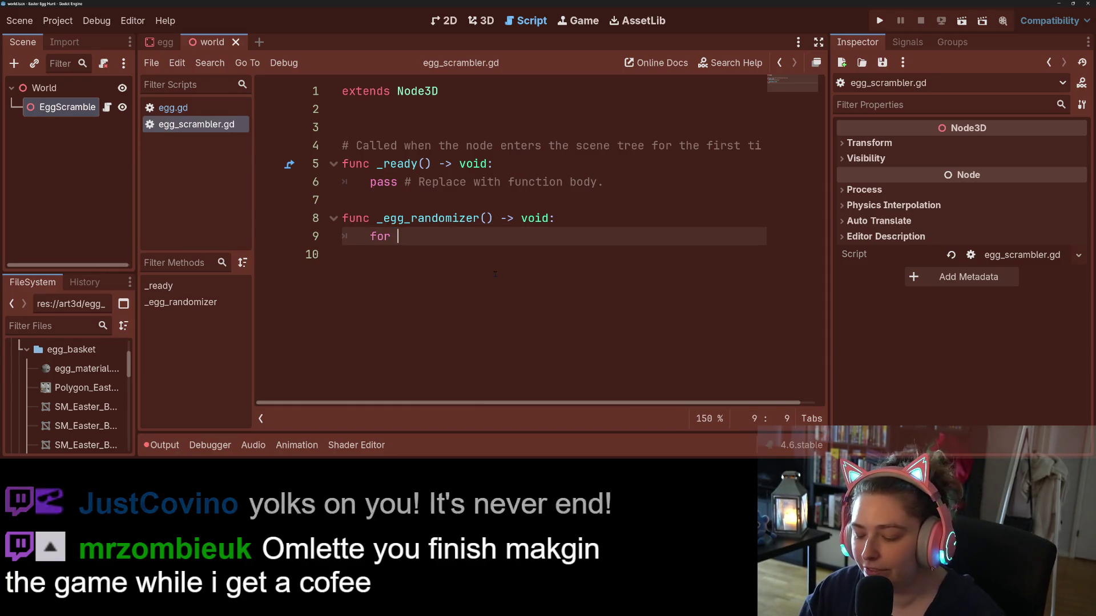
{"action": "type", "text": "_child in get_"}
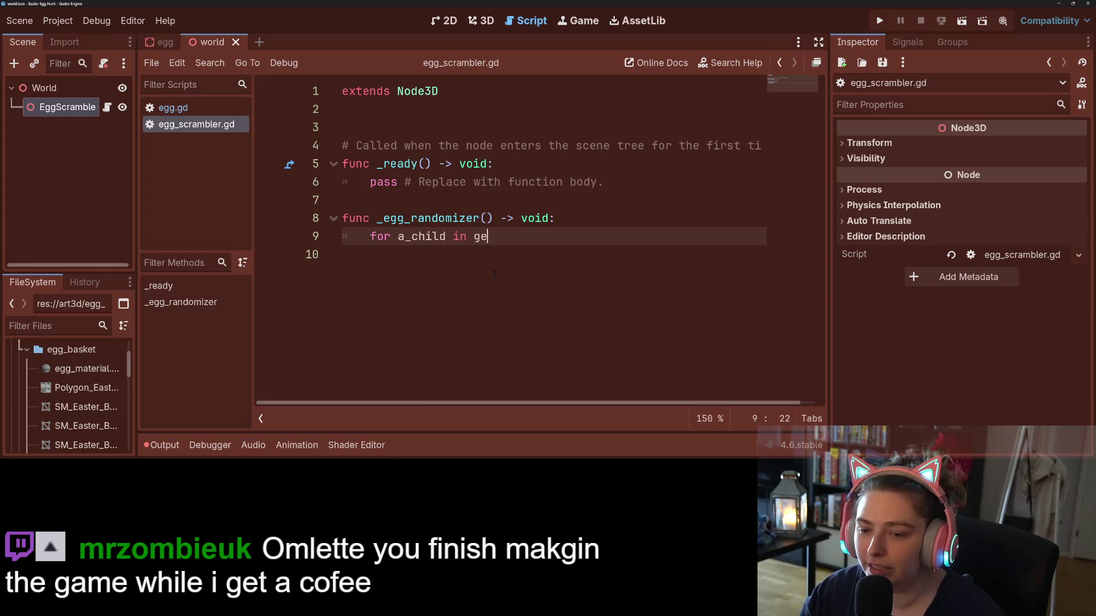
{"action": "type", "text": "chi"}
{"action": "key", "text": "Down"}
{"action": "key", "text": "Return"}
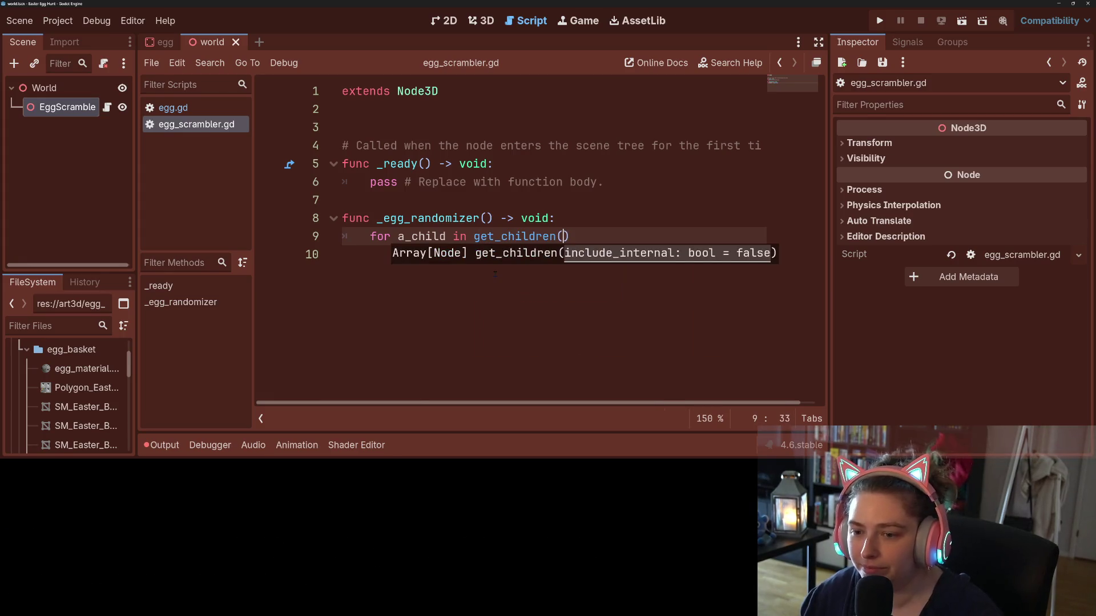
{"action": "type", "text": ":"}
{"action": "key", "text": "Return"}
{"action": "type", "text": "if a_child is EGG:"}
{"action": "key", "text": "Return"}
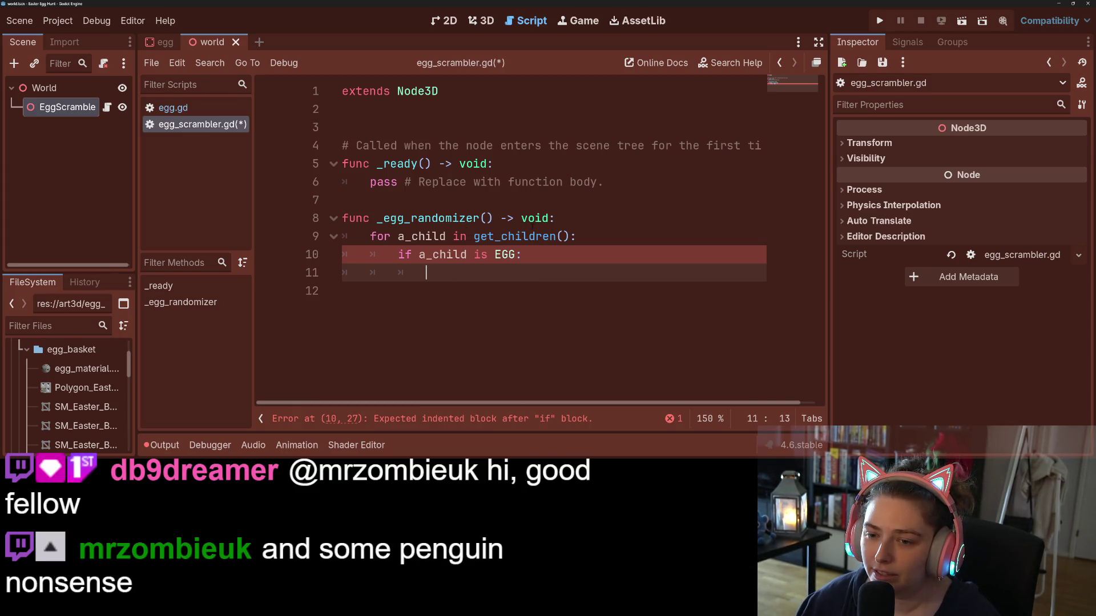
{"action": "left_click", "coordinate": [573, 222]}
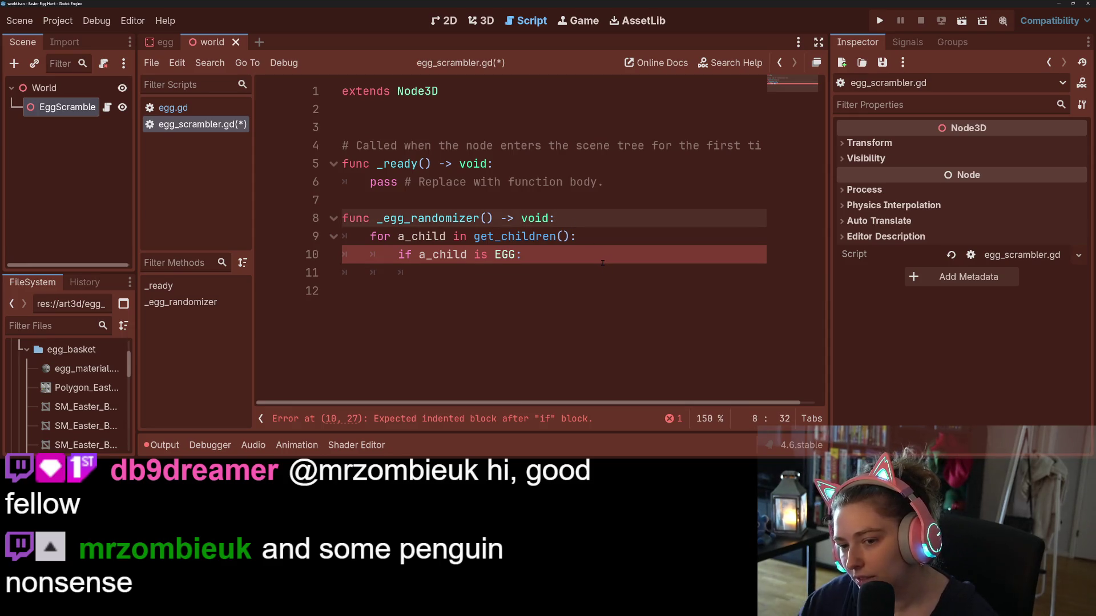
Declare var egg_list : Array[EGG] and call egg_list.append(a_child) inside the if
{"action": "key", "text": "Return"}
{"action": "type", "text": "var egg_list : Array[EGG"}
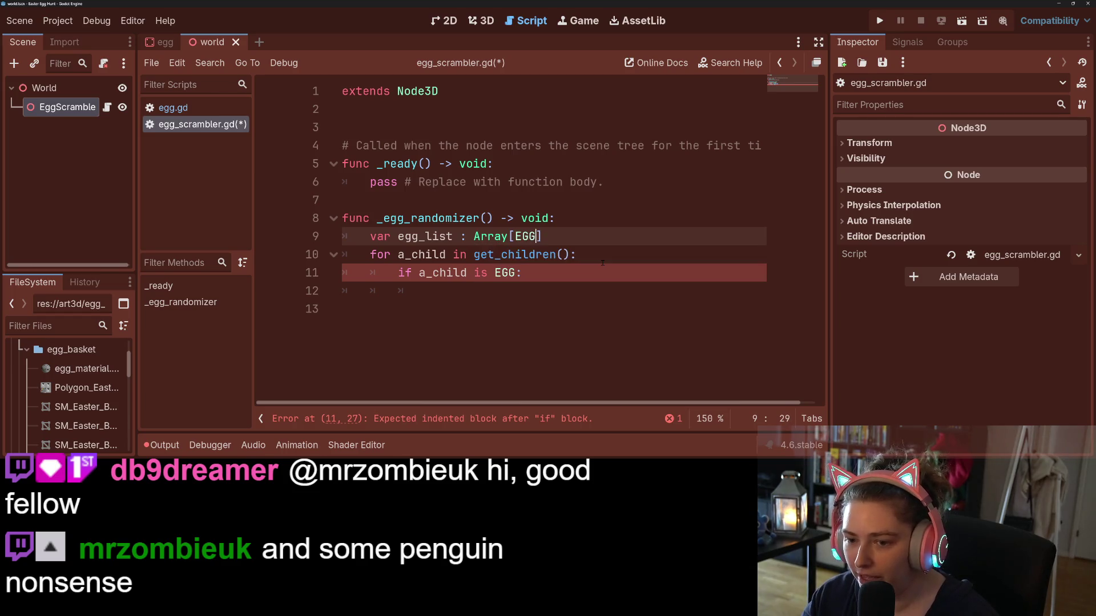
{"action": "left_click", "coordinate": [570, 291]}
{"action": "type", "text": "egg_list."}
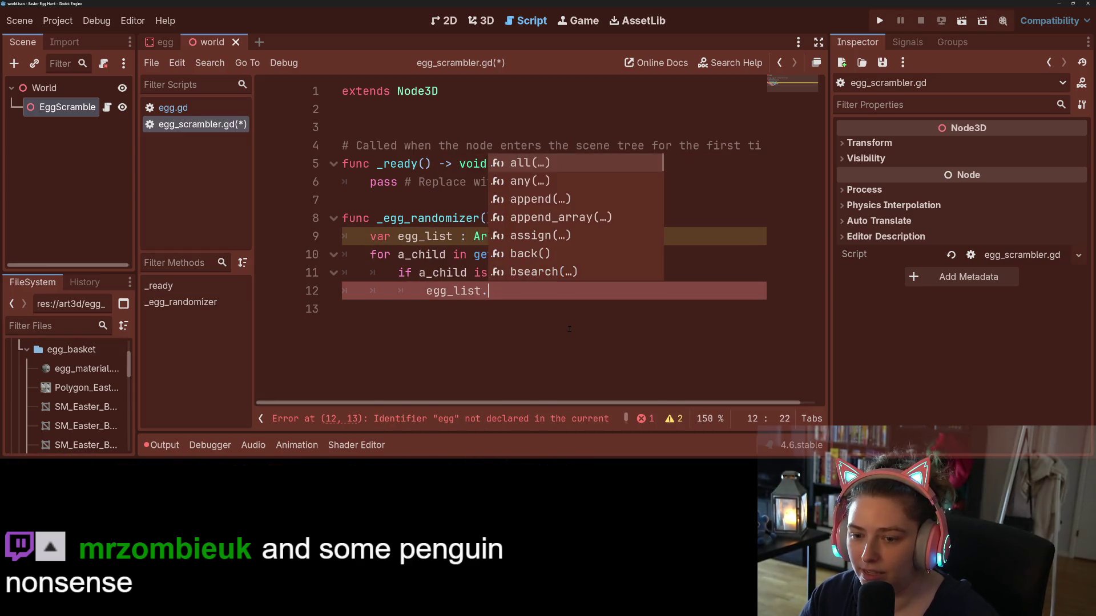
{"action": "type", "text": "ap"}
{"action": "key", "text": "Return"}
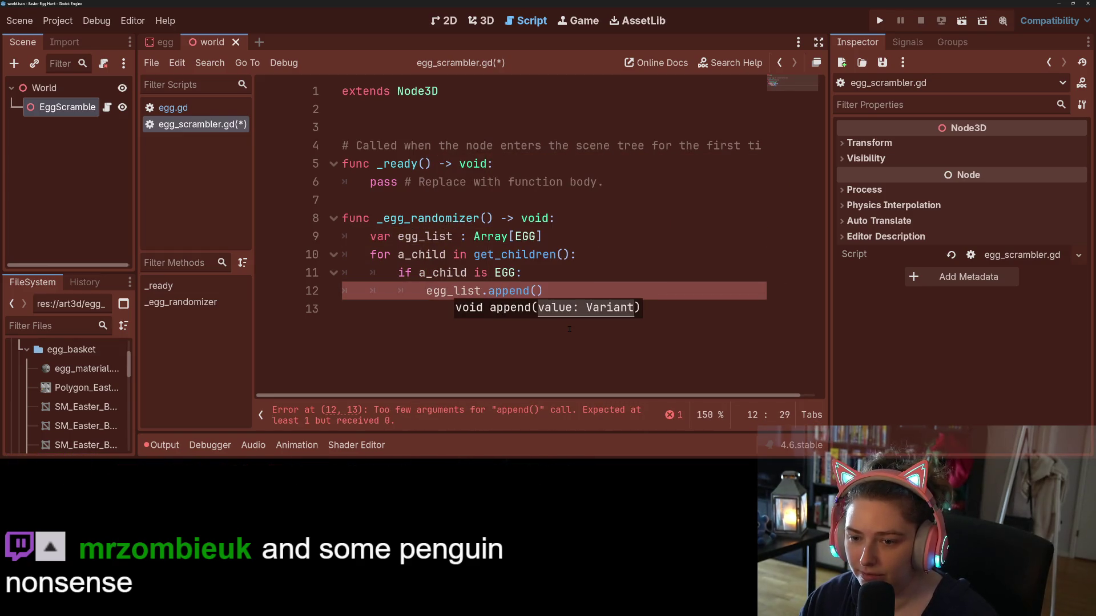
{"action": "type", "text": "a_child)"}
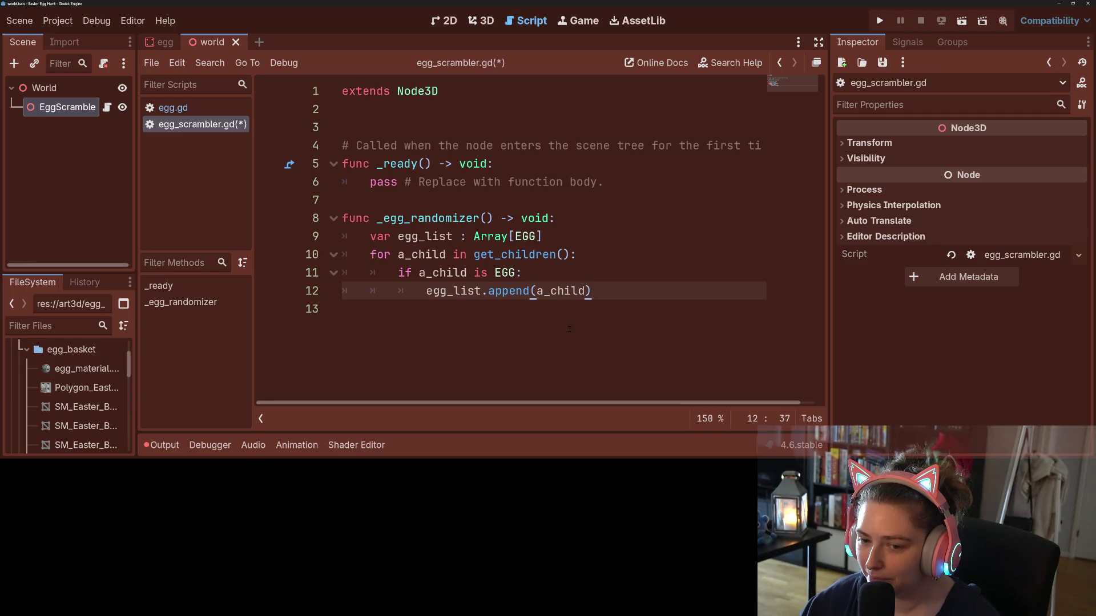
{"action": "key", "text": "Return"}
{"action": "key", "text": "BackSpace"}
{"action": "key", "text": "BackSpace"}
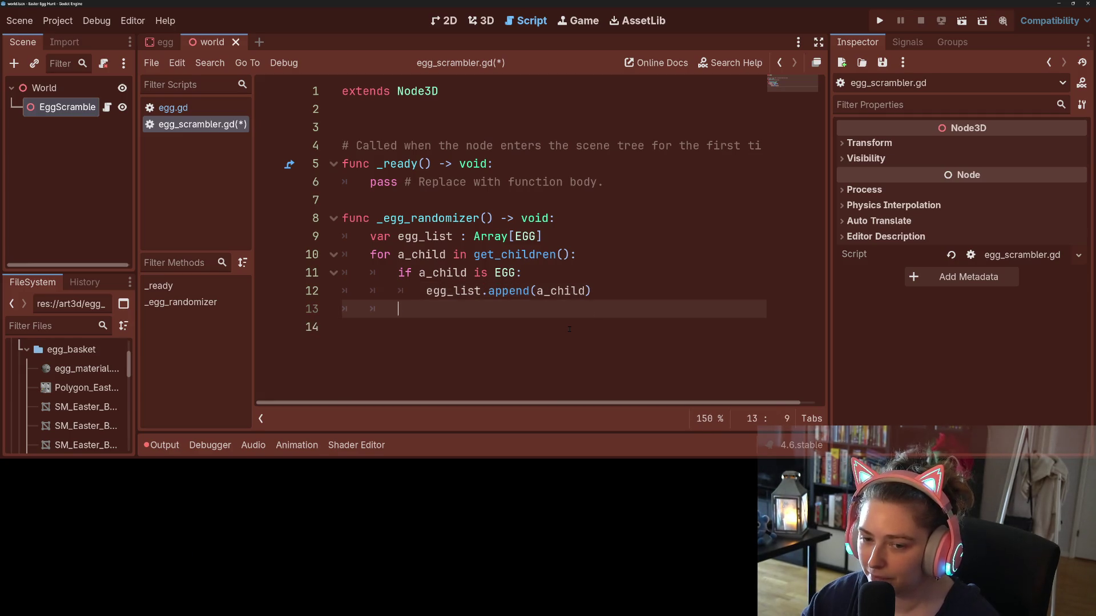
Add egg_list.shuffle() and declare const EGG_COUNT : int = 30 near the top, then save
{"action": "type", "text": "egg_list.shuffle()"}
{"action": "key", "text": "Return"}
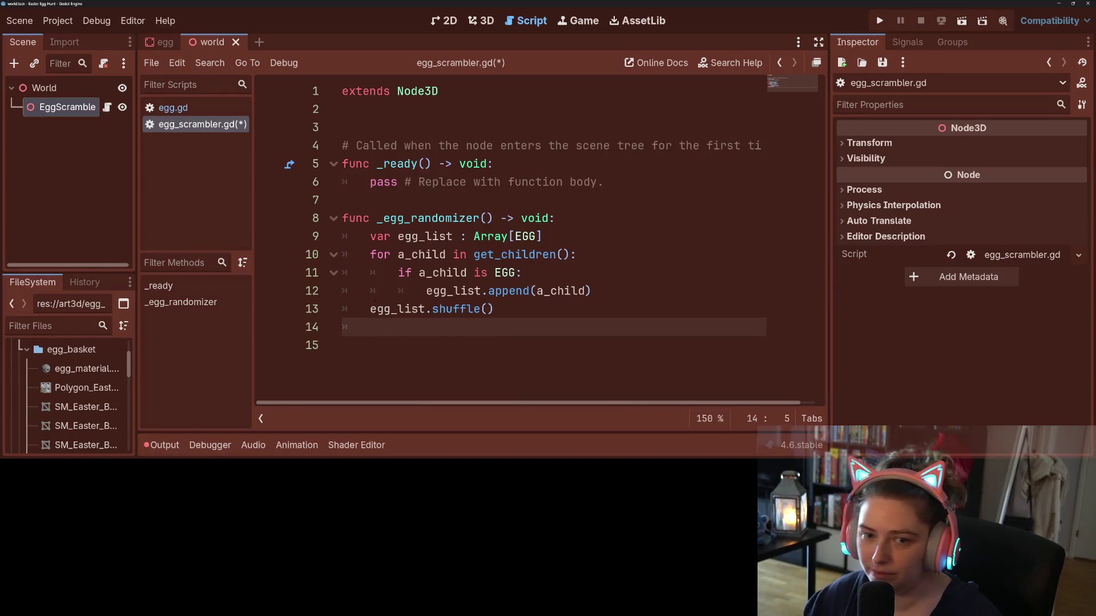
{"action": "left_click", "coordinate": [412, 120]}
{"action": "type", "text": "const E"}
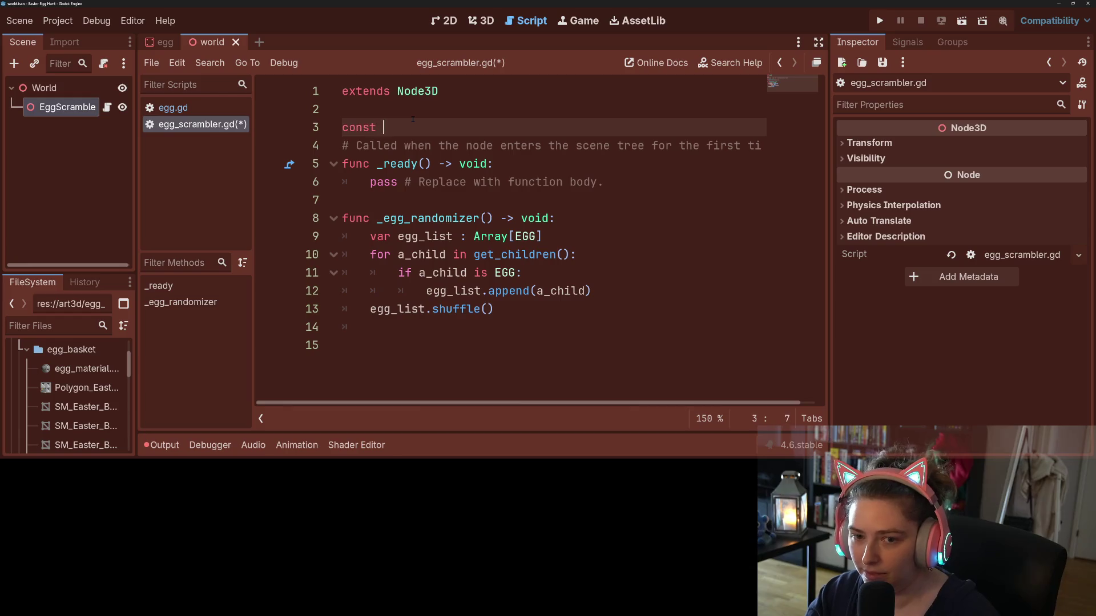
{"action": "type", "text": "GG_COUNT"}
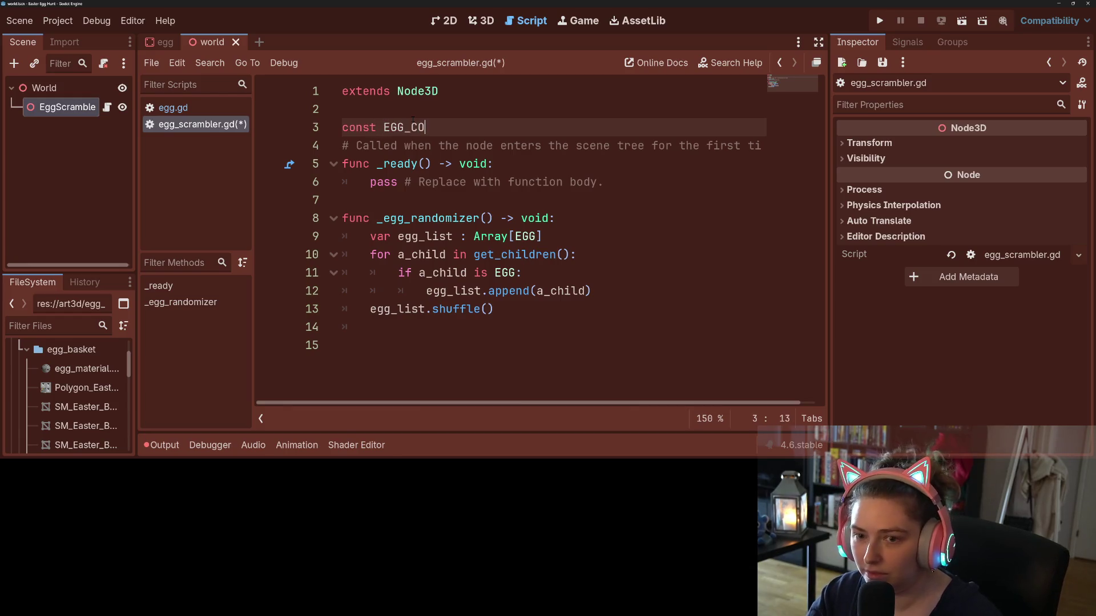
{"action": "type", "text": " := 30"}
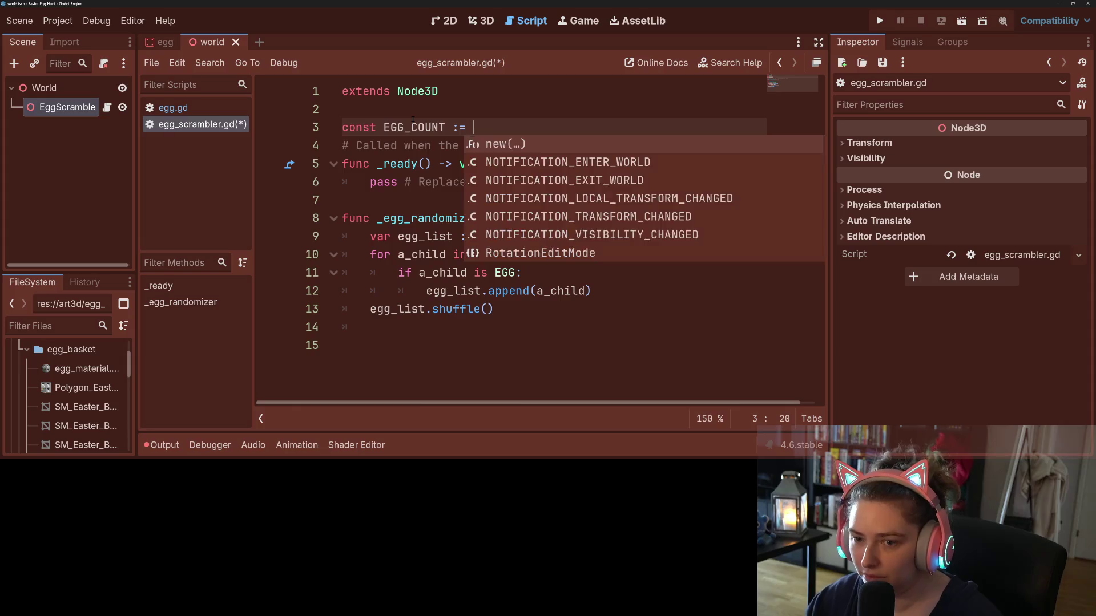
{"action": "key", "text": "Left"}
{"action": "key", "text": "Left"}
{"action": "key", "text": "Left"}
{"action": "type", "text": "int"}
{"action": "key", "text": "Left"}
{"action": "key", "text": "Left"}
{"action": "key", "text": "Left"}
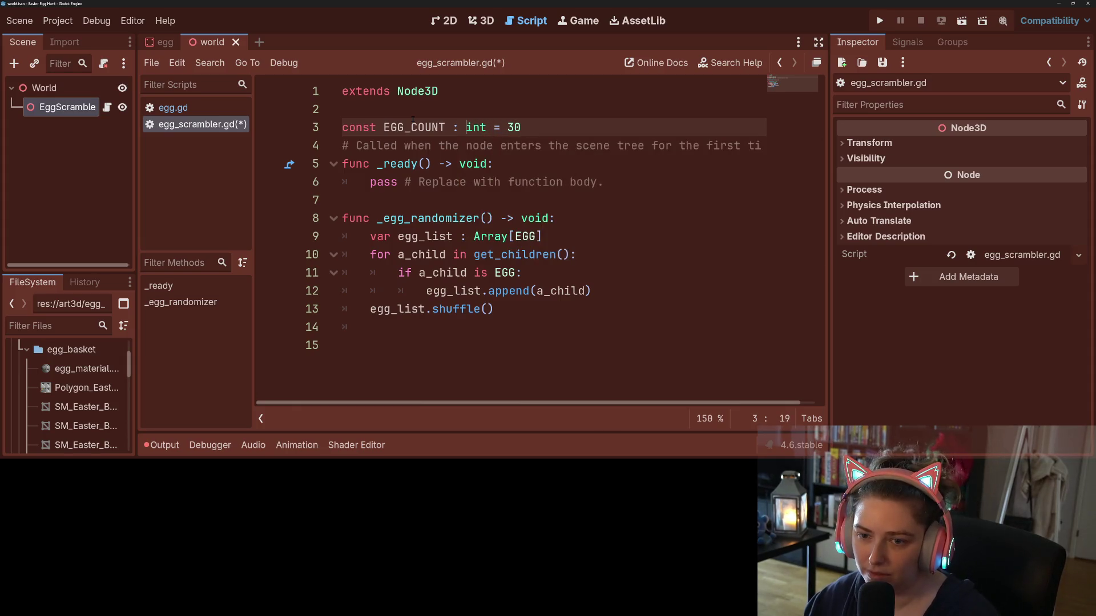
{"action": "left_click", "coordinate": [539, 313]}
{"action": "key", "text": "ctrl+s"}
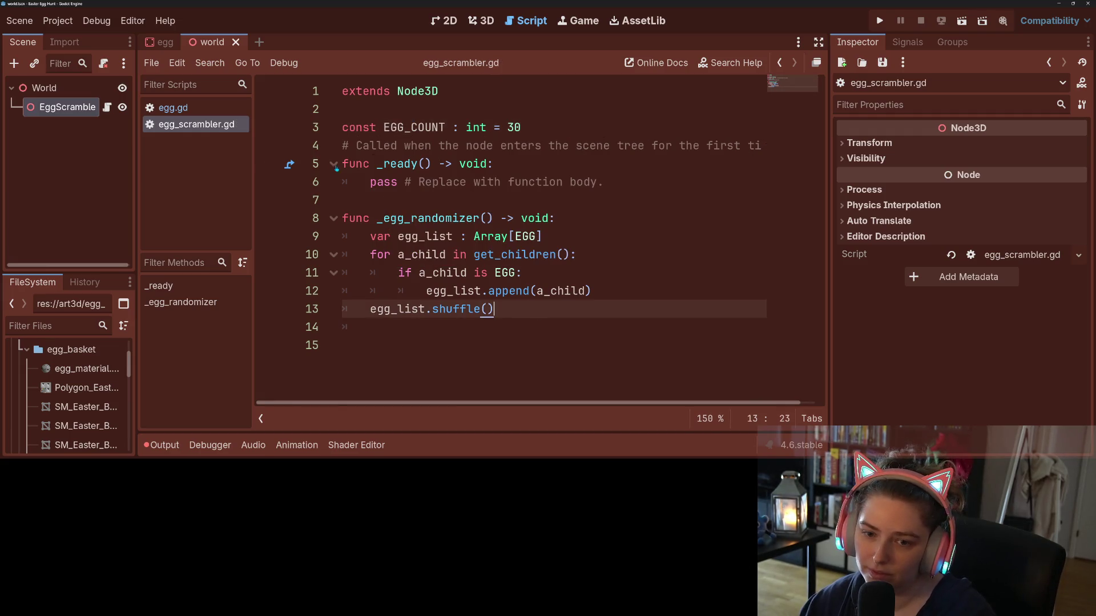
Delete the template comment on line 4 and save the script
{"action": "left_click_drag", "start_coordinate": [342, 164], "coordinate": [342, 146]}
{"action": "key", "text": "Delete"}
{"action": "key", "text": "Delete"}
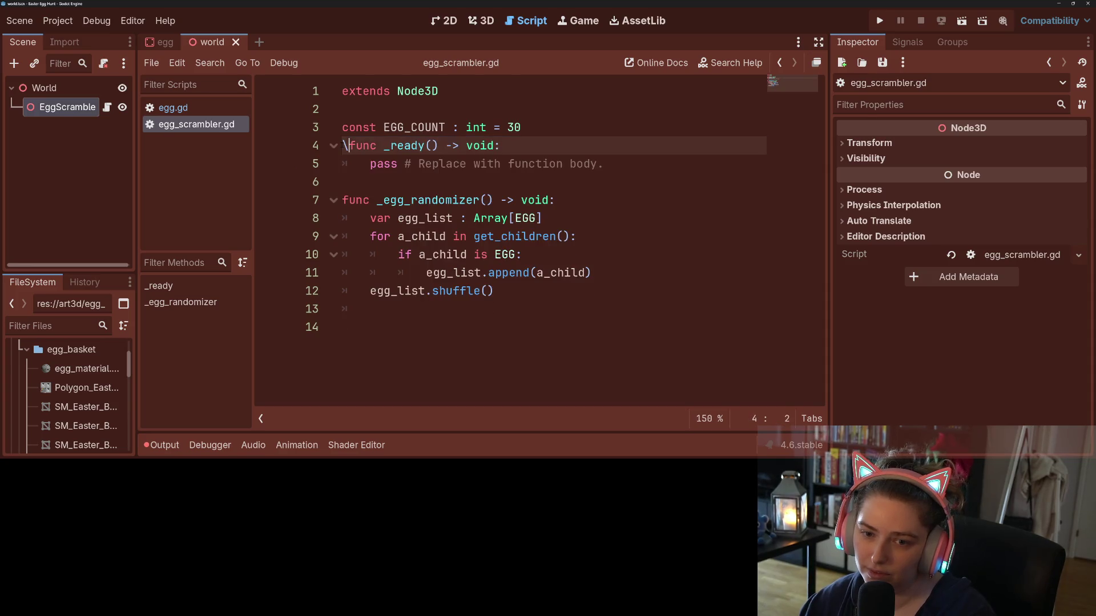
{"action": "key", "text": "Return"}
{"action": "left_click", "coordinate": [404, 218]}
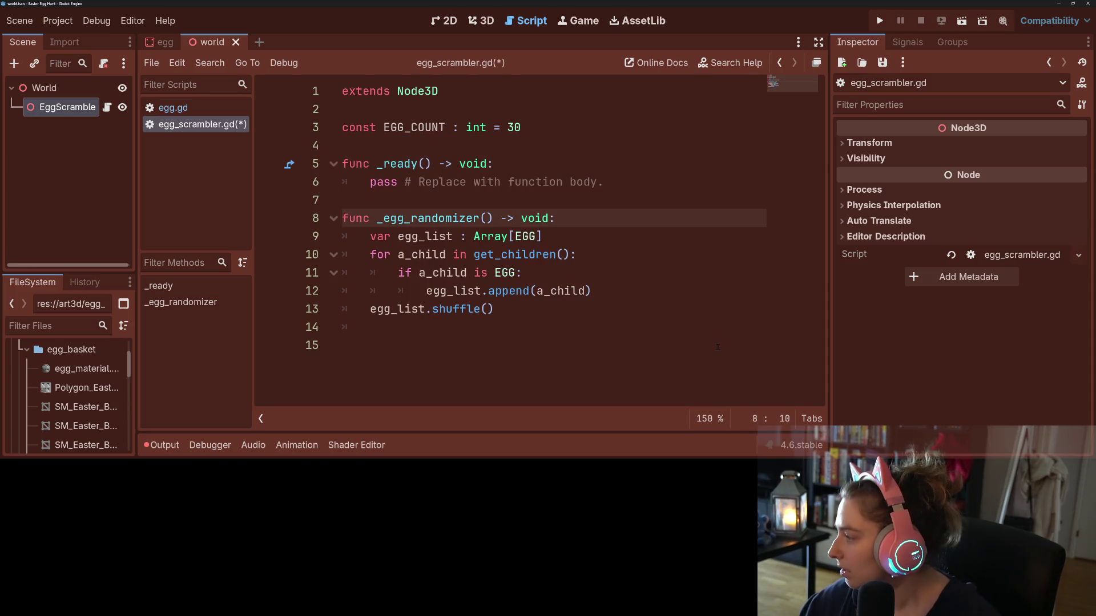
{"action": "left_click", "coordinate": [810, 387]}
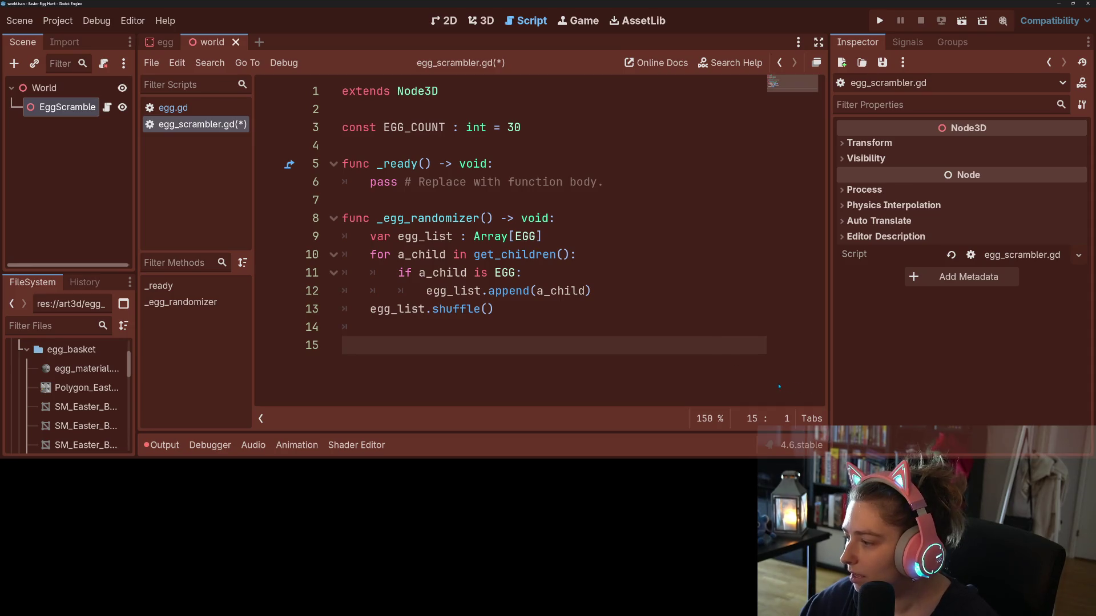
{"action": "key", "text": "ctrl+s"}
{"action": "left_click", "coordinate": [481, 20]}
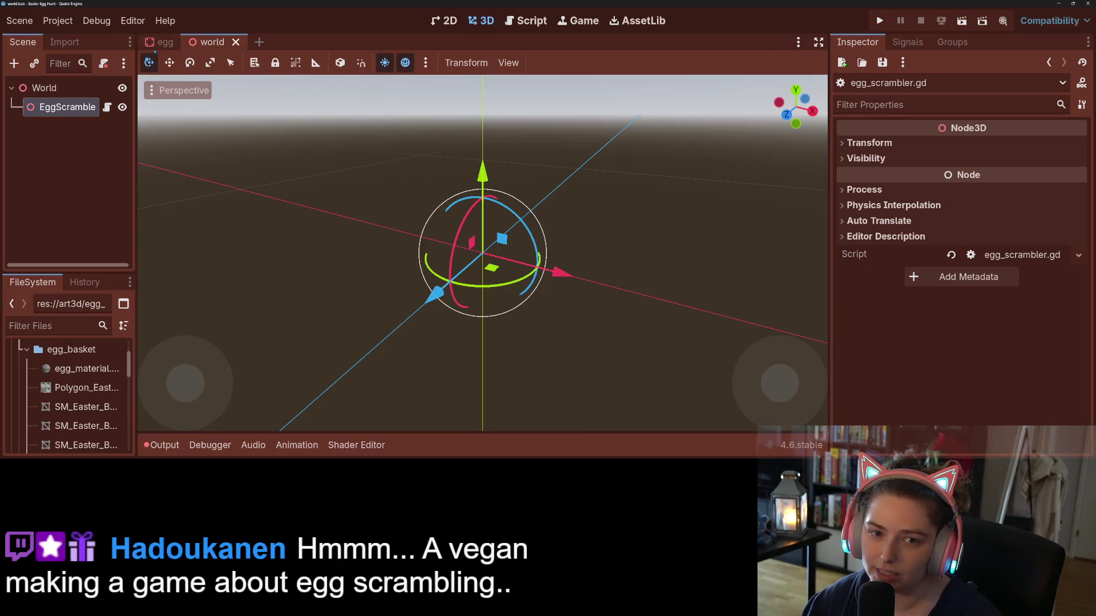
Switch to the egg scene tab and scroll up in the editor
{"action": "left_click", "coordinate": [165, 41]}
{"action": "scroll", "coordinate": [527, 338], "scroll_direction": "up", "scroll_amount": 3}
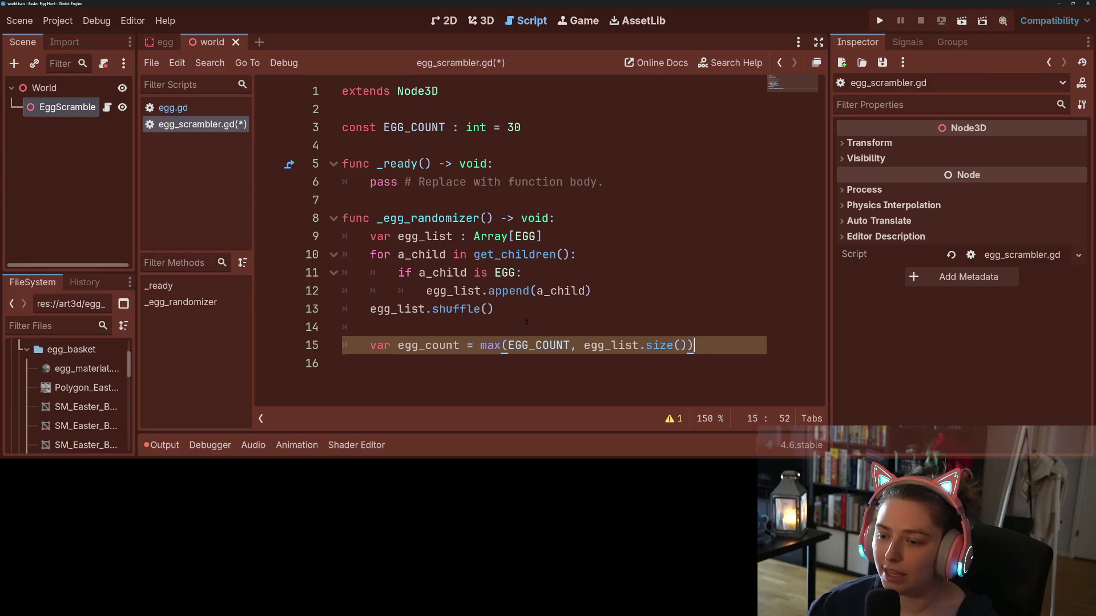
Start a 'for i in egg_list.size():' loop with an unfinished if line
{"action": "key", "text": "Return"}
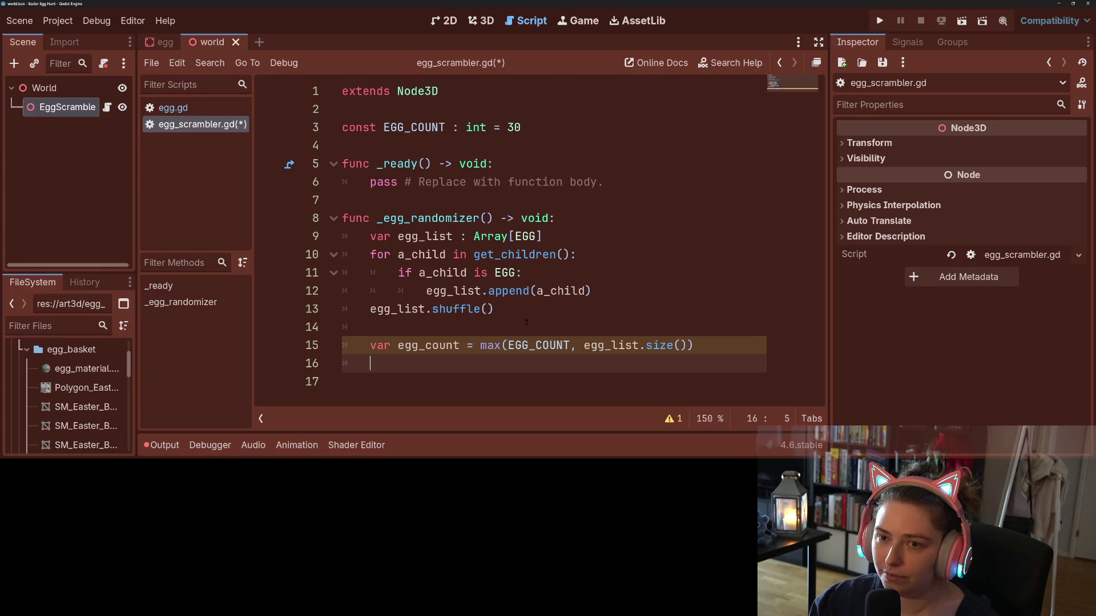
{"action": "type", "text": "for i in"}
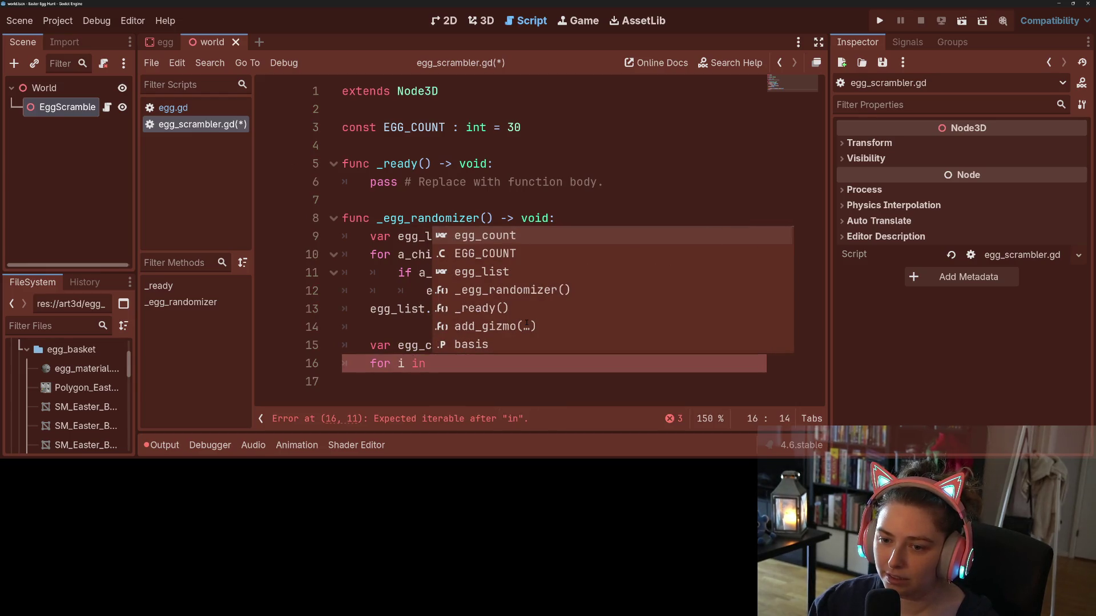
{"action": "key", "text": "Down"}
{"action": "key", "text": "Down"}
{"action": "key", "text": "Return"}
{"action": "type", "text": ".si"}
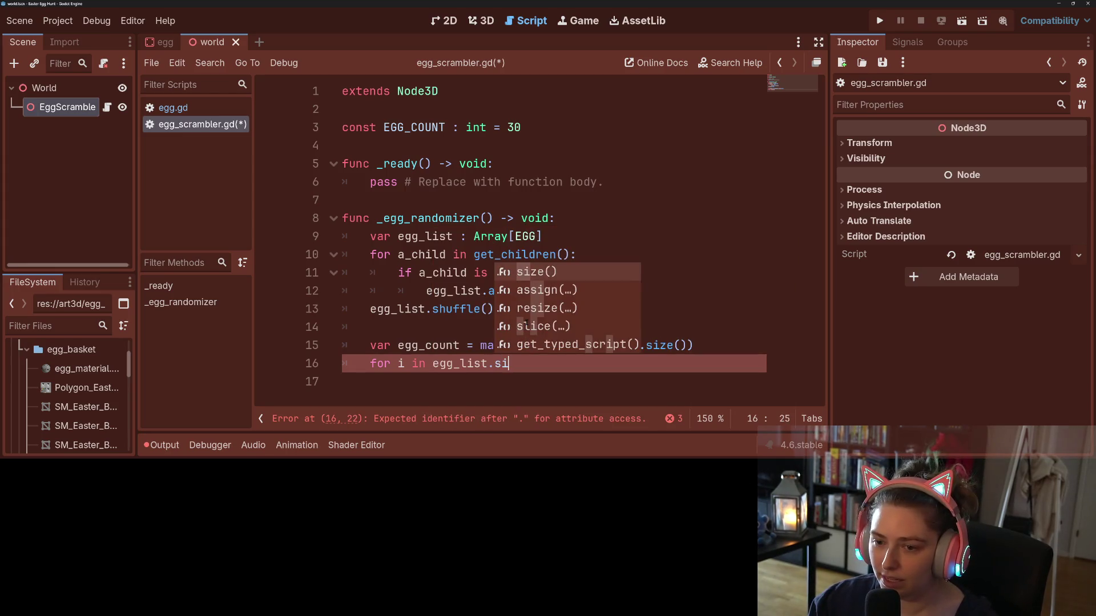
{"action": "key", "text": "Return"}
{"action": "type", "text": ":"}
{"action": "key", "text": "Return"}
{"action": "type", "text": "if"}
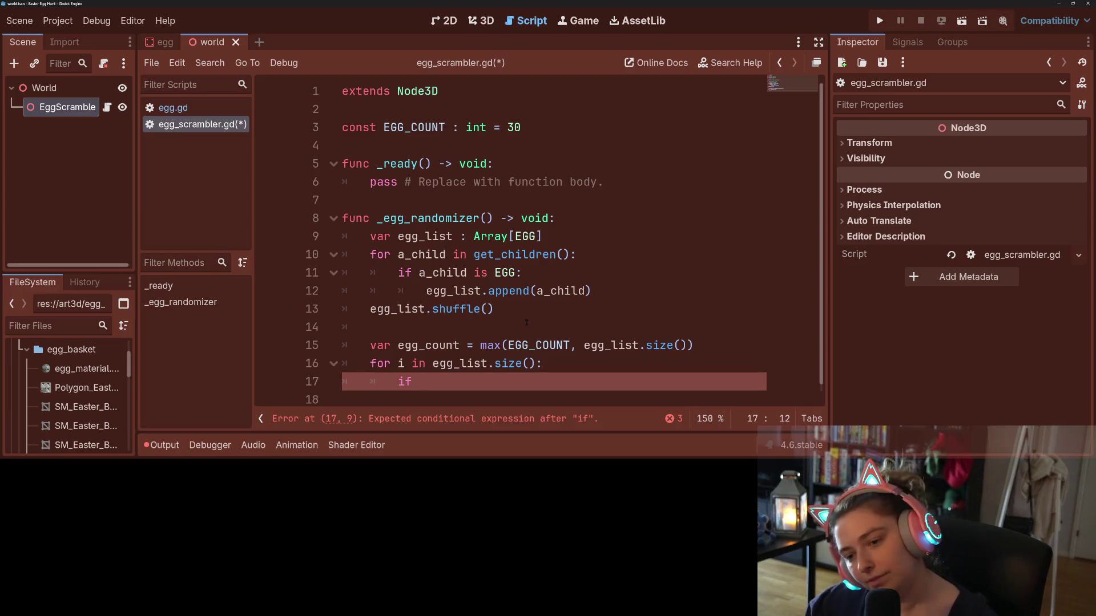
Delete the egg_count line
{"action": "left_click", "coordinate": [507, 345]}
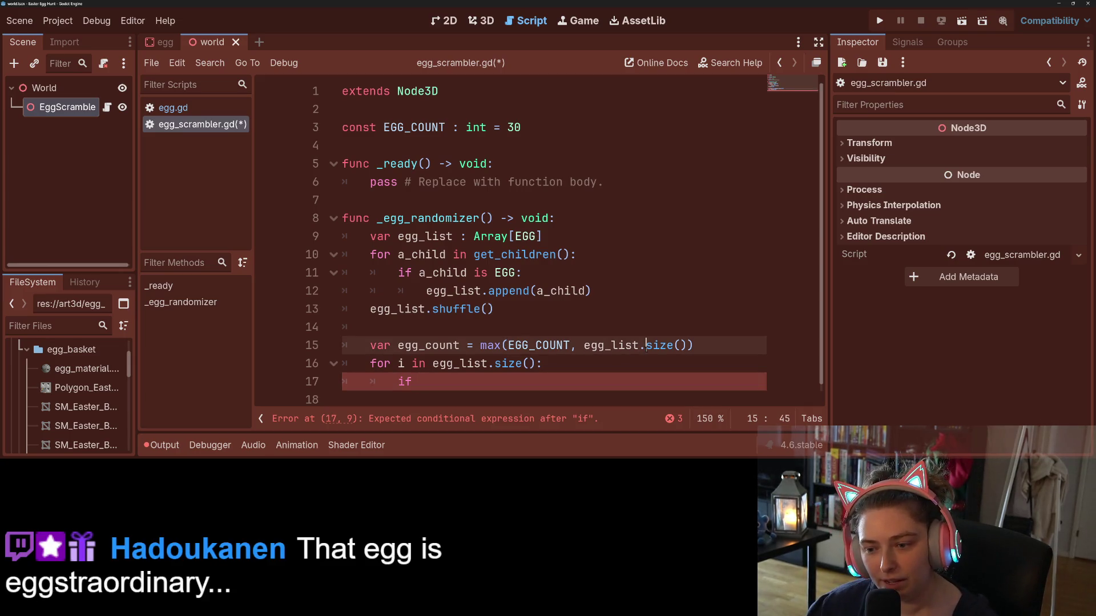
{"action": "left_click_drag", "start_coordinate": [694, 346], "coordinate": [342, 345]}
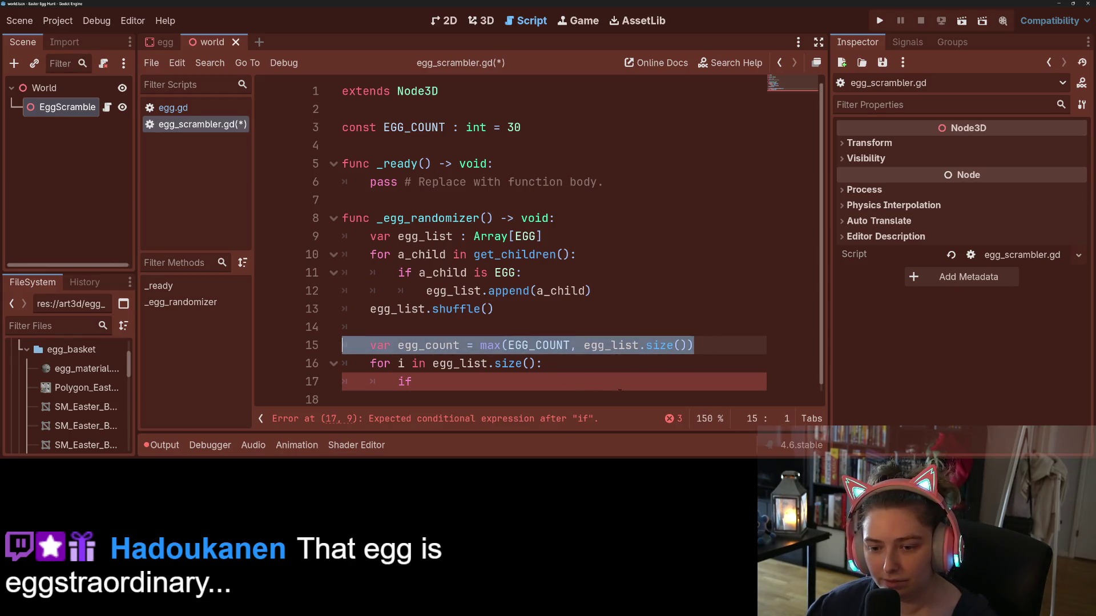
{"action": "key", "text": "BackSpace"}
{"action": "key", "text": "BackSpace"}
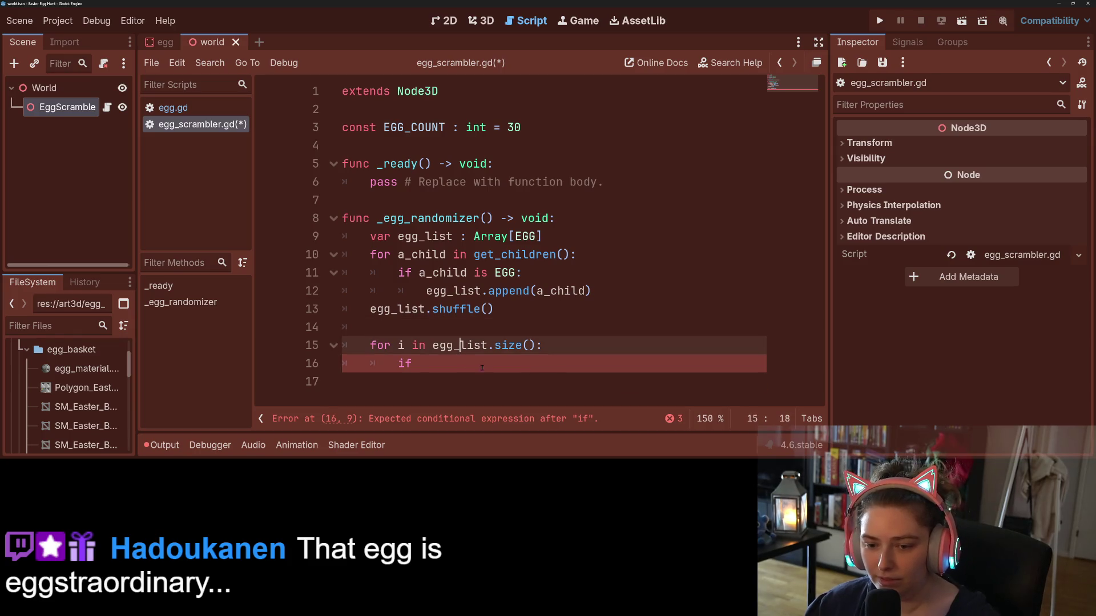
Complete the condition as 'if i < EGG_COUNT:'
{"action": "left_click", "coordinate": [484, 371]}
{"action": "type", "text": "i > E"}
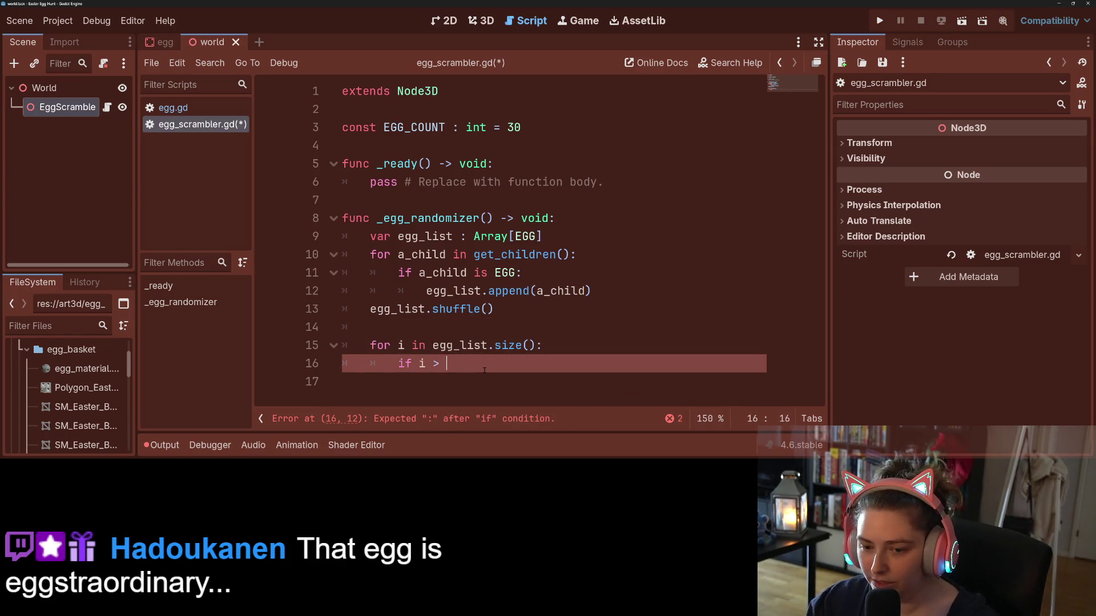
{"action": "key", "text": "Return"}
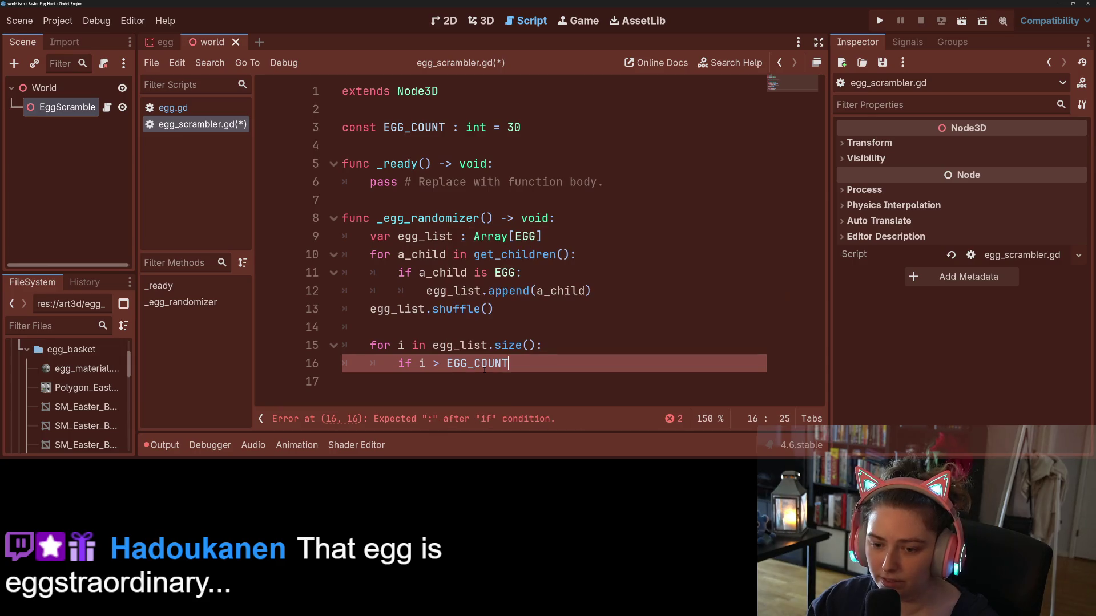
{"action": "type", "text": ":"}
{"action": "key", "text": "Return"}
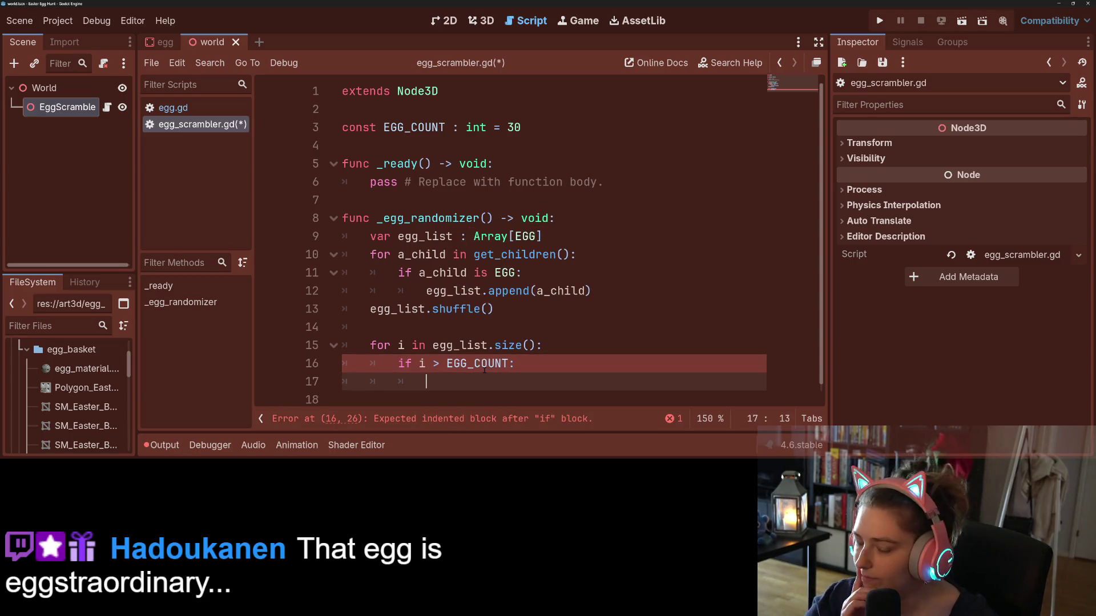
{"action": "left_click", "coordinate": [440, 363]}
{"action": "key", "text": "BackSpace"}
{"action": "type", "text": "<"}
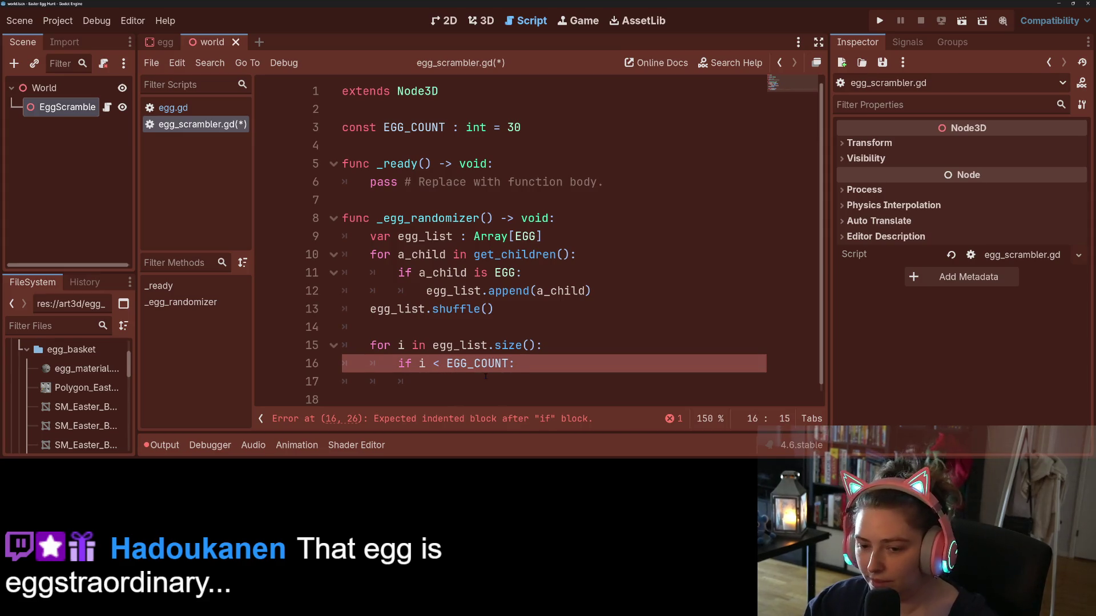
Call egg_list[i].enable_egg() in the if branch
{"action": "left_click", "coordinate": [485, 376]}
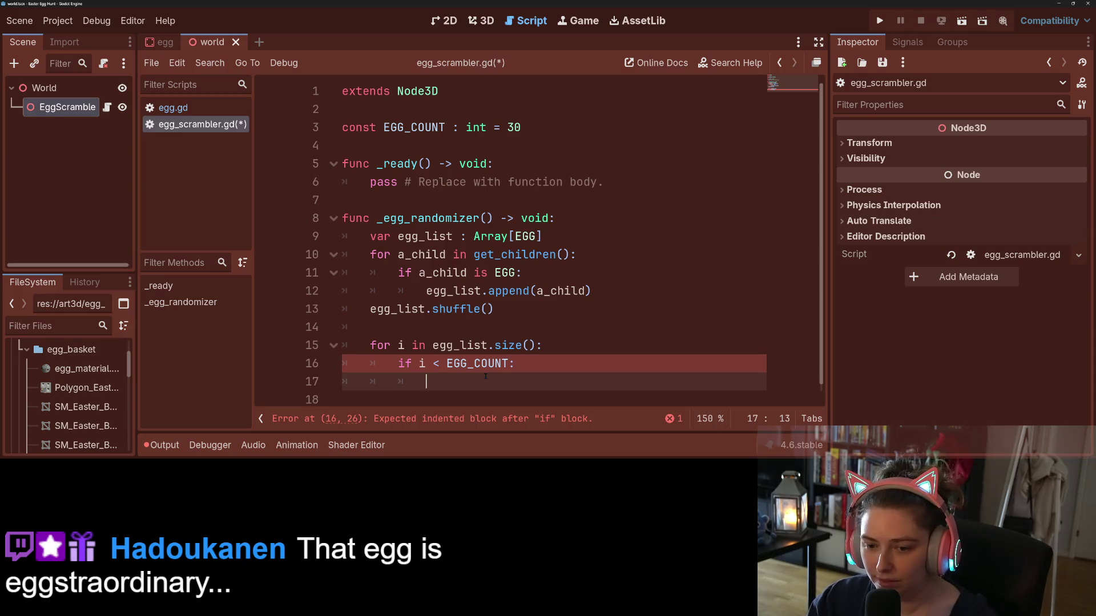
{"action": "type", "text": "g"}
{"action": "key", "text": "BackSpace"}
{"action": "type", "text": "e"}
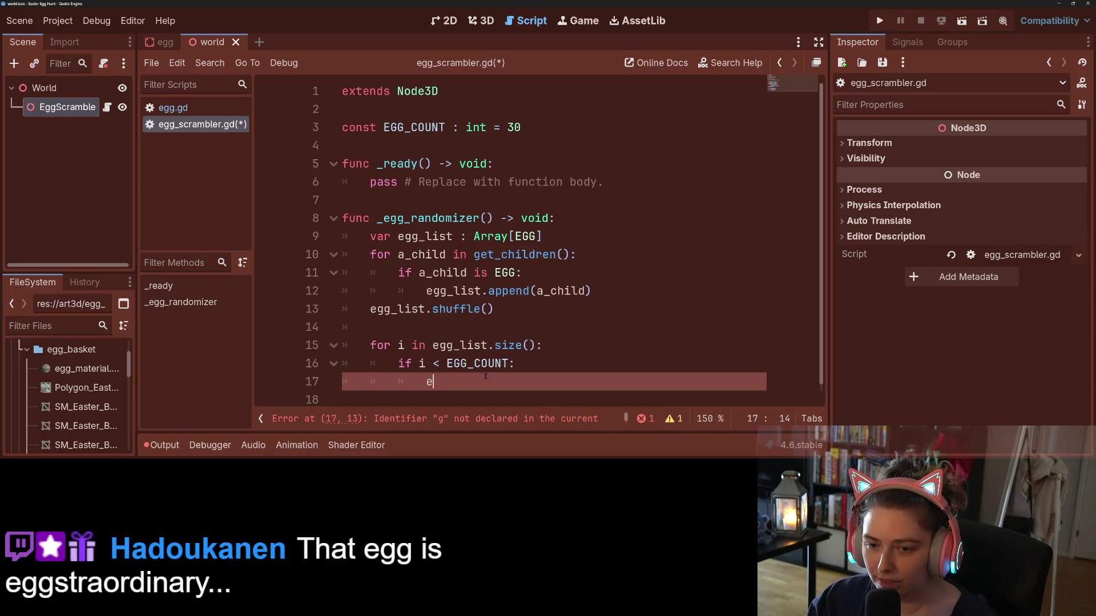
{"action": "type", "text": "gg"}
{"action": "key", "text": "Return"}
{"action": "type", "text": "["}
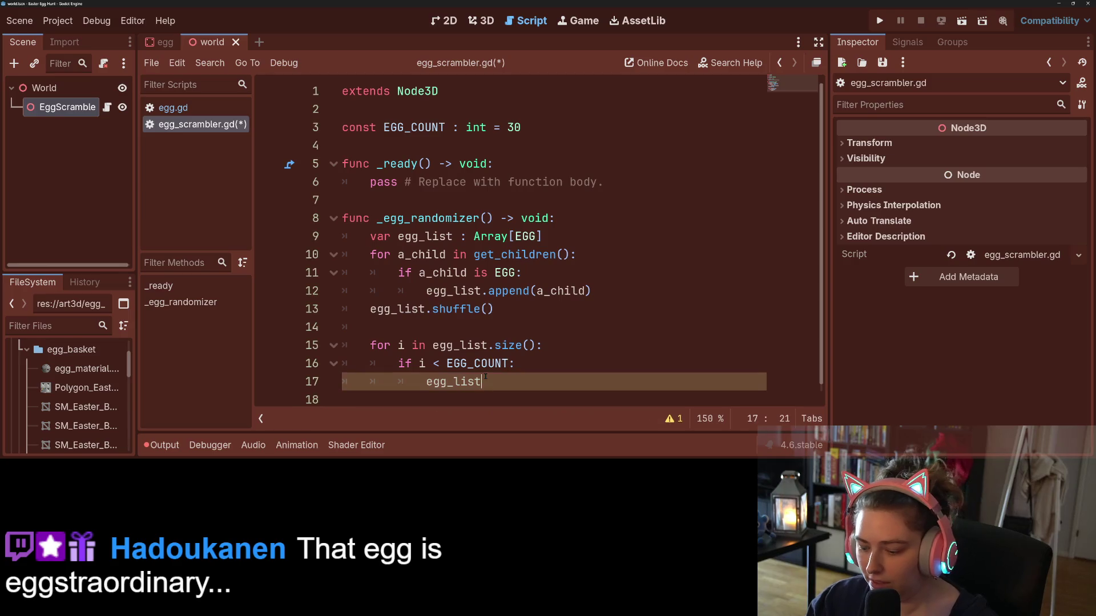
{"action": "type", "text": "i]."}
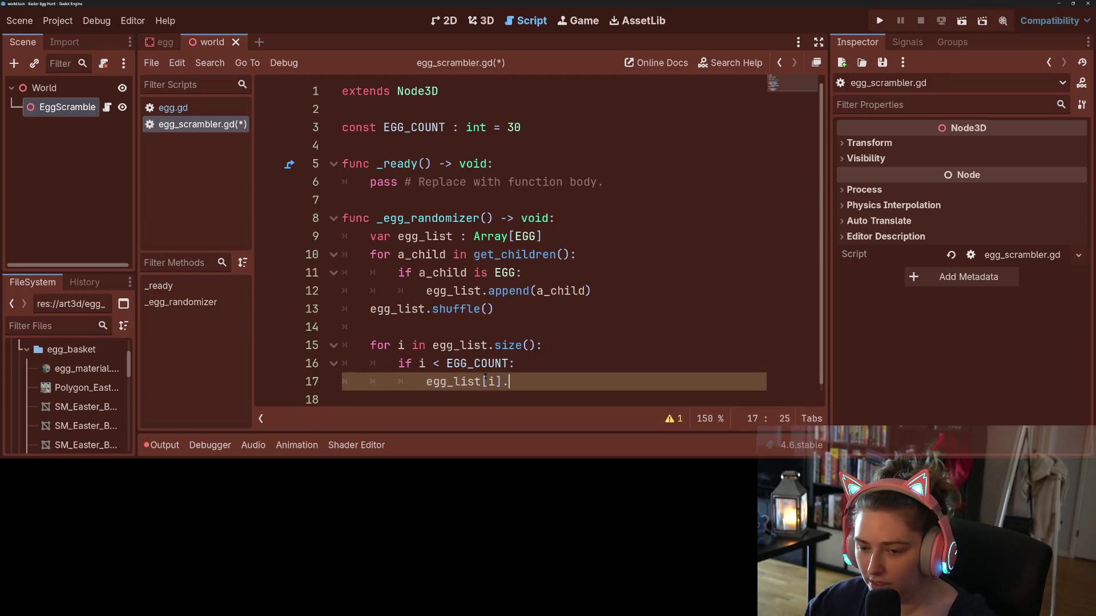
{"action": "key", "text": "Down"}
{"action": "key", "text": "Down"}
{"action": "key", "text": "Down"}
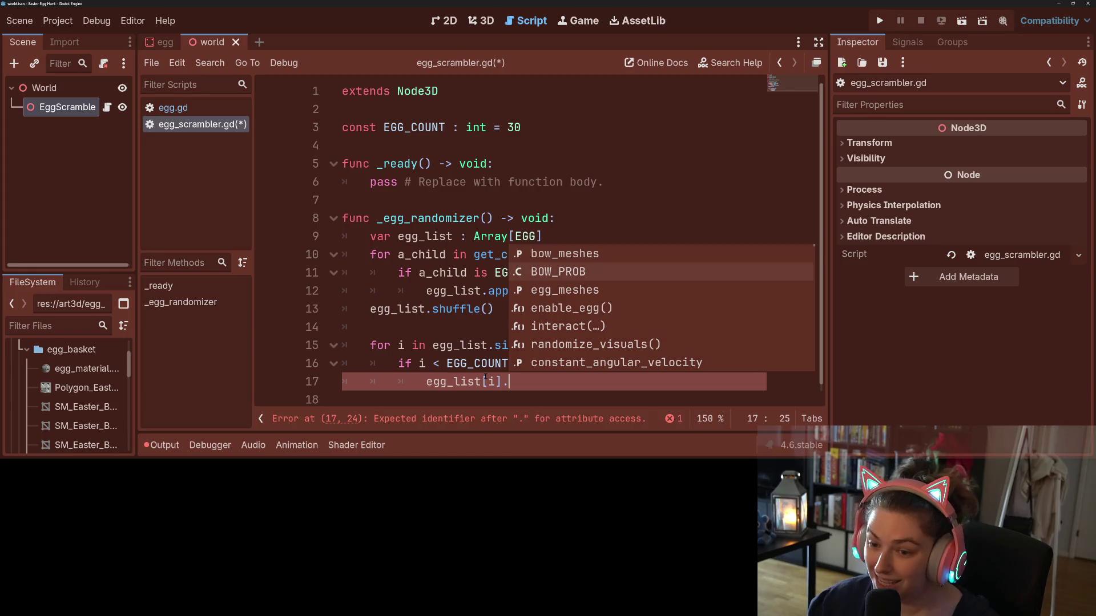
{"action": "key", "text": "Return"}
Add an else branch calling egg_list[i].queue_free()
{"action": "key", "text": "Return"}
{"action": "key", "text": "BackSpace"}
{"action": "type", "text": "else:"}
{"action": "key", "text": "Return"}
{"action": "type", "text": "egg"}
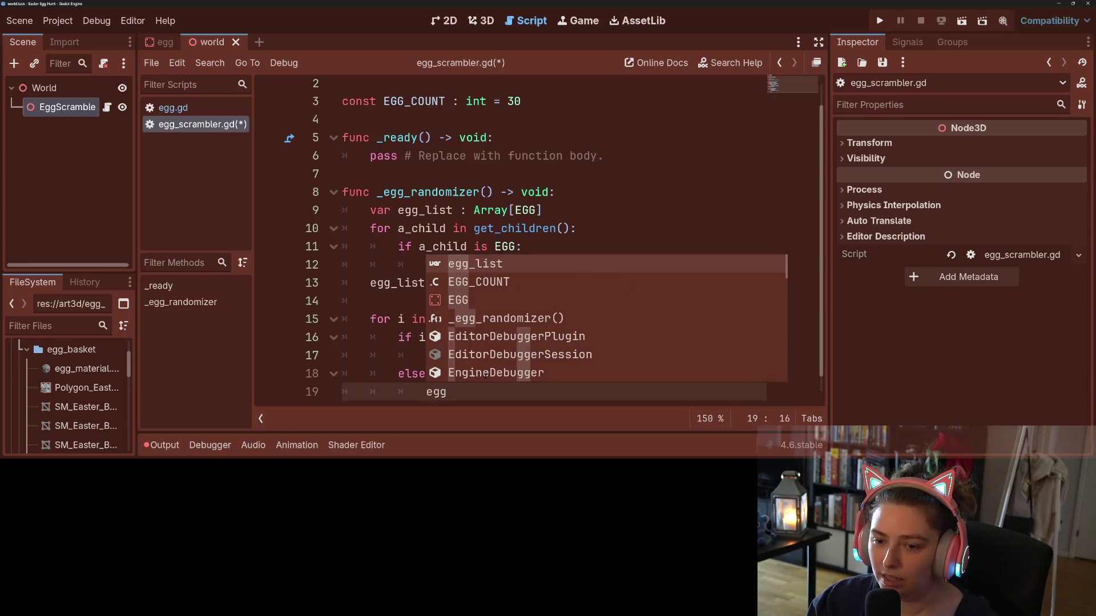
{"action": "key", "text": "Return"}
{"action": "type", "text": "[i]"}
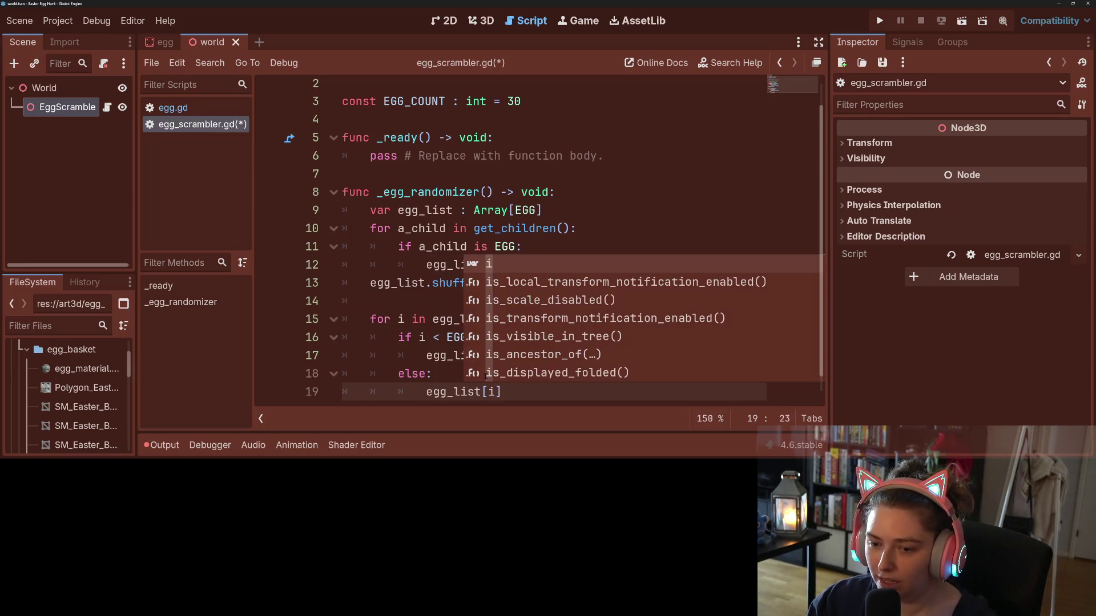
{"action": "type", "text": ".qu"}
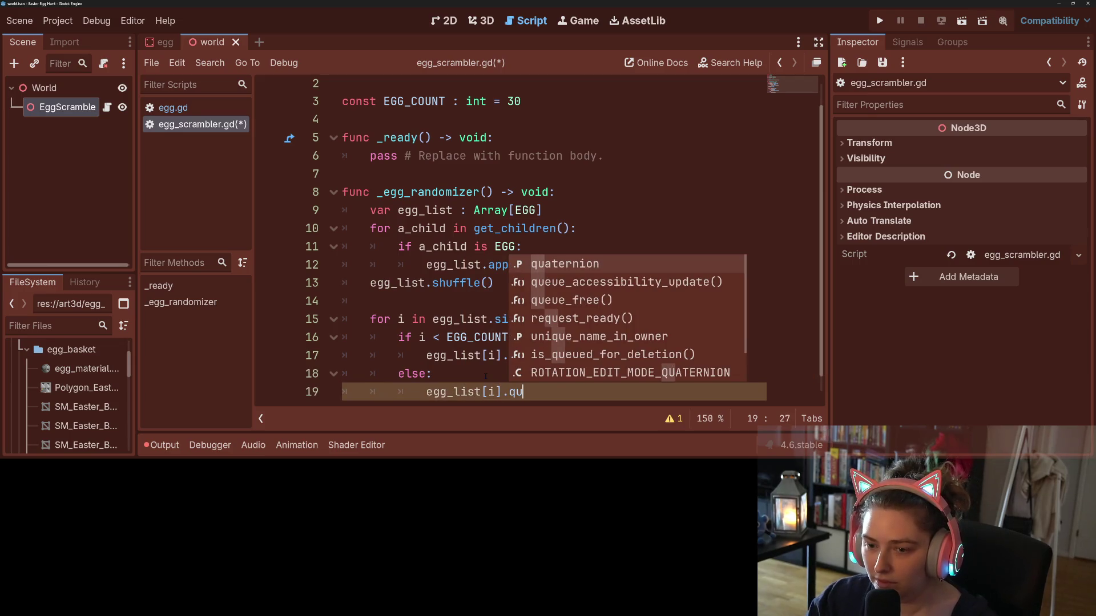
{"action": "type", "text": "e"}
{"action": "key", "text": "Down"}
{"action": "key", "text": "Return"}
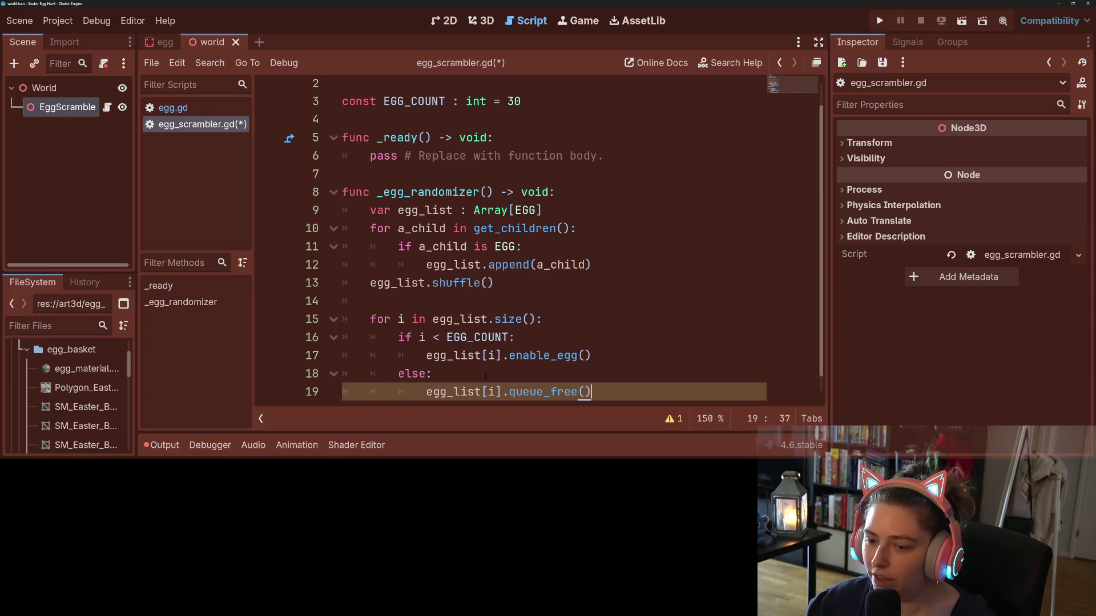
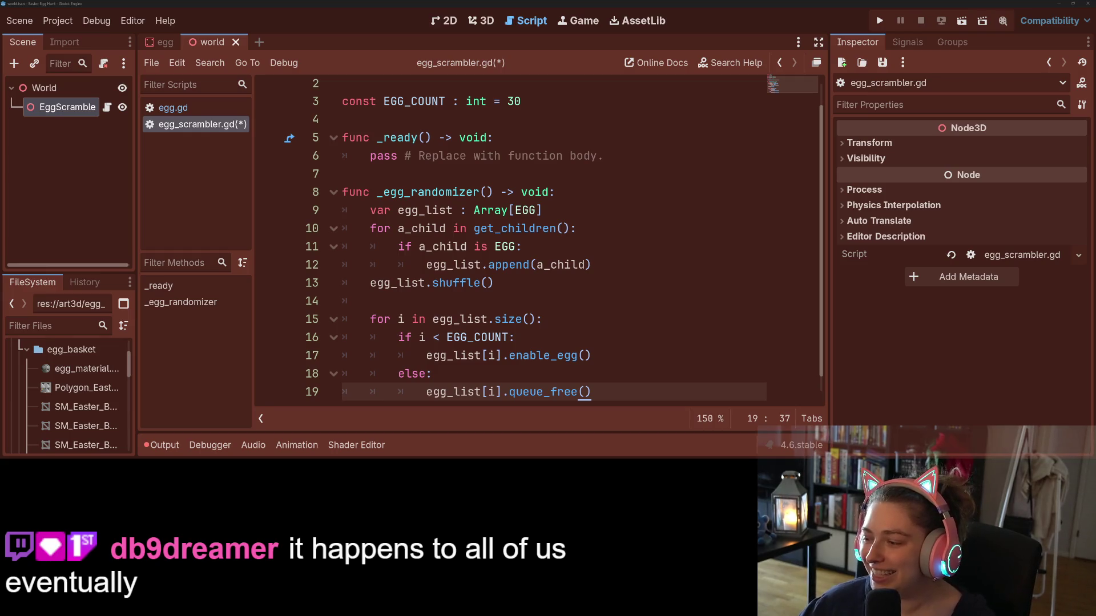
Inspect the egg_list loop header, its uses and the queue_free() call before editing
{"action": "left_click", "coordinate": [620, 348]}
{"action": "scroll", "coordinate": [619, 348], "scroll_direction": "down", "scroll_amount": 1}
{"action": "left_click", "coordinate": [670, 382]}
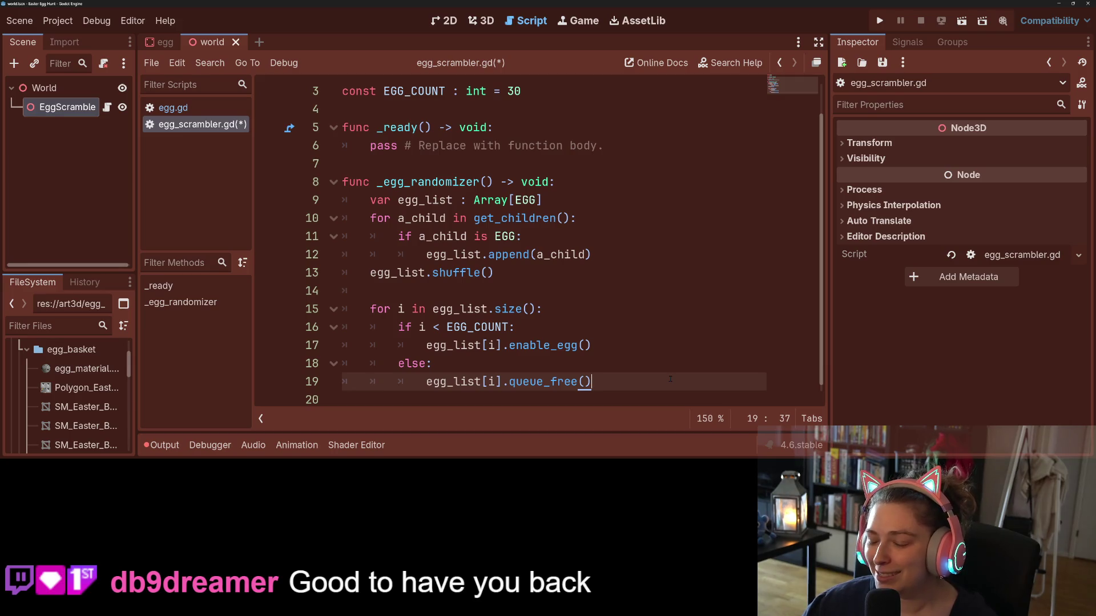
{"action": "left_click", "coordinate": [586, 181]}
{"action": "left_click", "coordinate": [589, 382]}
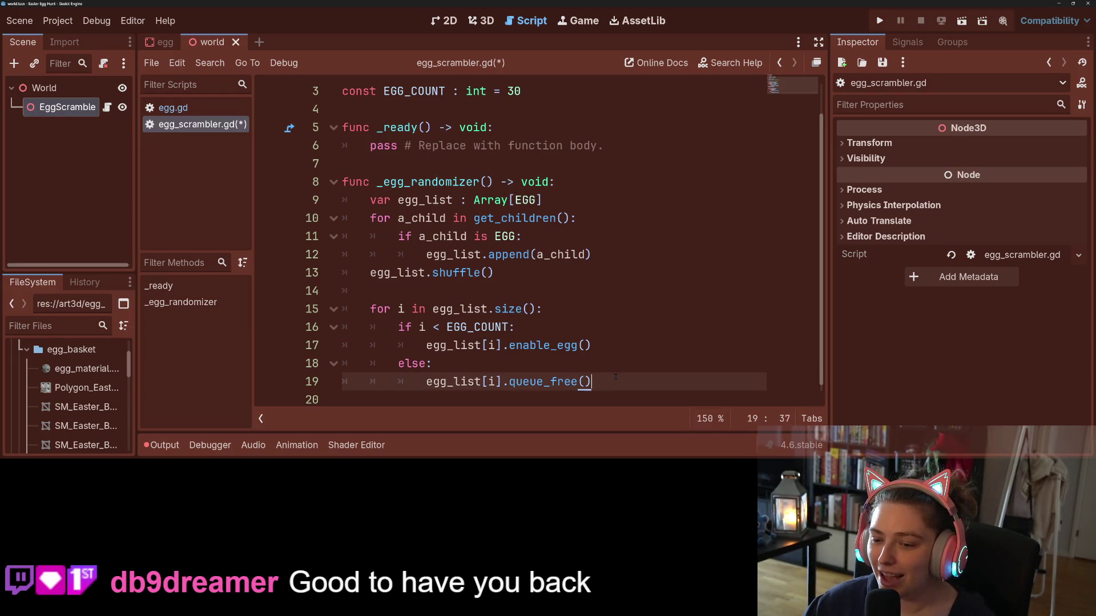
{"action": "left_click_drag", "start_coordinate": [505, 383], "coordinate": [592, 382]}
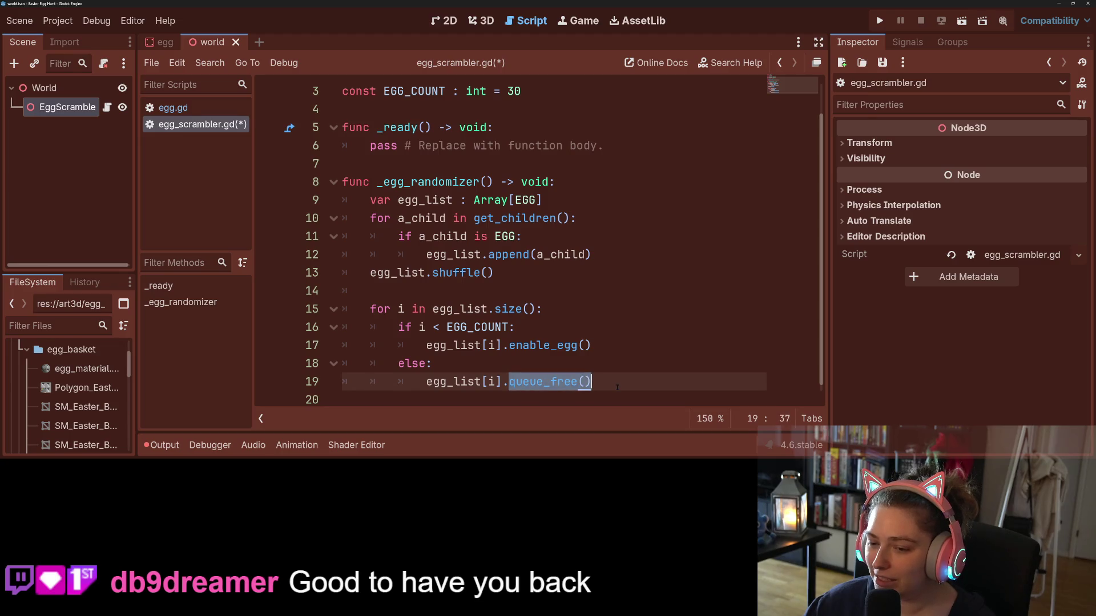
{"action": "left_click", "coordinate": [631, 381]}
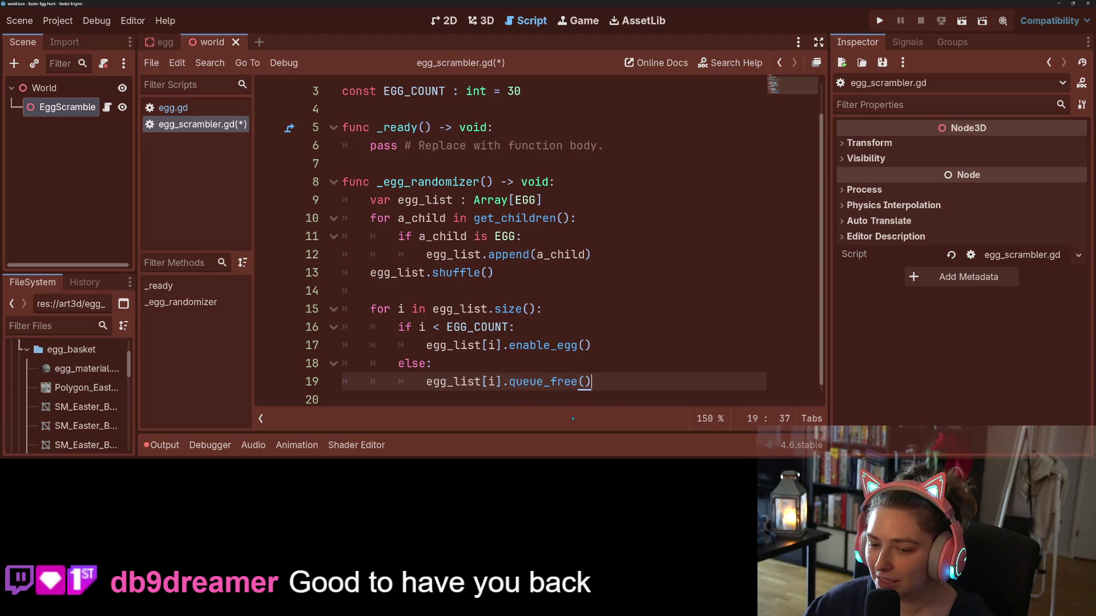
{"action": "double_click", "coordinate": [469, 350]}
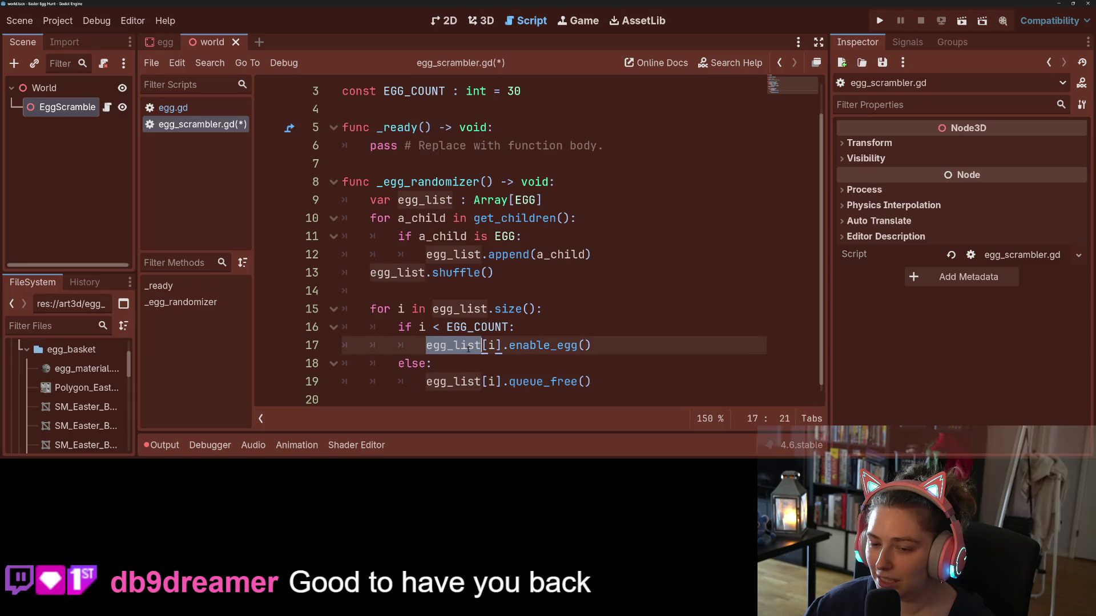
{"action": "double_click", "coordinate": [478, 311]}
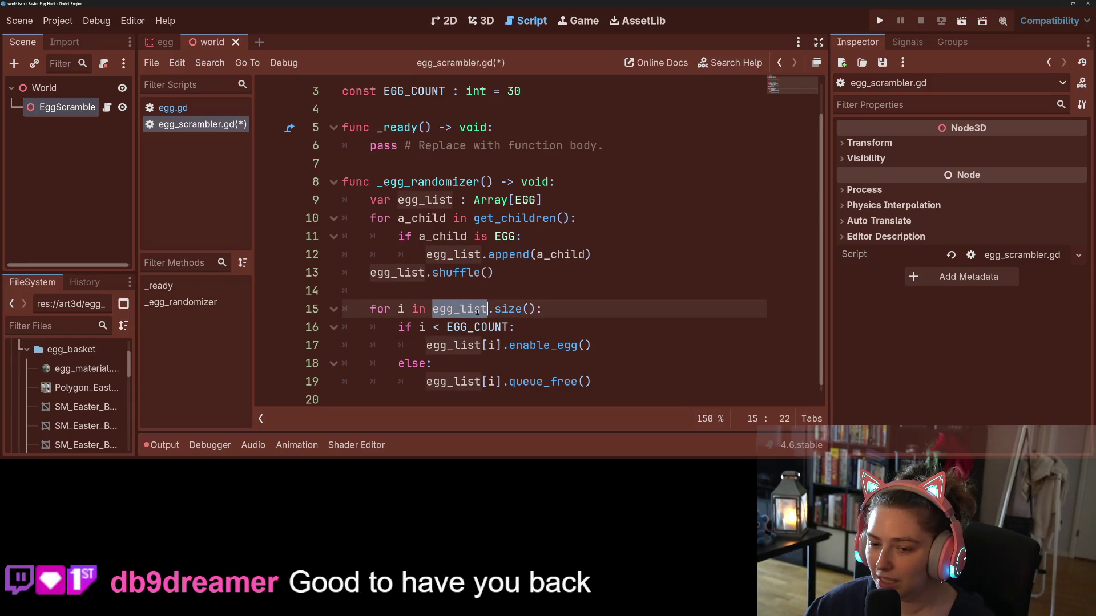
{"action": "left_click", "coordinate": [559, 312]}
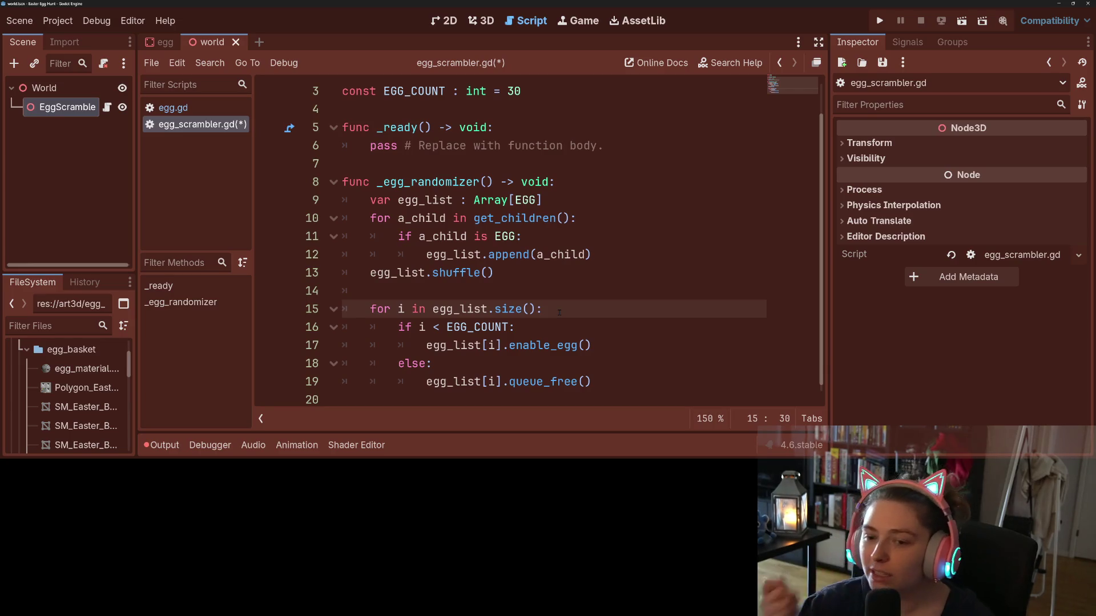
Change the loop header to 'for egg in egg_list.duplicate():'
{"action": "left_click", "coordinate": [500, 305]}
{"action": "double_click", "coordinate": [508, 309]}
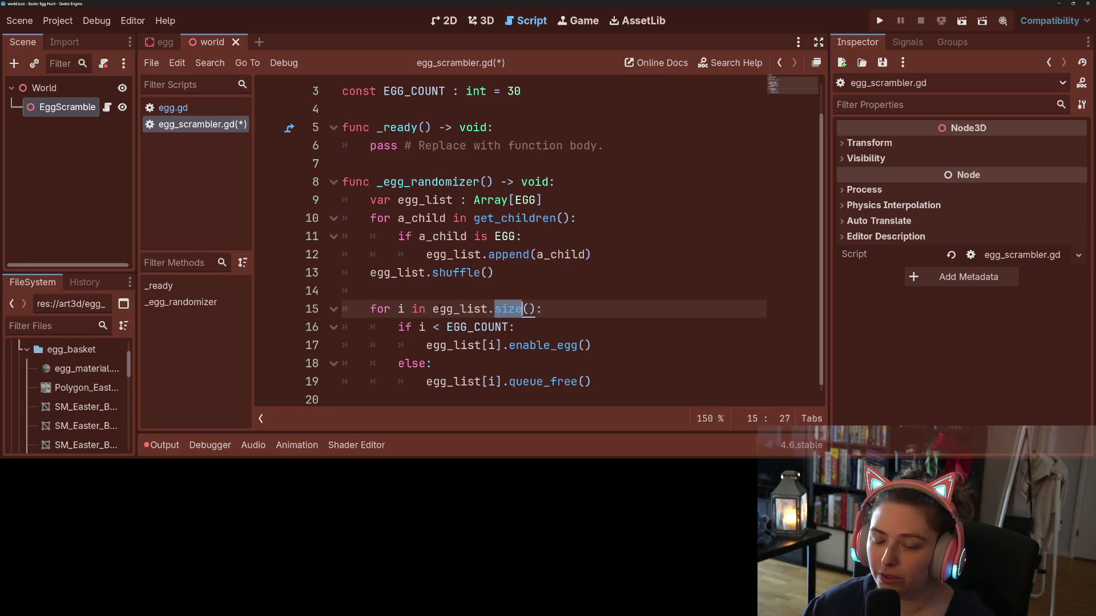
{"action": "left_click", "coordinate": [405, 309]}
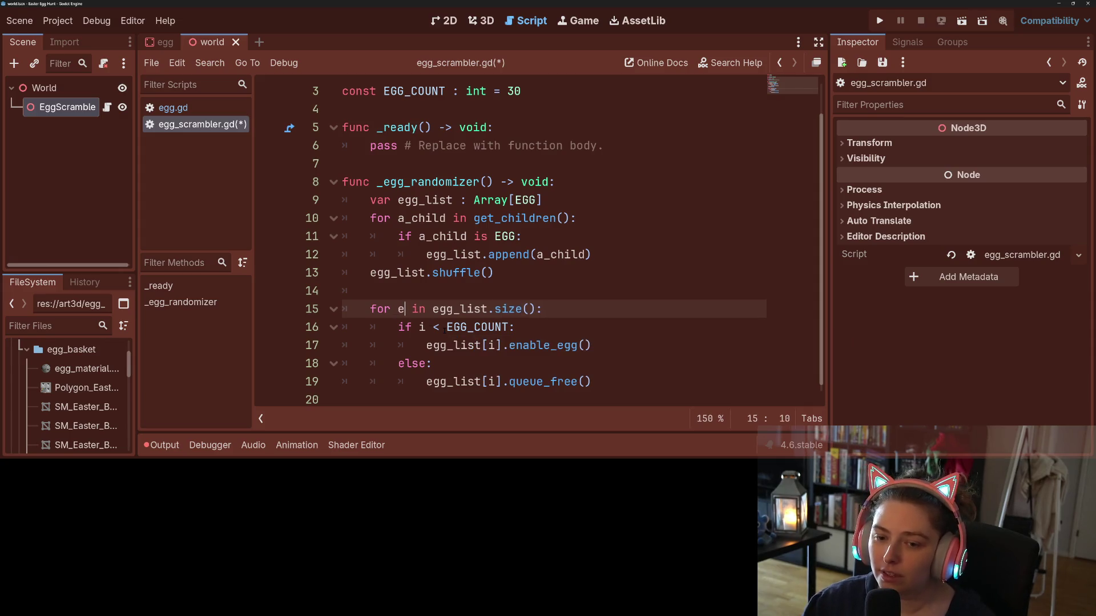
{"action": "key", "text": "BackSpace"}
{"action": "type", "text": "egg"}
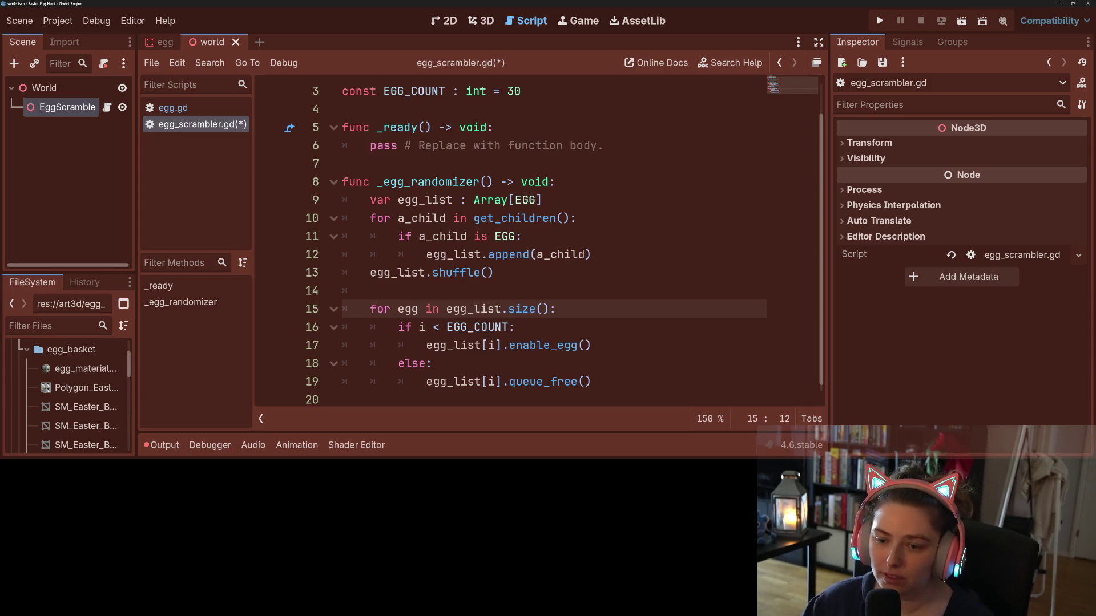
{"action": "double_click", "coordinate": [517, 308]}
{"action": "type", "text": "dup"}
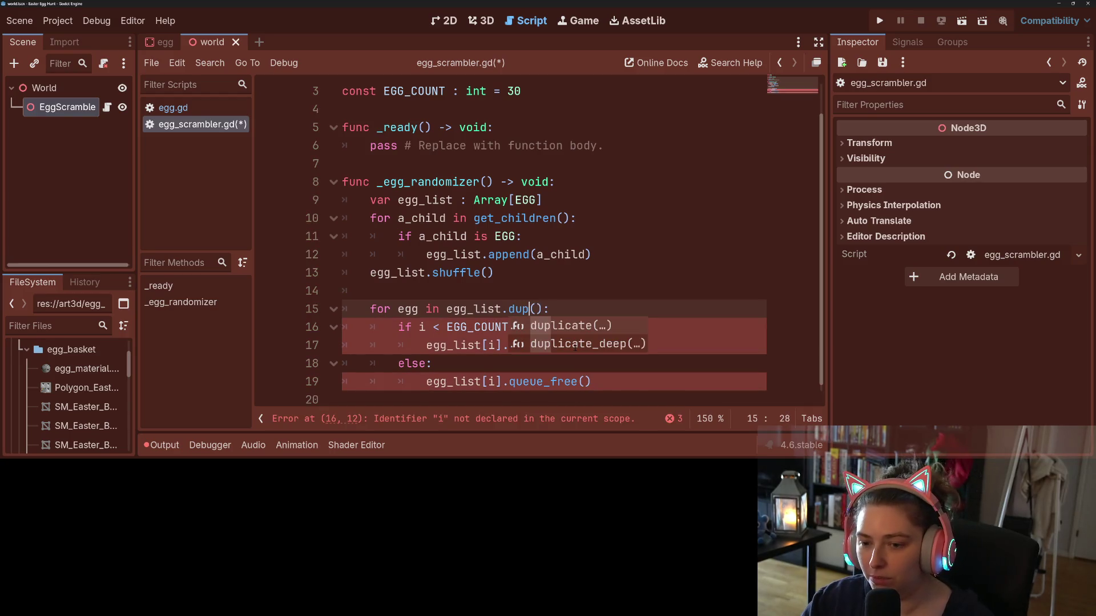
{"action": "key", "text": "Return"}
Add a 'var i = 0' counter line just before the loop
{"action": "left_click", "coordinate": [446, 327]}
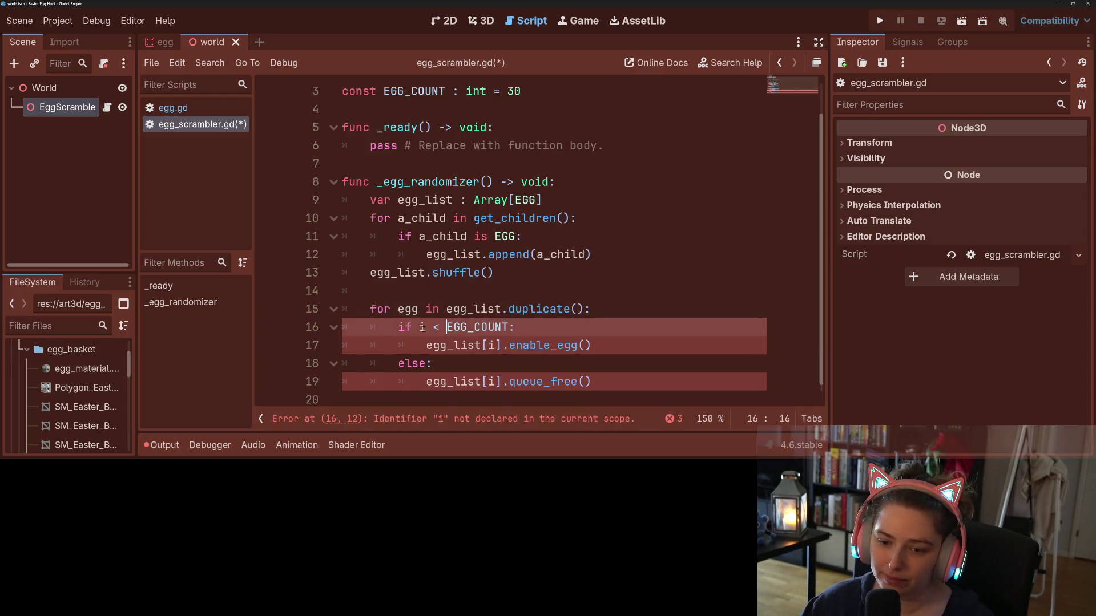
{"action": "left_click", "coordinate": [406, 297]}
{"action": "key", "text": "Return"}
{"action": "type", "text": "var i"}
{"action": "type", "text": "0"}
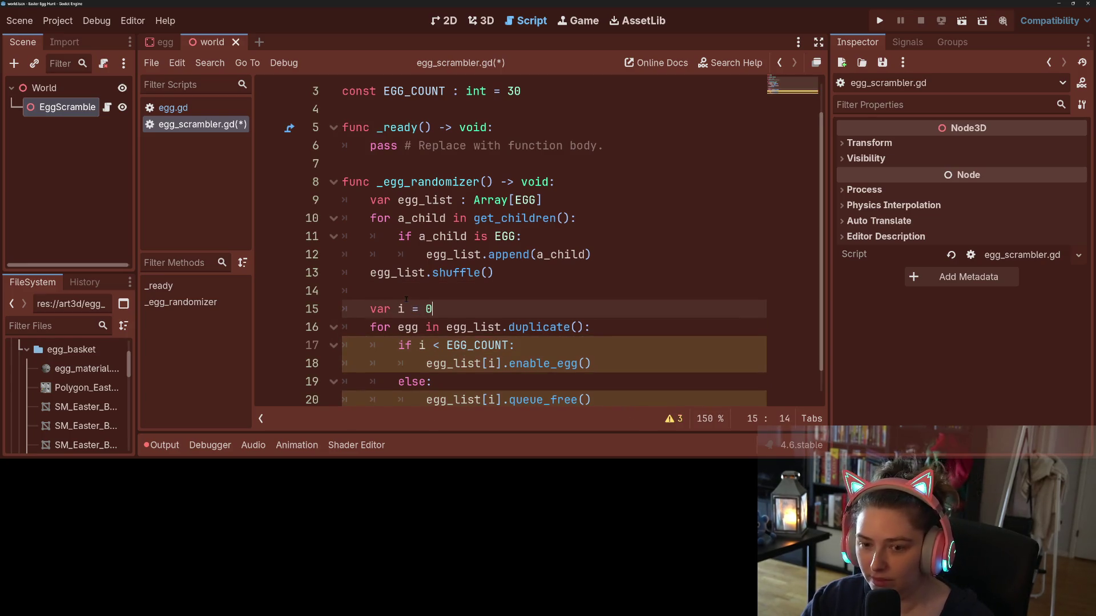
Add 'i += 1' at the end of the loop body and save
{"action": "scroll", "coordinate": [554, 246], "scroll_direction": "down", "scroll_amount": 1}
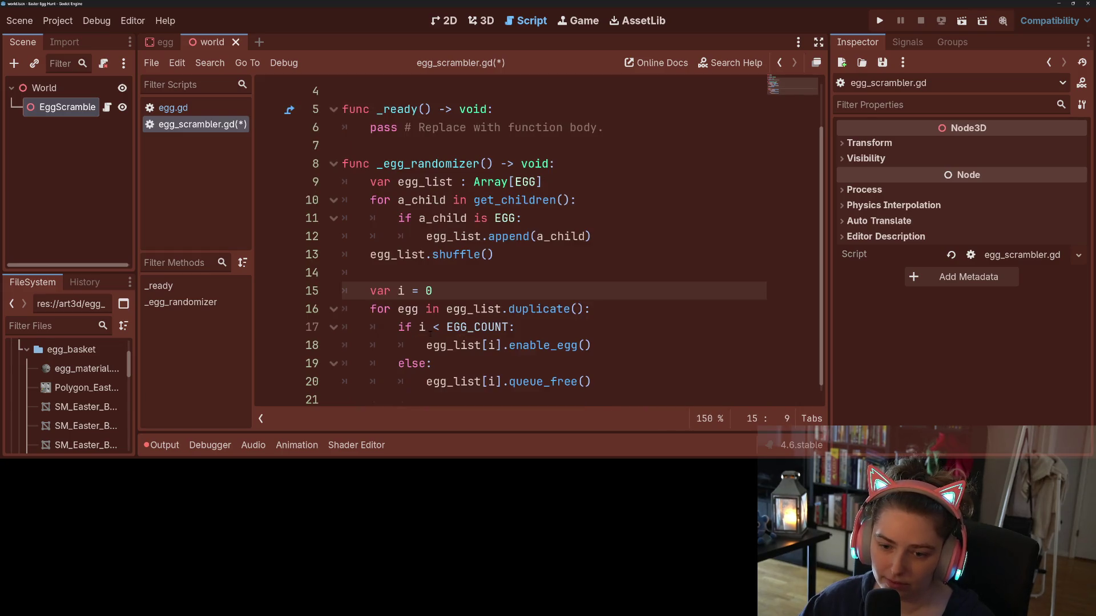
{"action": "left_click", "coordinate": [489, 345]}
{"action": "left_click", "coordinate": [609, 385]}
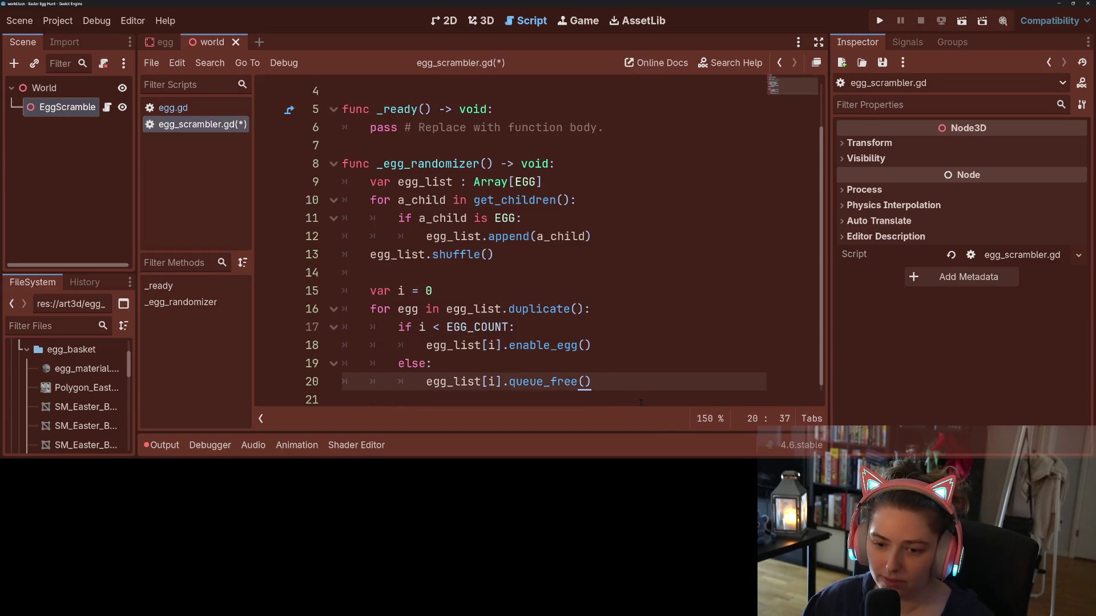
{"action": "key", "text": "Return"}
{"action": "type", "text": "i+= 1"}
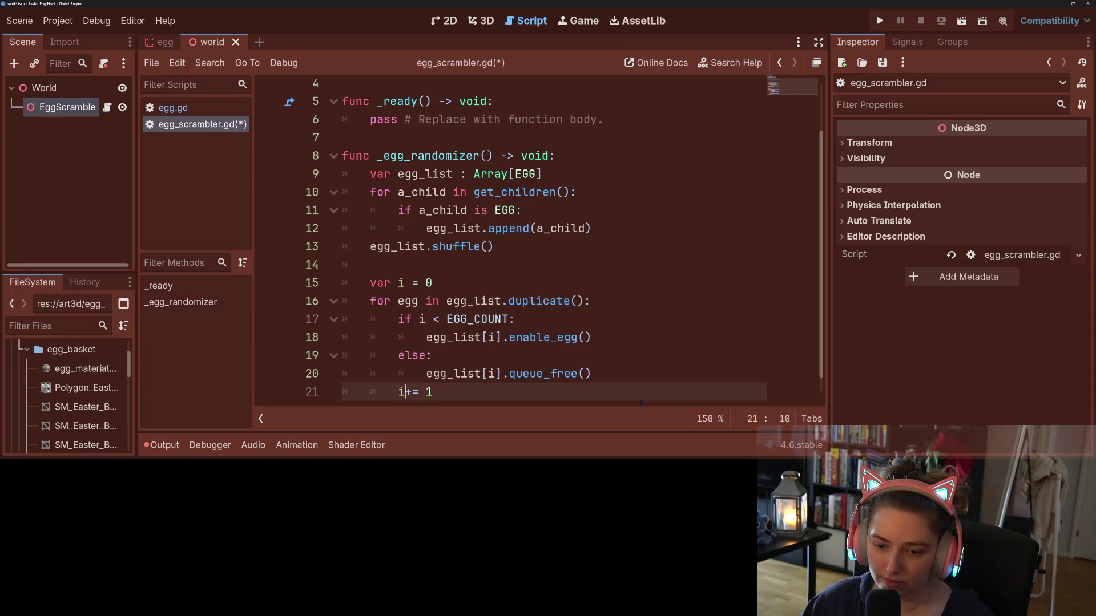
{"action": "key", "text": "ctrl+s"}
Replace egg_list[i] with egg on lines 18 and 20 and save the script
{"action": "double_click", "coordinate": [479, 302]}
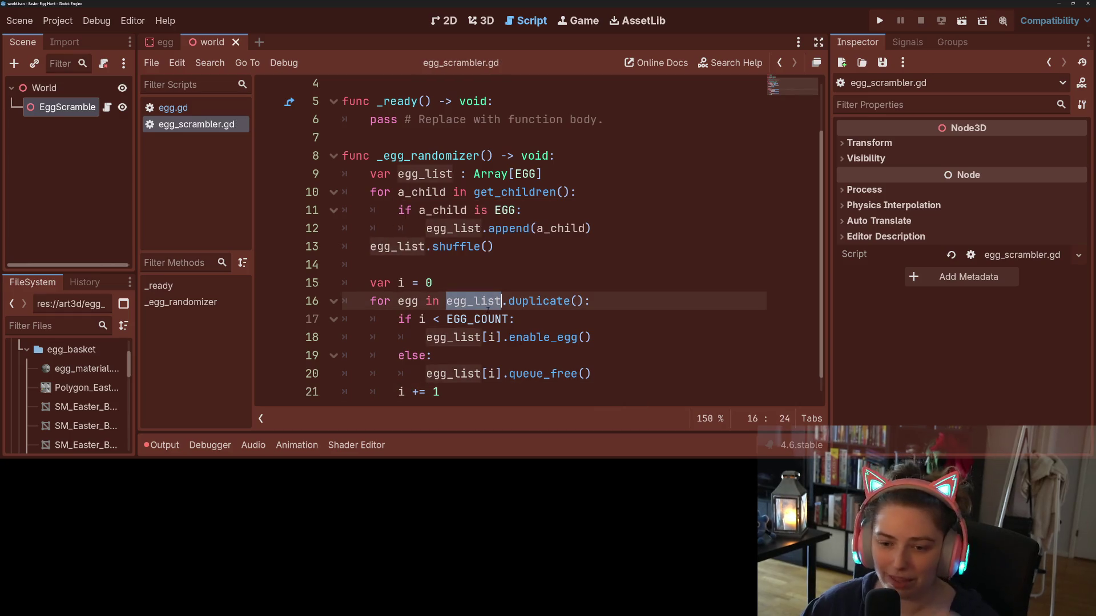
{"action": "left_click", "coordinate": [467, 338]}
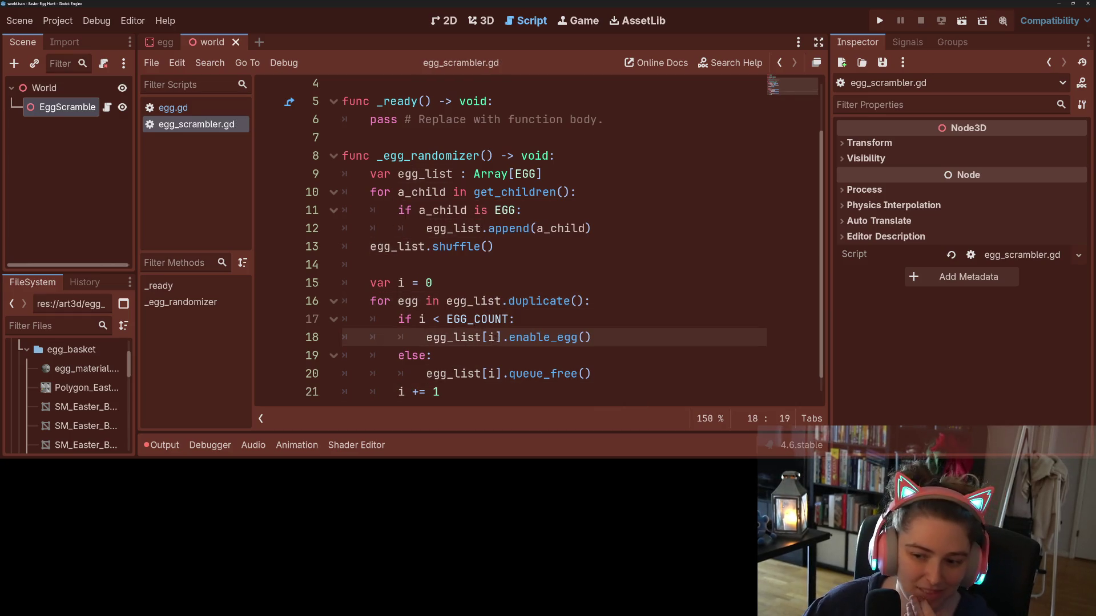
{"action": "double_click", "coordinate": [407, 301]}
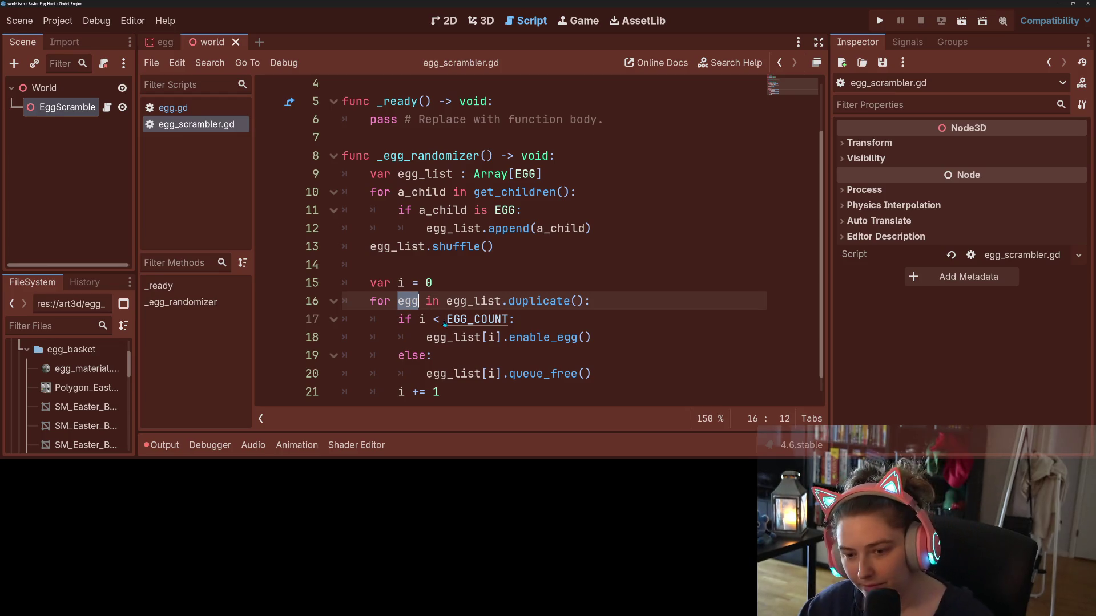
{"action": "left_click_drag", "start_coordinate": [425, 337], "coordinate": [502, 337]}
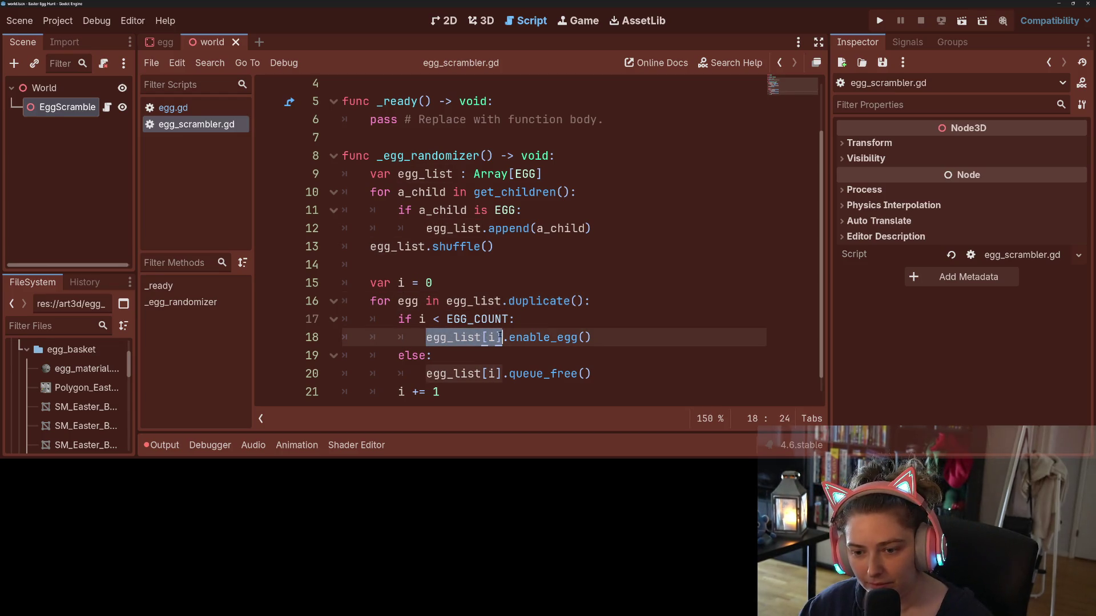
{"action": "type", "text": "egg"}
{"action": "left_click_drag", "start_coordinate": [426, 374], "coordinate": [502, 374]}
{"action": "key", "text": "ctrl+c"}
{"action": "type", "text": "egg"}
{"action": "key", "text": "ctrl+s"}
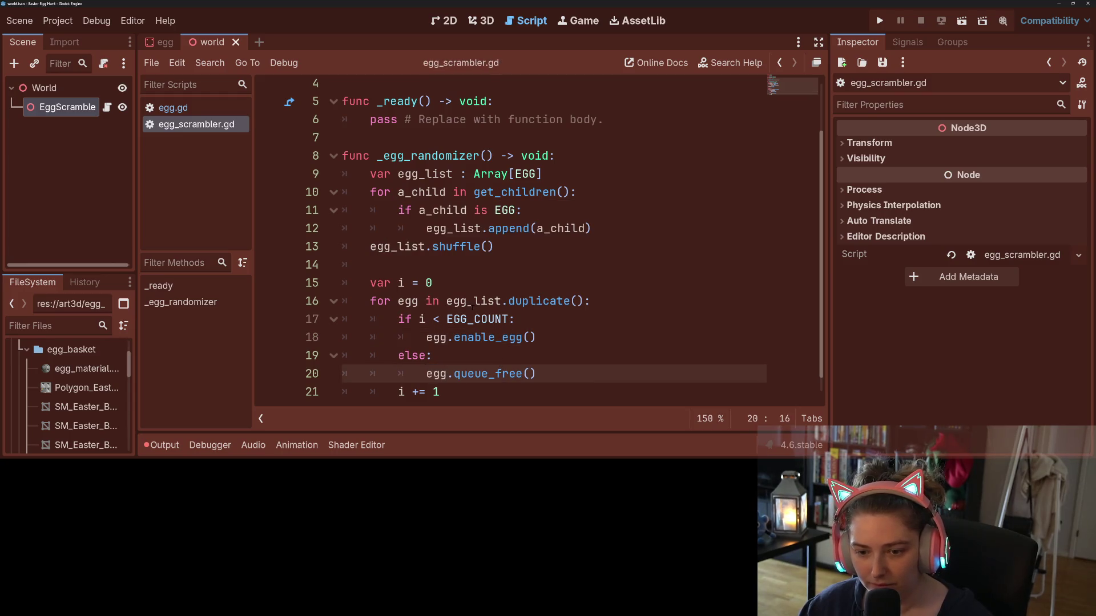
{"action": "left_click", "coordinate": [473, 301]}
{"action": "double_click", "coordinate": [473, 301]}
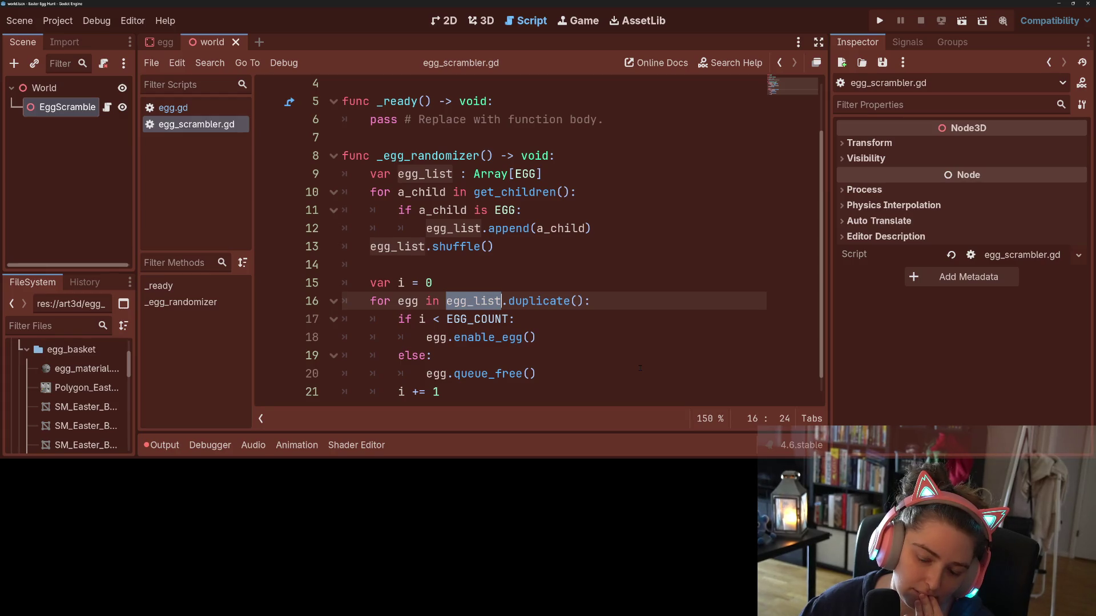
Paste egg_list[i] back in place of egg on lines 18 and 20
{"action": "double_click", "coordinate": [436, 374]}
{"action": "key", "text": "ctrl+v"}
{"action": "double_click", "coordinate": [437, 337]}
{"action": "key", "text": "ctrl+v"}
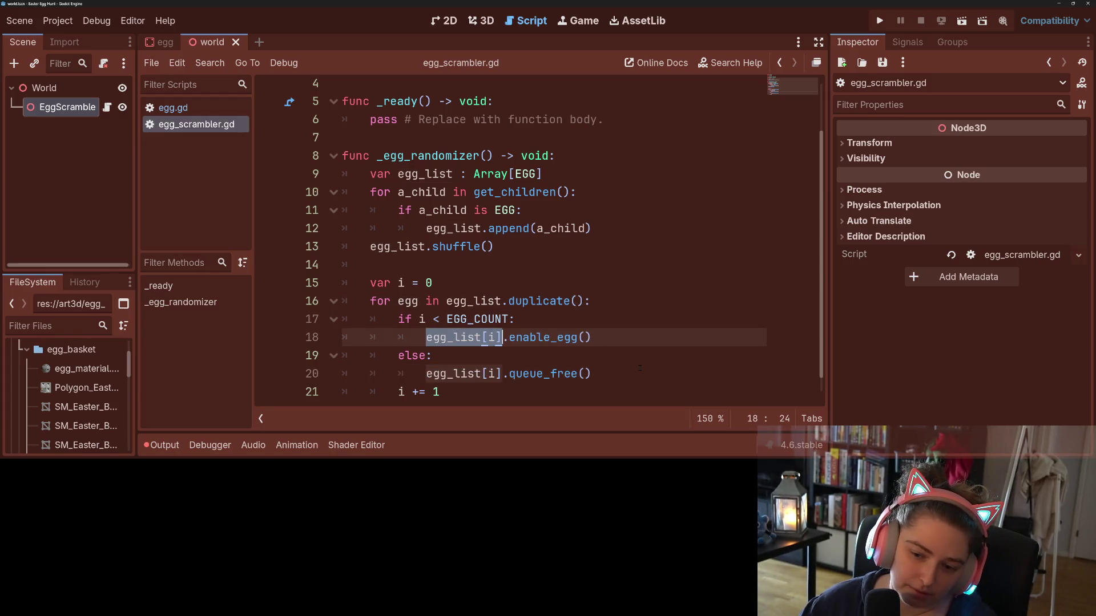
{"action": "left_click", "coordinate": [473, 319]}
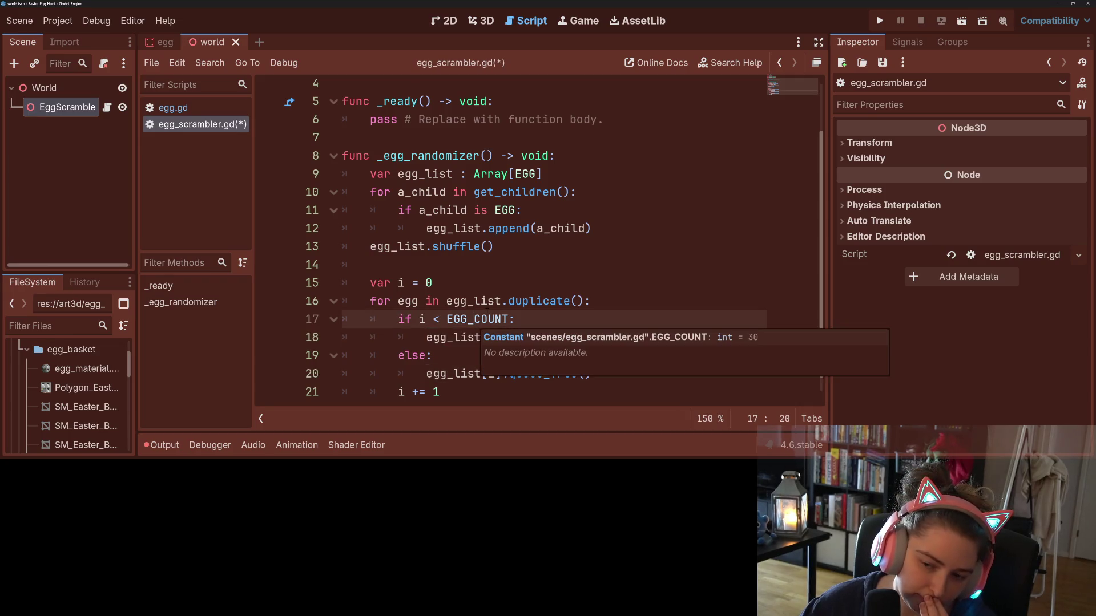
{"action": "left_click", "coordinate": [492, 319]}
Undo the counter and duplicate() edits, restoring 'for i in egg_list.size():'
{"action": "left_click", "coordinate": [439, 300]}
{"action": "double_click", "coordinate": [405, 301]}
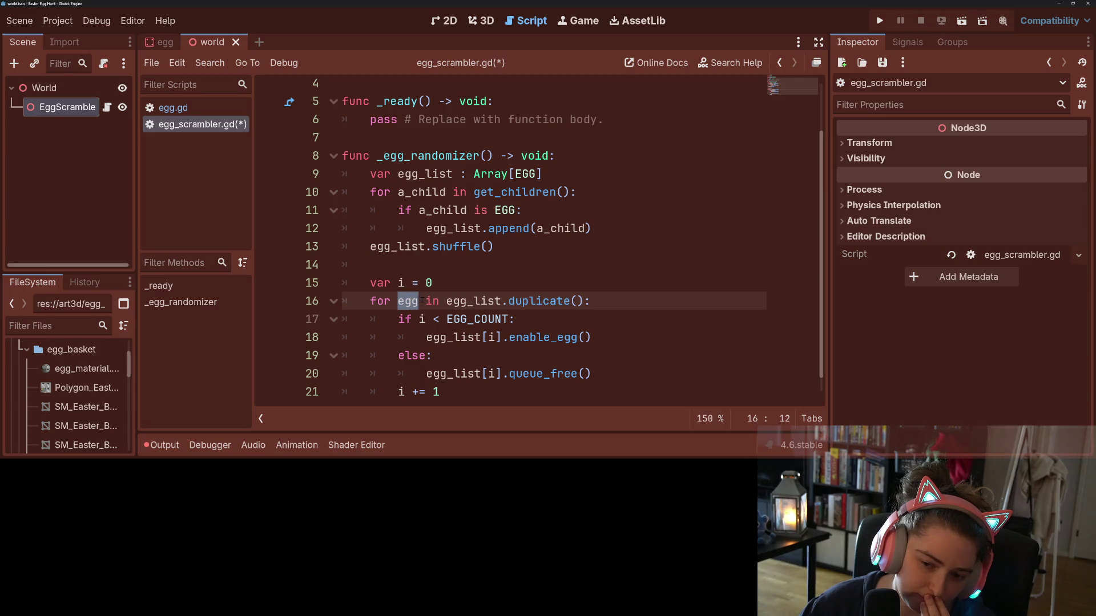
{"action": "left_click", "coordinate": [577, 301]}
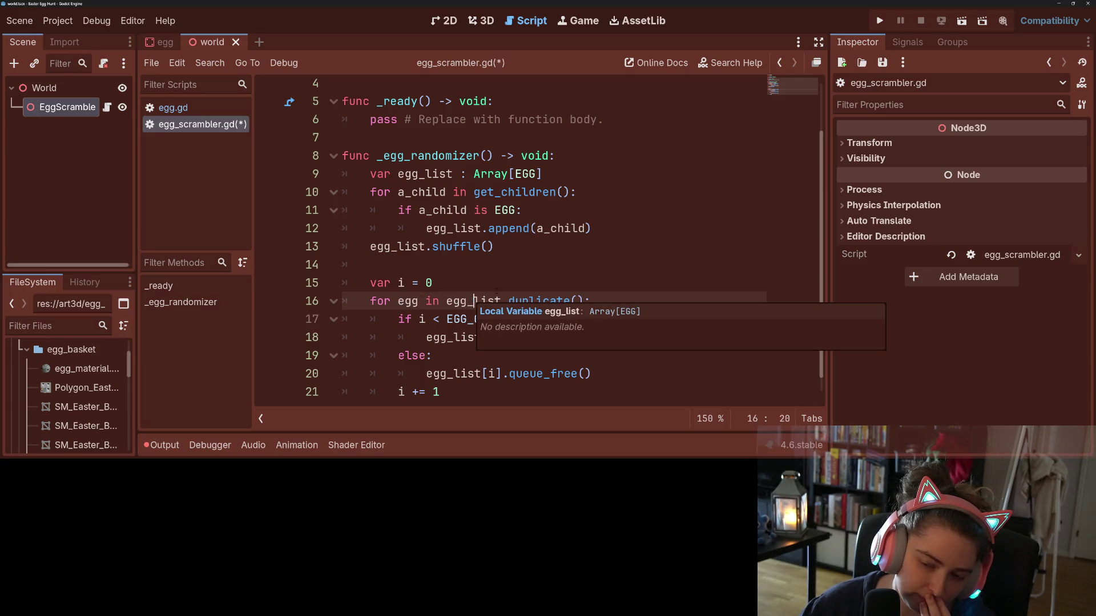
{"action": "left_click", "coordinate": [637, 299]}
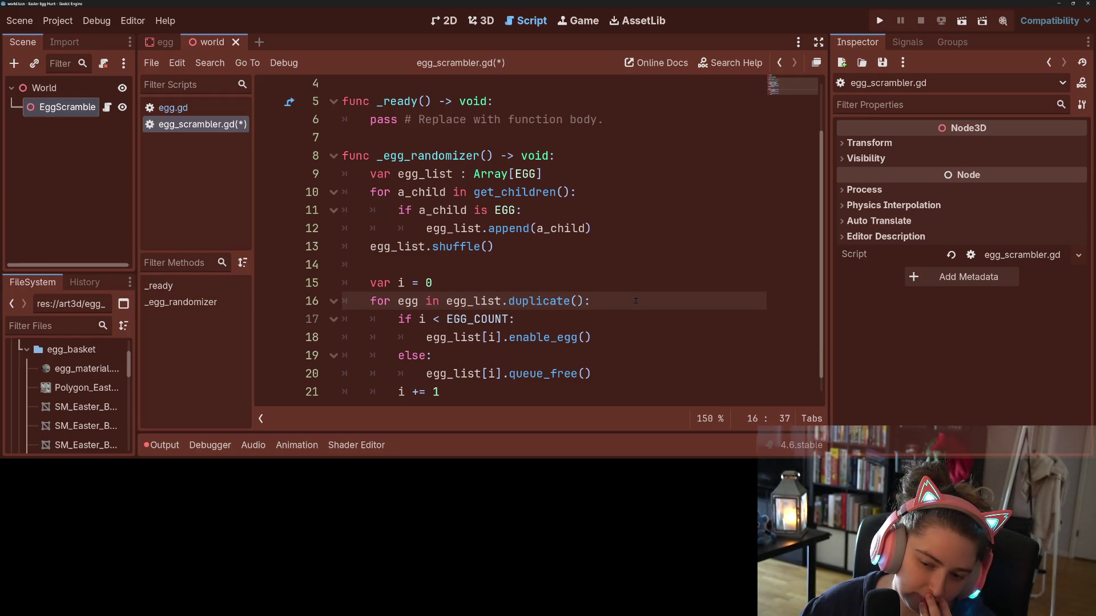
{"action": "key", "text": "ctrl+z"}
{"action": "key", "text": "ctrl+z"}
{"action": "key", "text": "ctrl+z"}
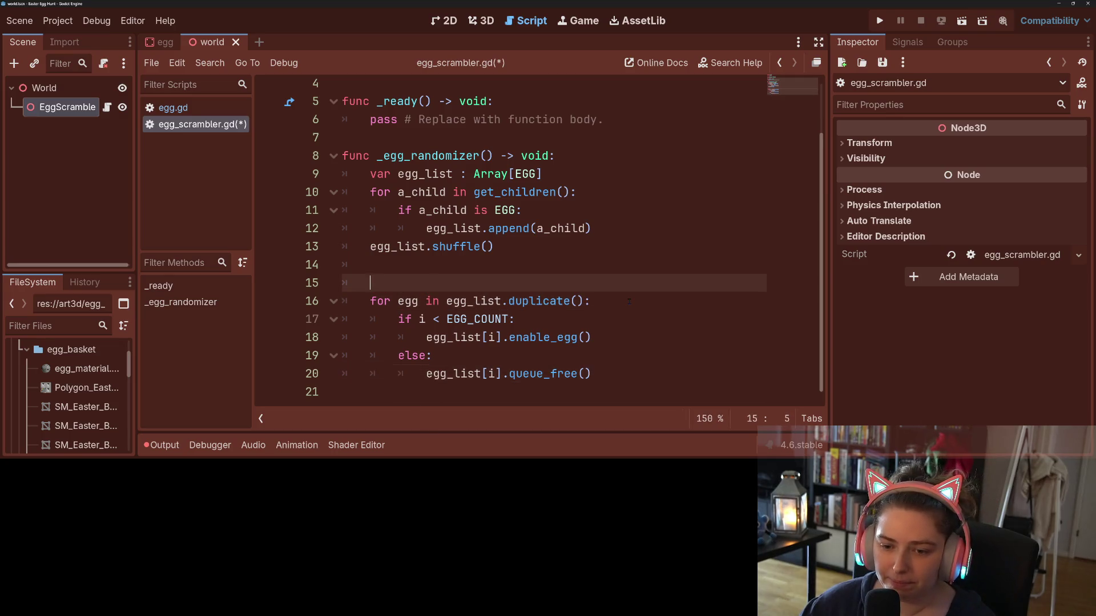
{"action": "key", "text": "ctrl+z"}
{"action": "key", "text": "ctrl+z"}
{"action": "key", "text": "ctrl+z"}
{"action": "key", "text": "ctrl+z"}
{"action": "key", "text": "ctrl+z"}
{"action": "key", "text": "ctrl+z"}
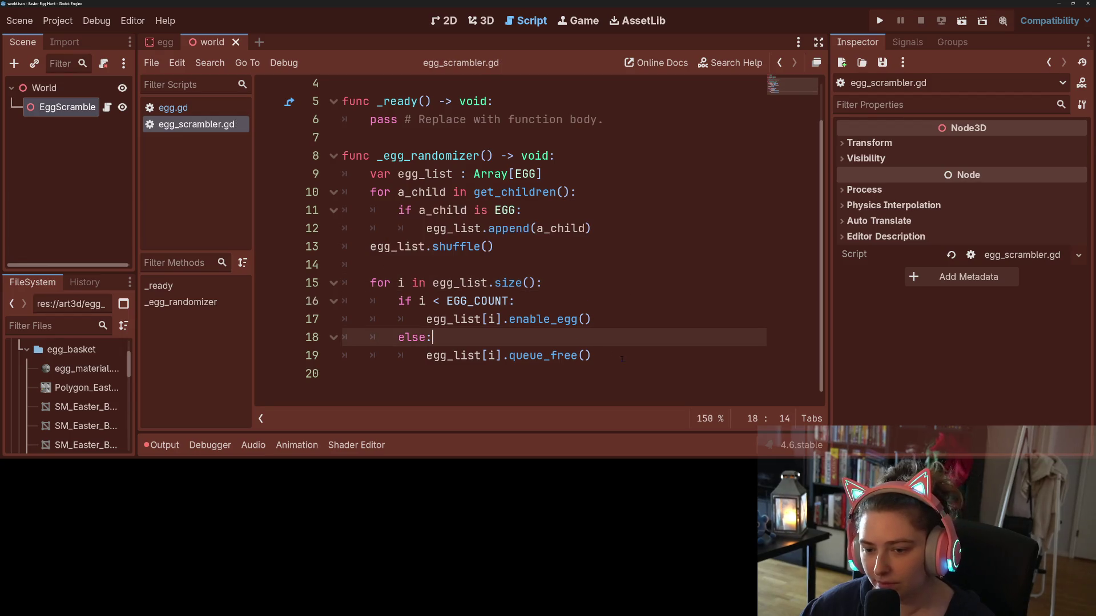
{"action": "left_click", "coordinate": [655, 362]}
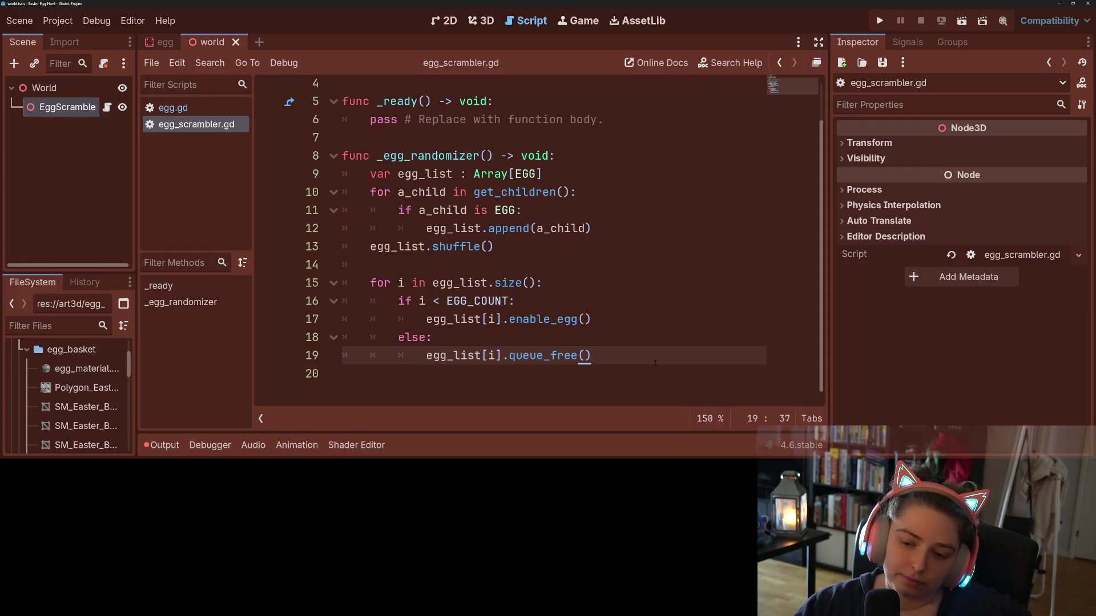
{"action": "left_click", "coordinate": [600, 156]}
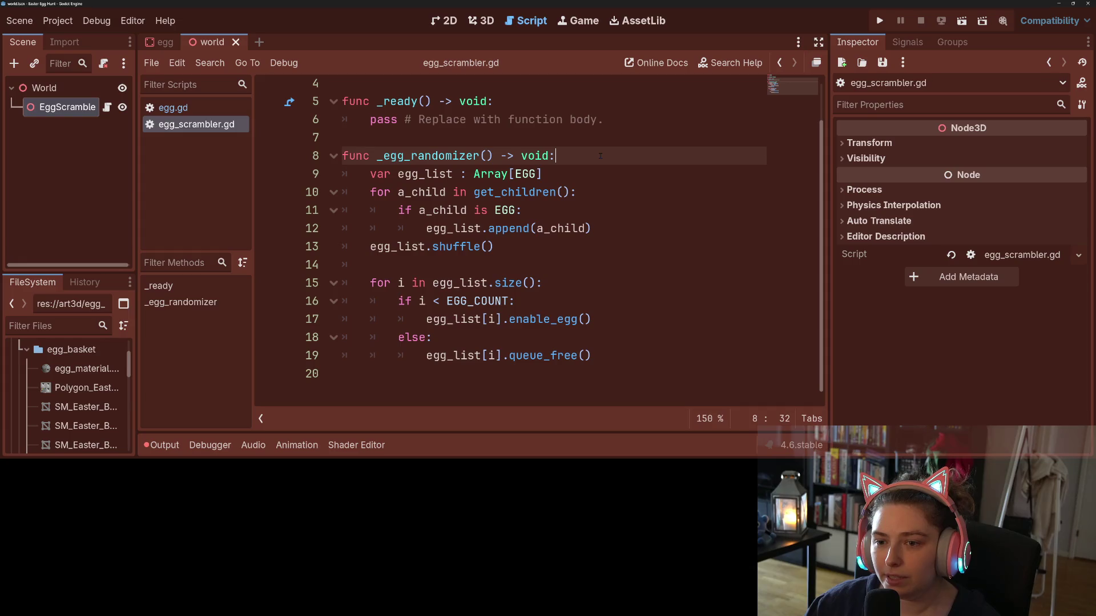
Start _egg_randomizer with 'if get_child_count() <= EGG_COUNT:'
{"action": "key", "text": "Return"}
{"action": "key", "text": "Return"}
{"action": "key", "text": "Up"}
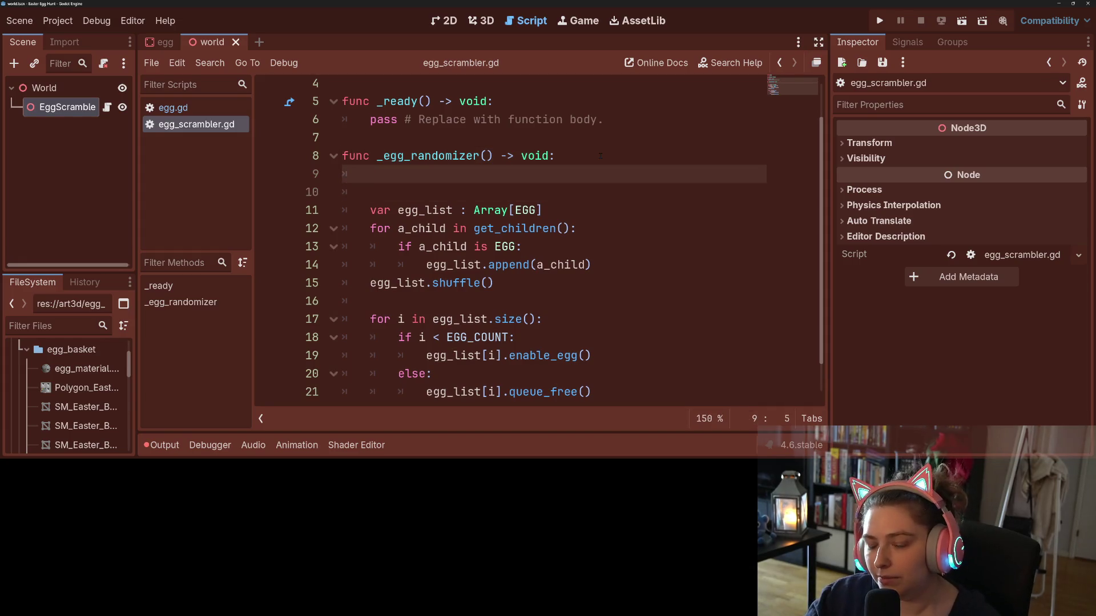
{"action": "scroll", "coordinate": [639, 265], "scroll_direction": "up", "scroll_amount": 1}
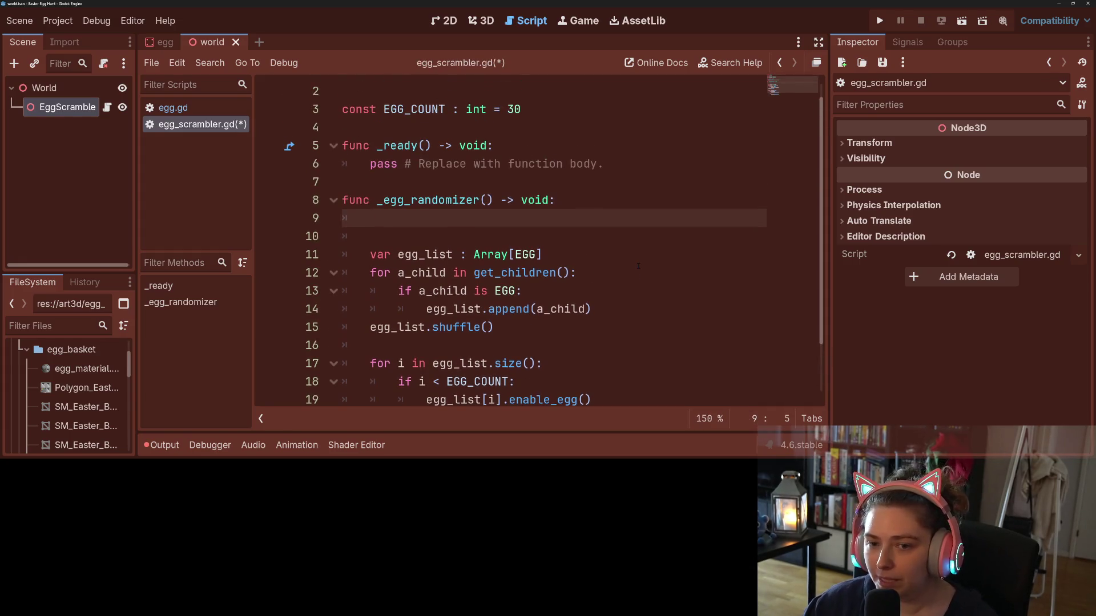
{"action": "type", "text": "if e"}
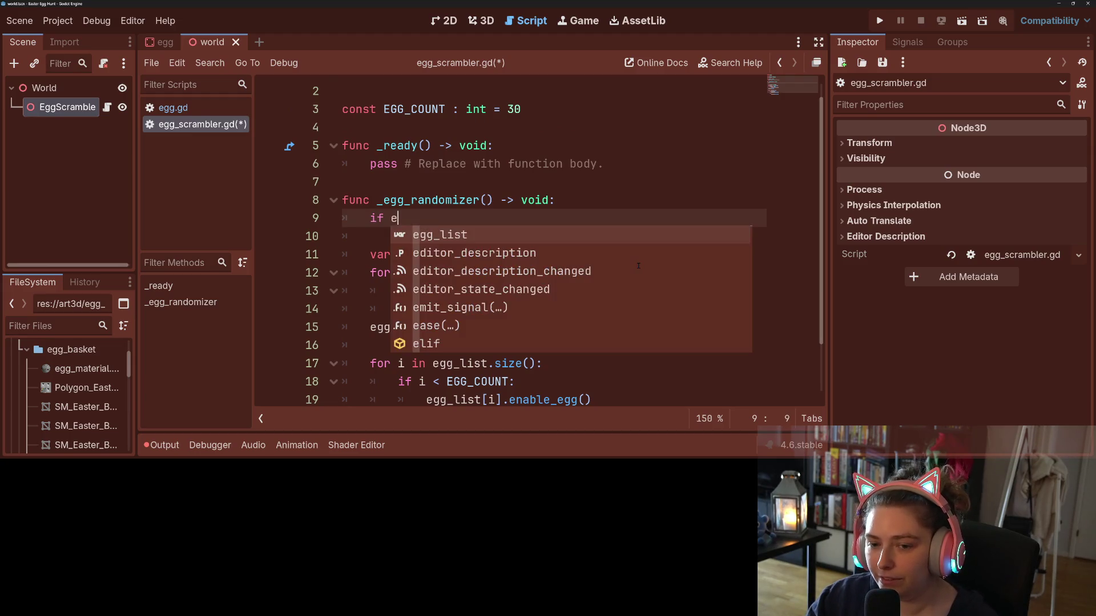
{"action": "key", "text": "BackSpace"}
{"action": "type", "text": "get_chi"}
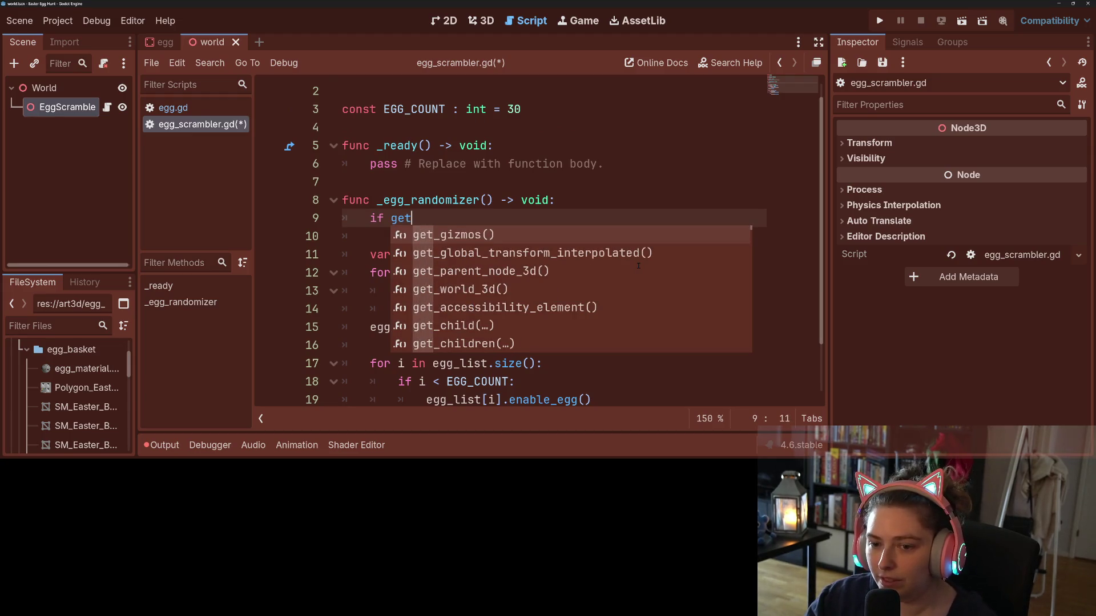
{"action": "key", "text": "Down"}
{"action": "key", "text": "Down"}
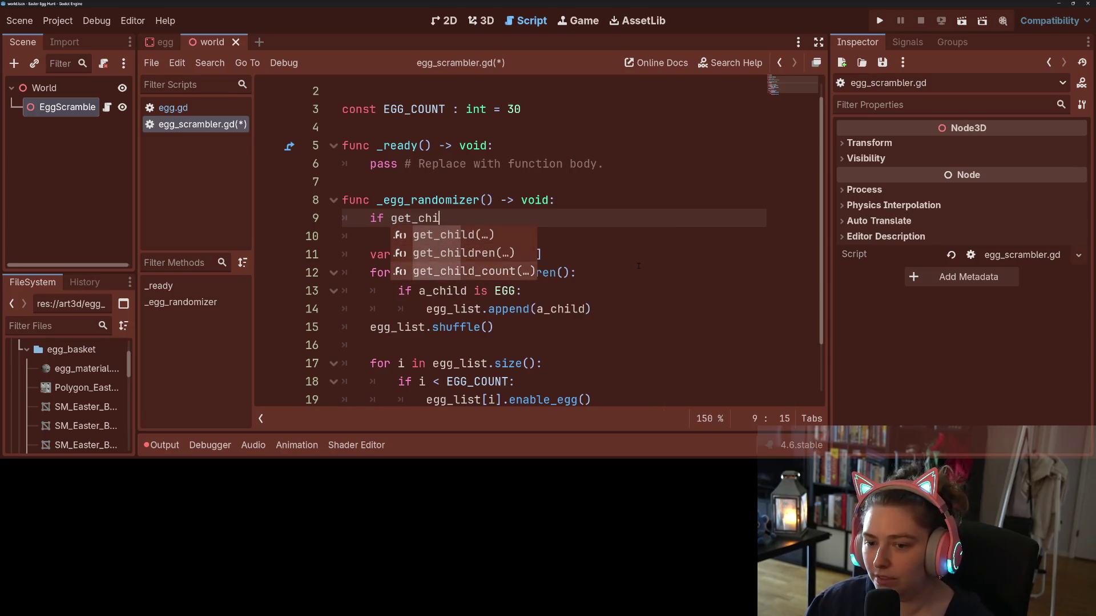
{"action": "key", "text": "Return"}
{"action": "type", "text": "<= E"}
{"action": "key", "text": "Return"}
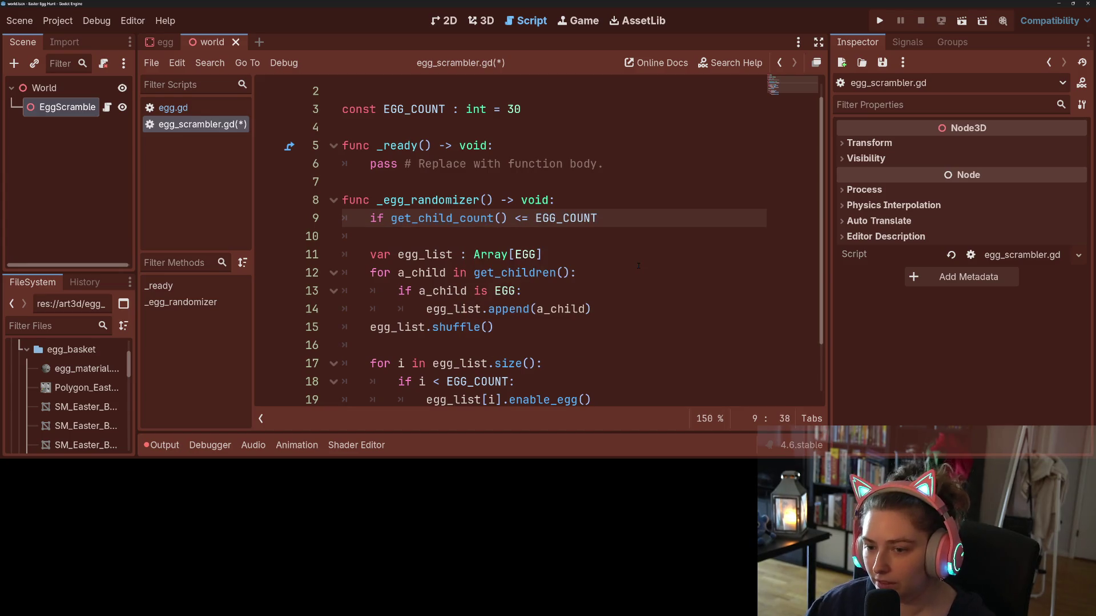
{"action": "type", "text": ":"}
{"action": "key", "text": "Return"}
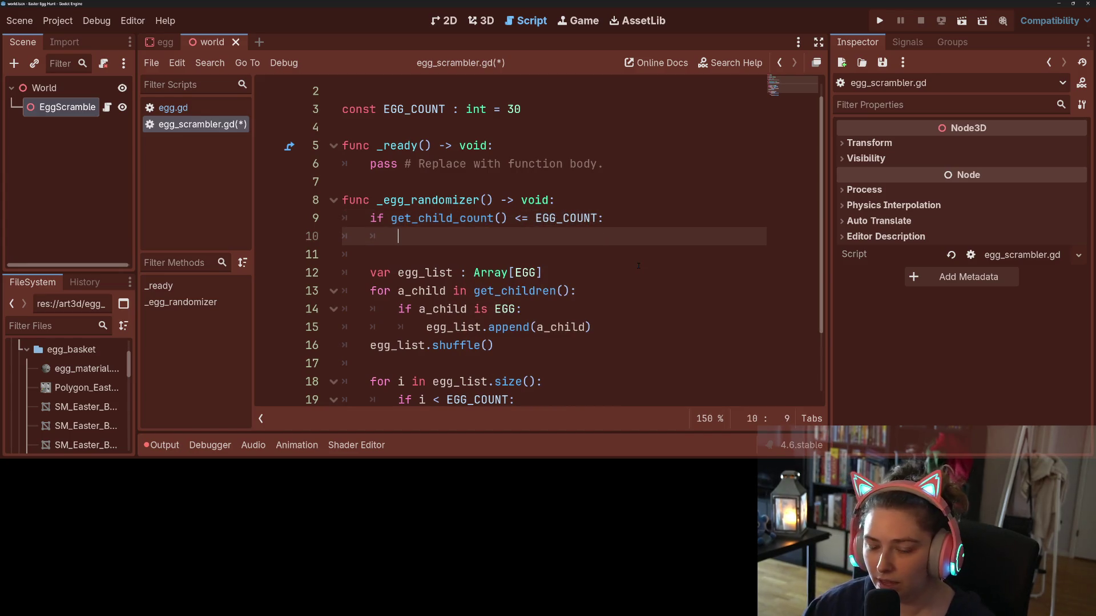
Inside the guard, loop 'for a_child in get_children():' with an 'if a_child is EGG:' check
{"action": "scroll", "coordinate": [638, 266], "scroll_direction": "down", "scroll_amount": 1}
{"action": "type", "text": "for a"}
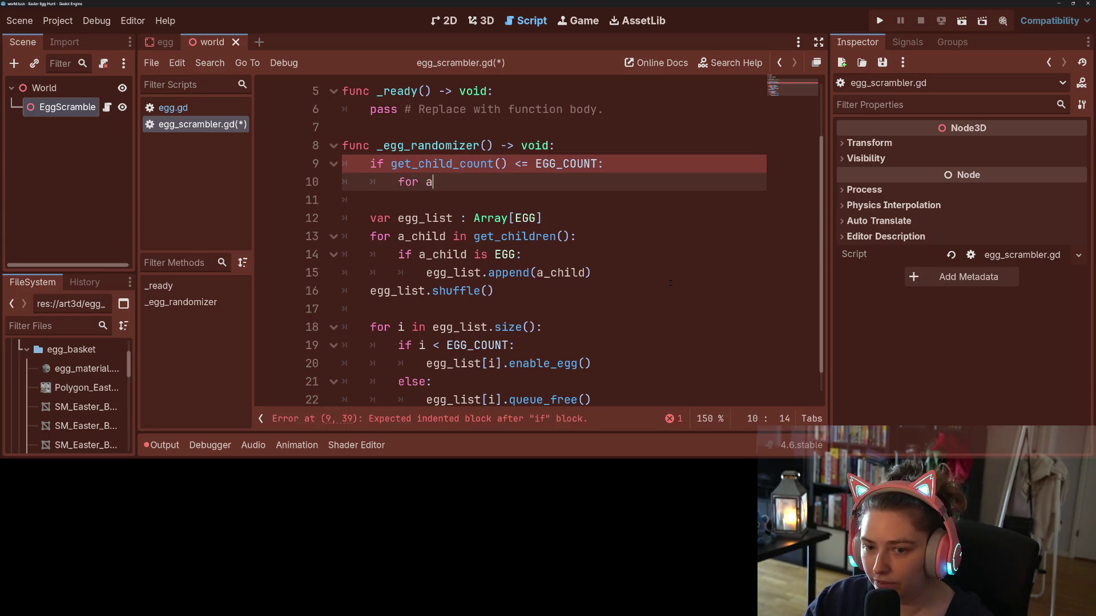
{"action": "type", "text": "_child"}
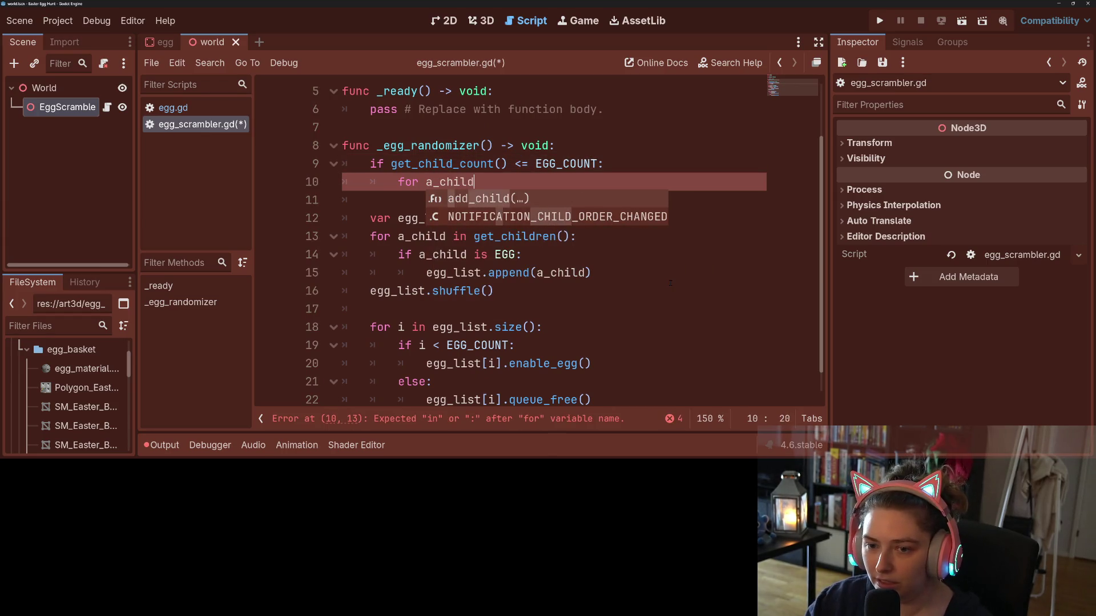
{"action": "type", "text": " in get_chi"}
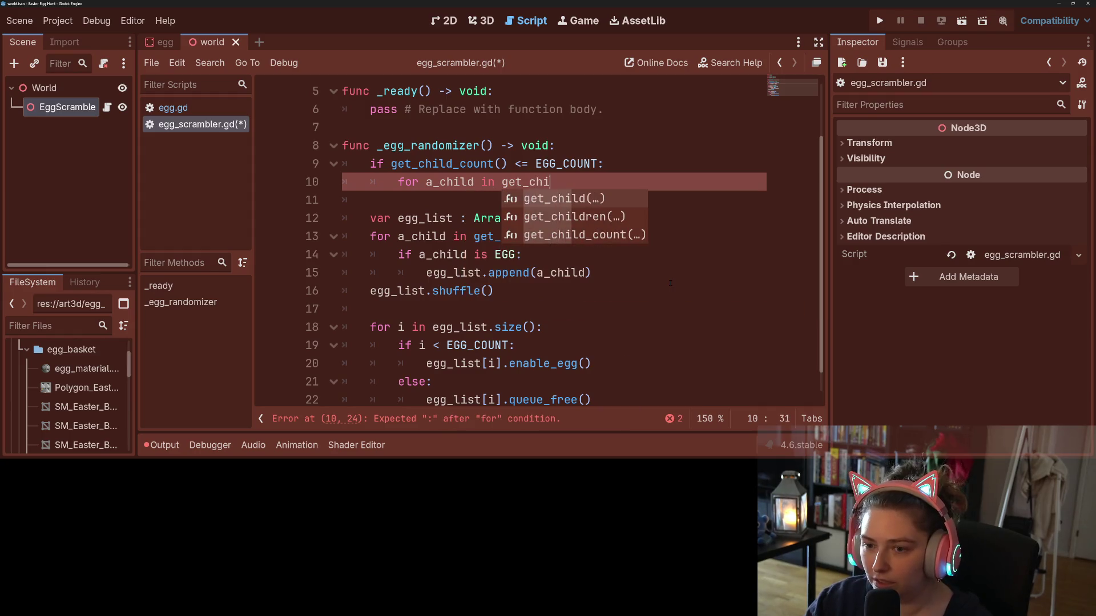
{"action": "key", "text": "Down"}
{"action": "key", "text": "Return"}
{"action": "type", "text": ":"}
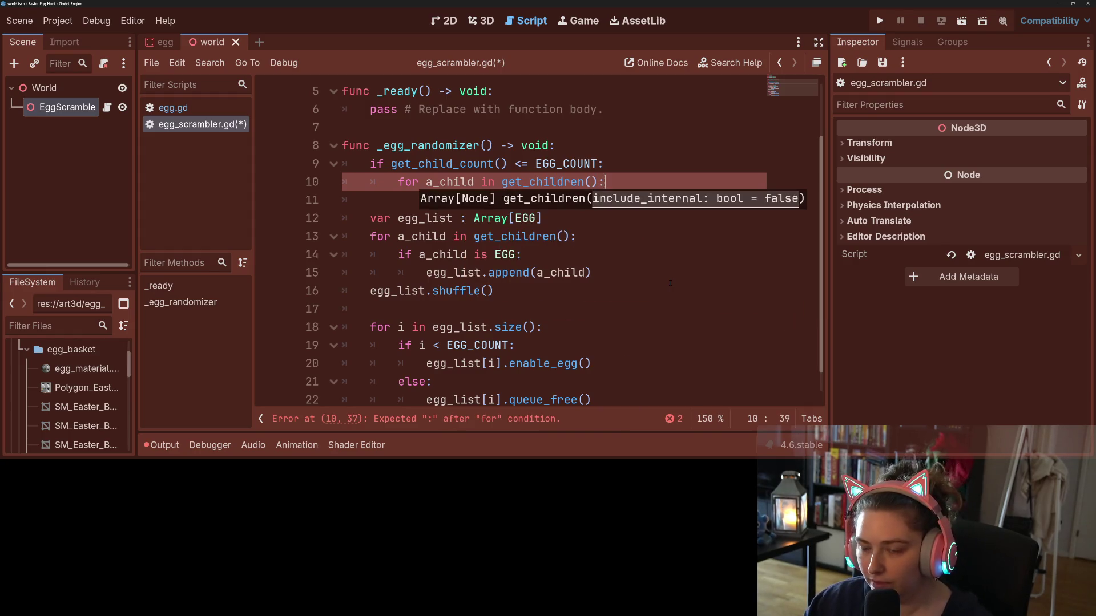
{"action": "key", "text": "Return"}
{"action": "type", "text": "if a_chi"}
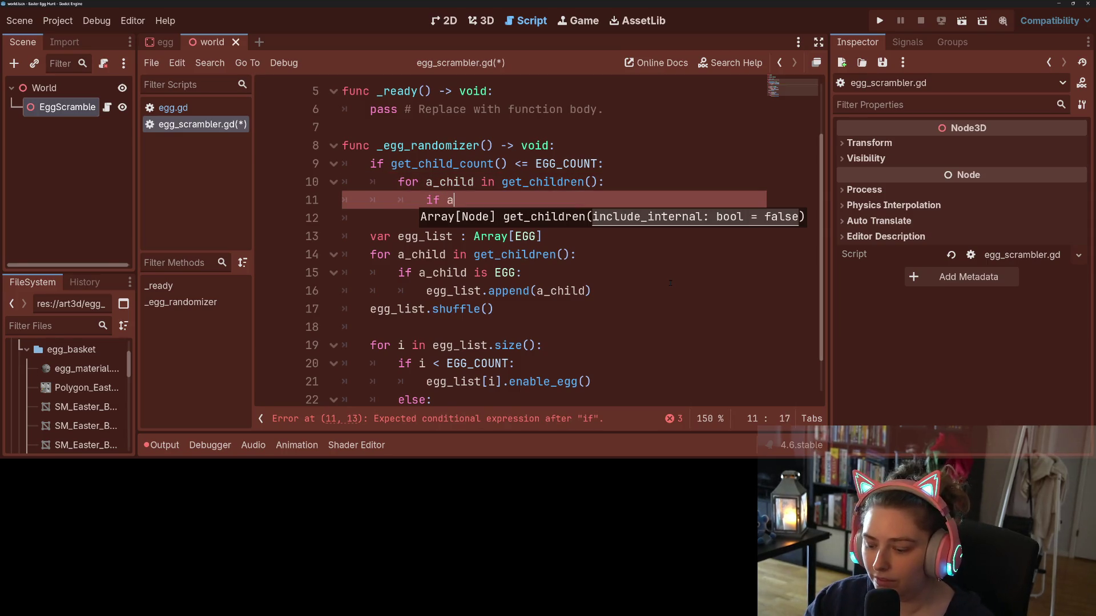
{"action": "type", "text": "ld is EGG"}
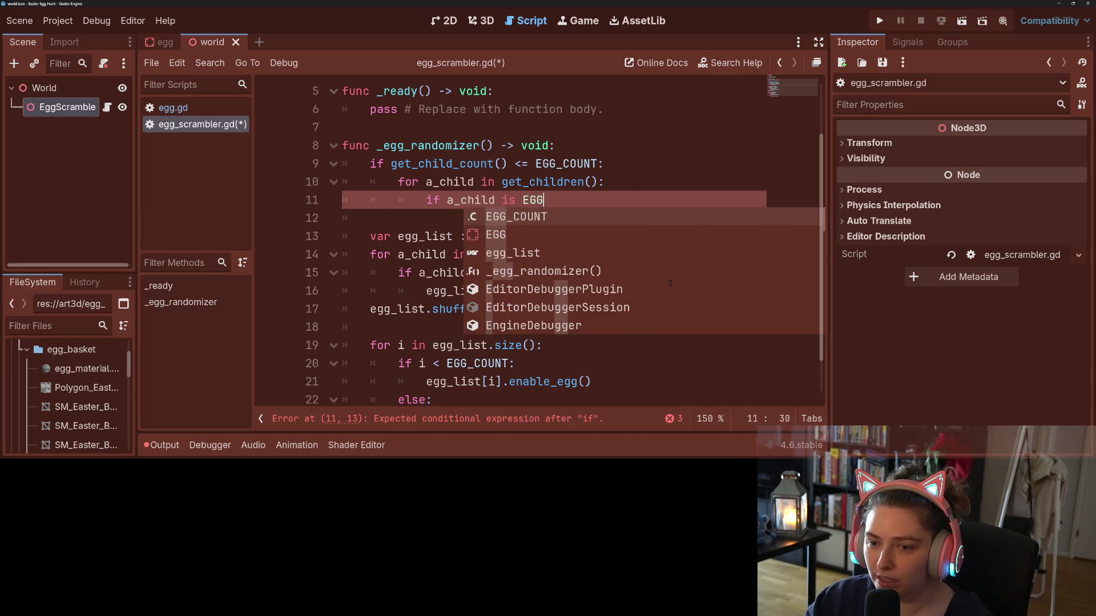
{"action": "type", "text": ":"}
{"action": "key", "text": "Return"}
Call a_child.enable_egg() in the check, add 'return' to end the branch, and save
{"action": "type", "text": "a_child."}
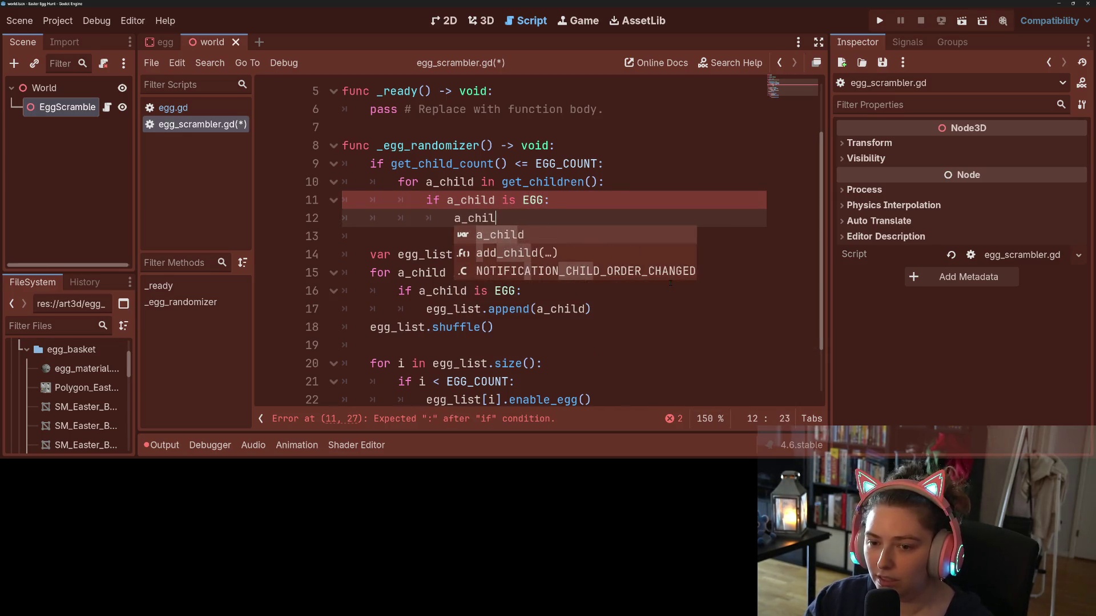
{"action": "type", "text": "en"}
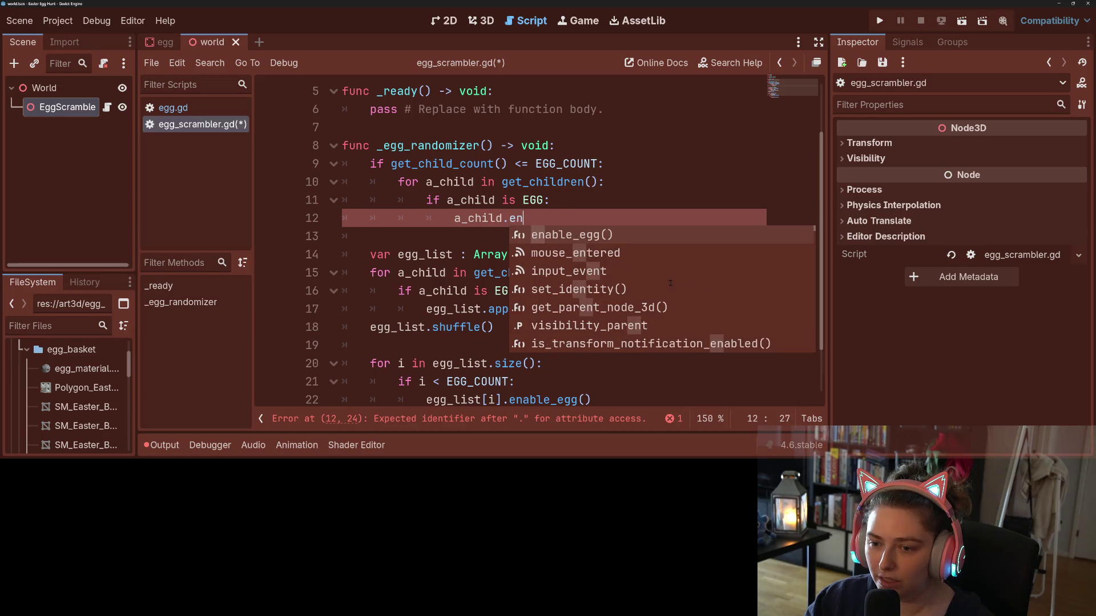
{"action": "key", "text": "Return"}
{"action": "key", "text": "Return"}
{"action": "key", "text": "BackSpace"}
{"action": "key", "text": "BackSpace"}
{"action": "type", "text": "return"}
{"action": "key", "text": "ctrl+s"}
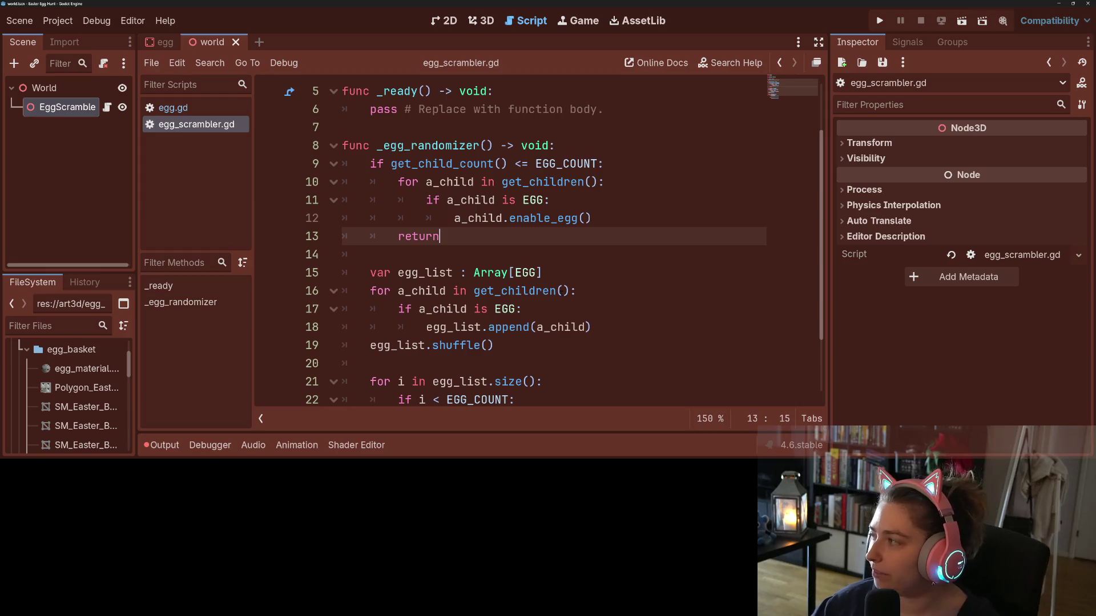
Review the EGG_COUNT constant and select the egg-gathering loop on lines 15–18
{"action": "scroll", "coordinate": [579, 267], "scroll_direction": "down", "scroll_amount": 1}
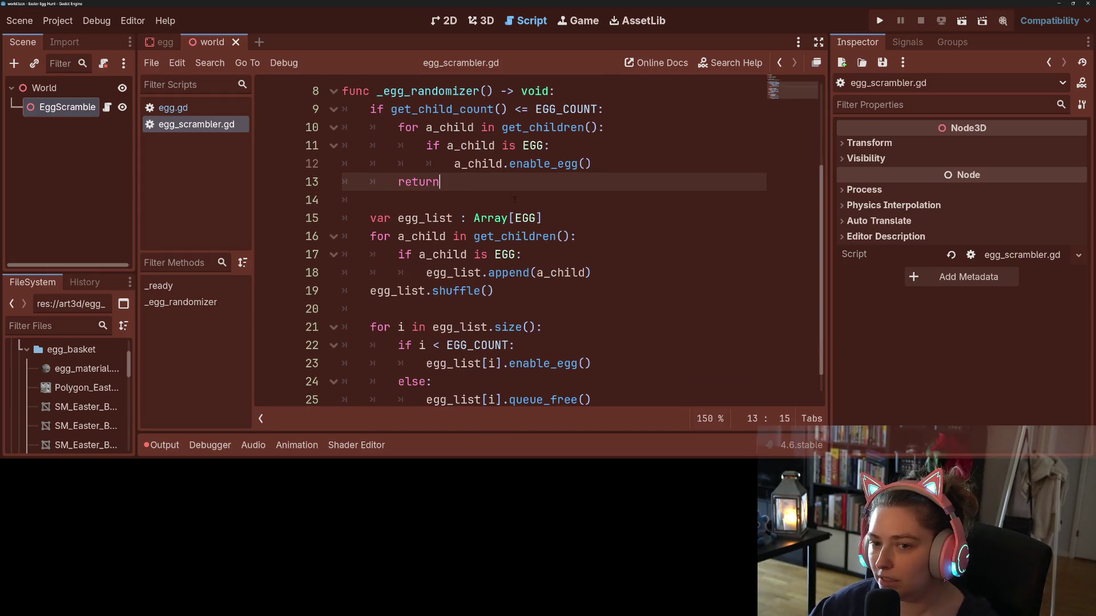
{"action": "scroll", "coordinate": [654, 228], "scroll_direction": "up", "scroll_amount": 1}
{"action": "scroll", "coordinate": [655, 228], "scroll_direction": "up", "scroll_amount": 2}
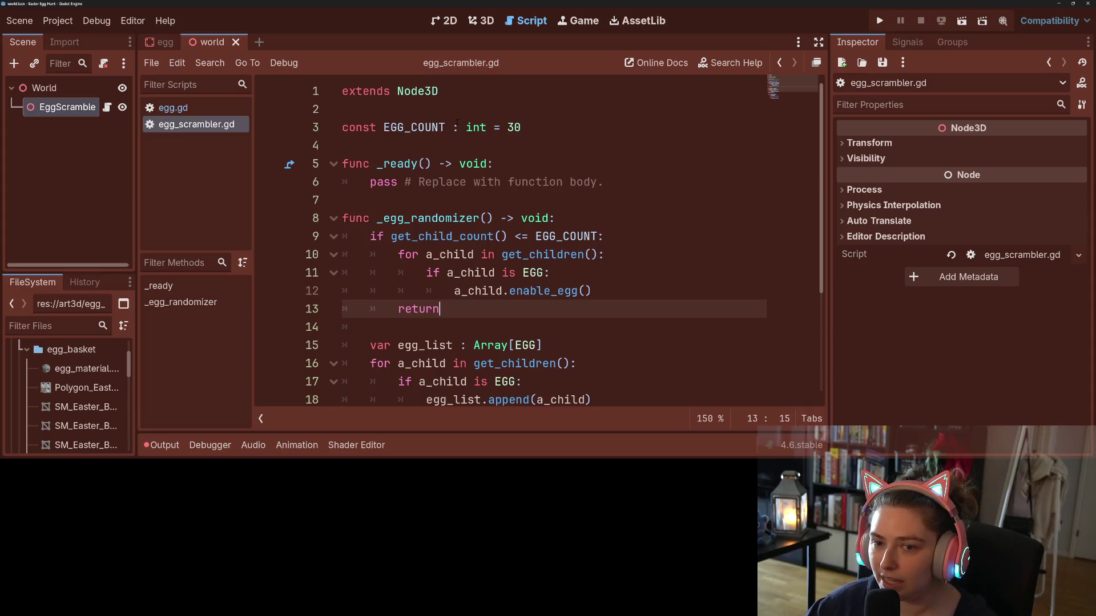
{"action": "double_click", "coordinate": [427, 127]}
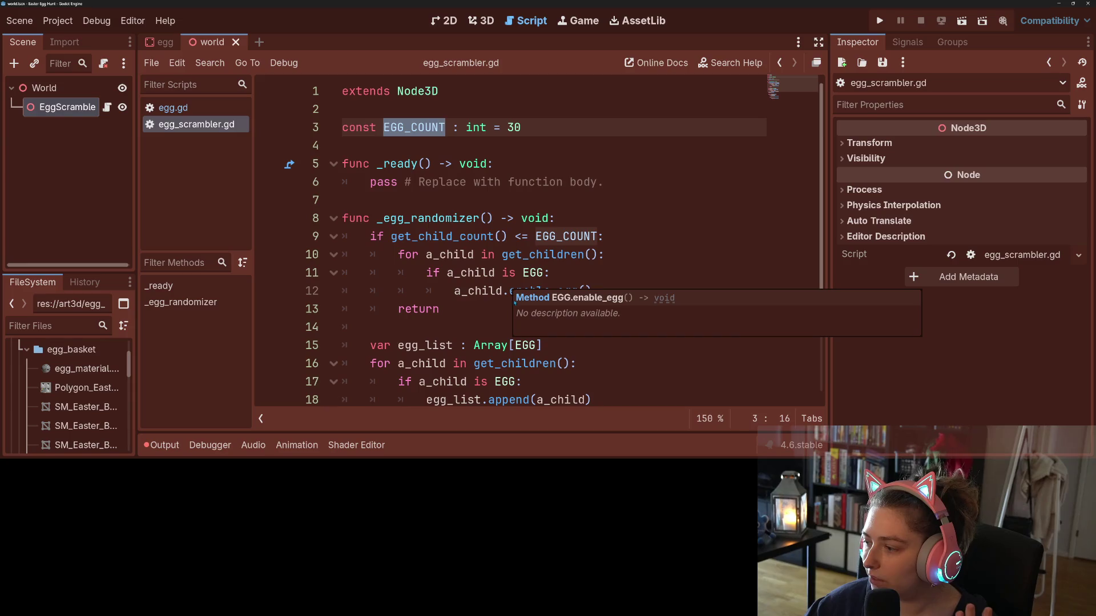
{"action": "scroll", "coordinate": [430, 325], "scroll_direction": "down", "scroll_amount": 1}
{"action": "scroll", "coordinate": [430, 325], "scroll_direction": "down", "scroll_amount": 2}
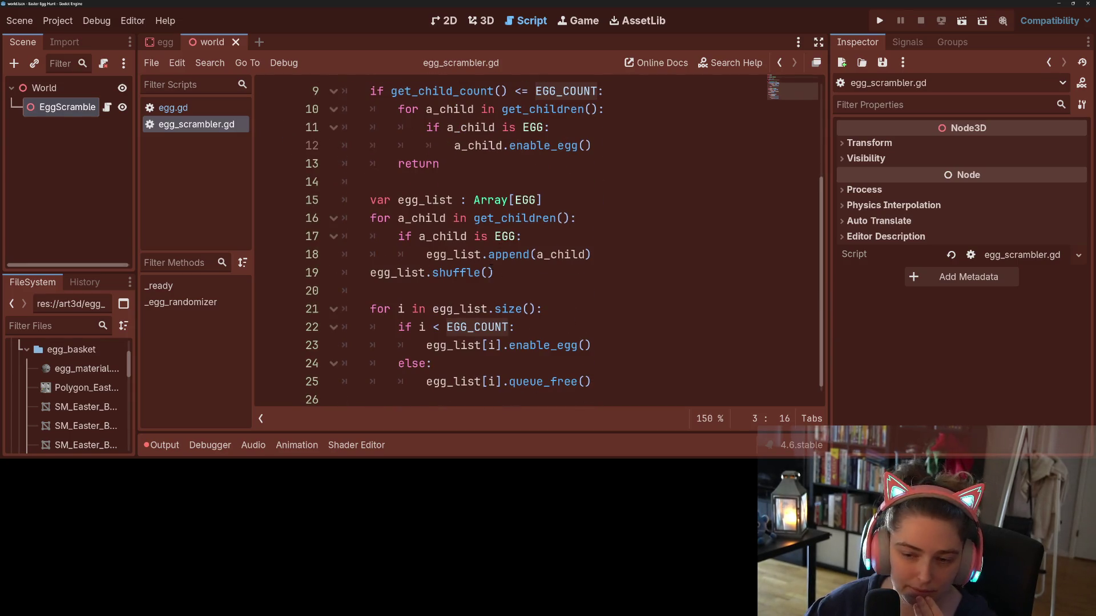
{"action": "left_click", "coordinate": [564, 315]}
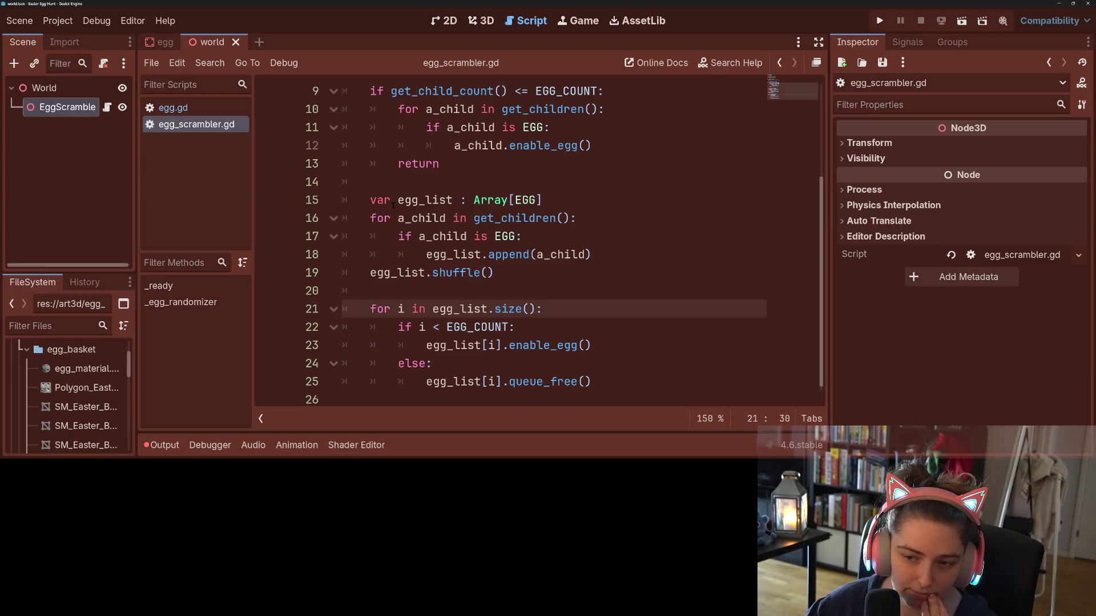
{"action": "double_click", "coordinate": [443, 236]}
{"action": "double_click", "coordinate": [413, 218]}
{"action": "key", "text": "Right"}
{"action": "key", "text": "Right"}
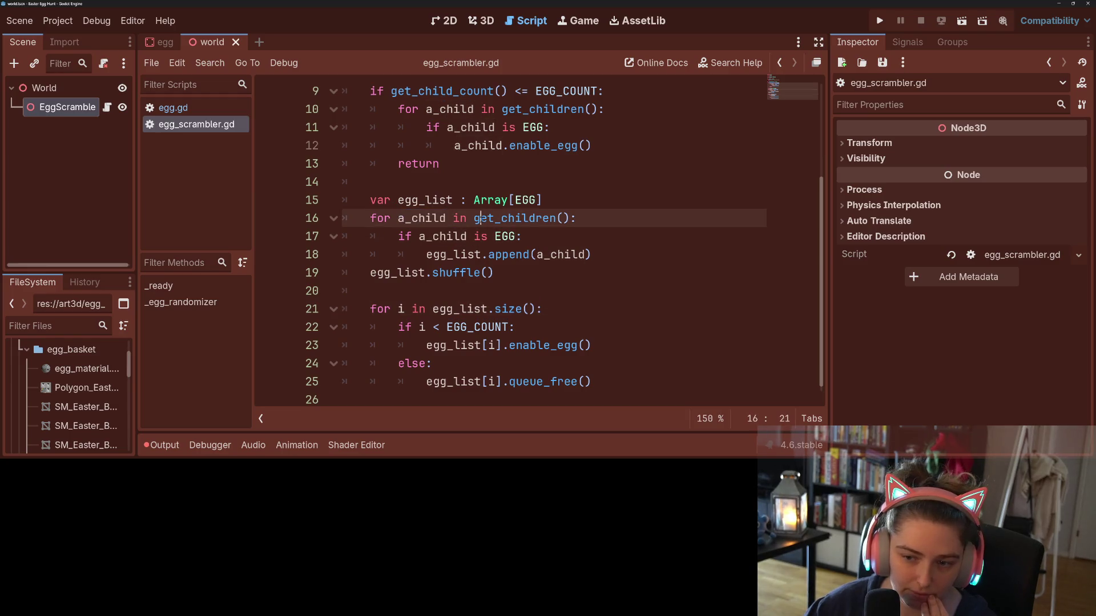
{"action": "left_click", "coordinate": [439, 255]}
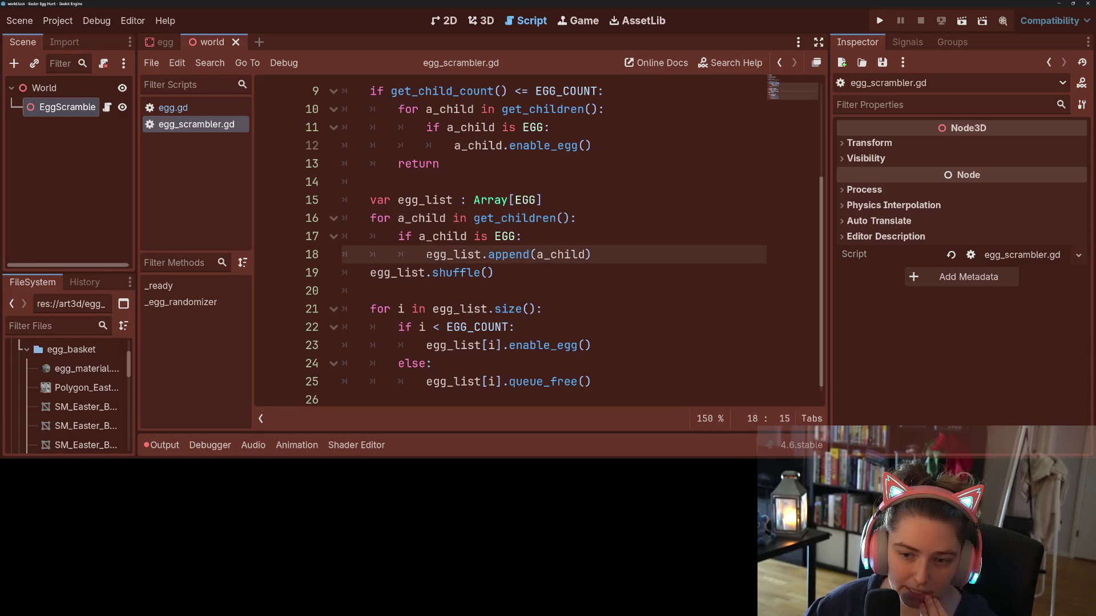
{"action": "mouse_move", "coordinate": [425, 255]}
{"action": "left_mouse_down"}
{"action": "mouse_move", "coordinate": [350, 226]}
{"action": "mouse_move", "coordinate": [371, 218]}
{"action": "left_mouse_up"}
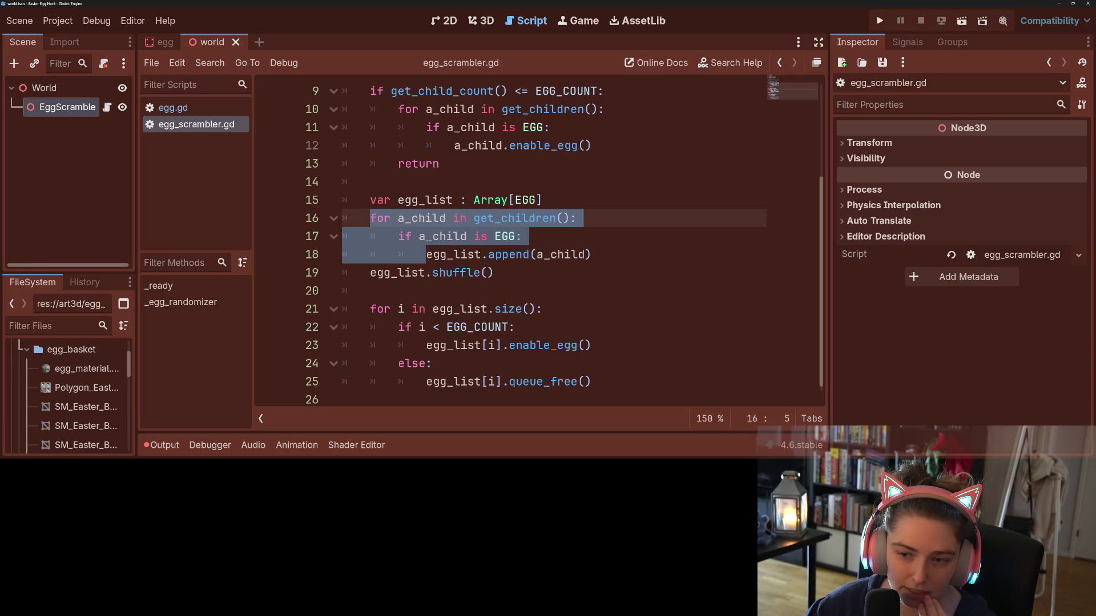
{"action": "left_click", "coordinate": [483, 255]}
{"action": "left_click_drag", "start_coordinate": [610, 256], "coordinate": [466, 200]}
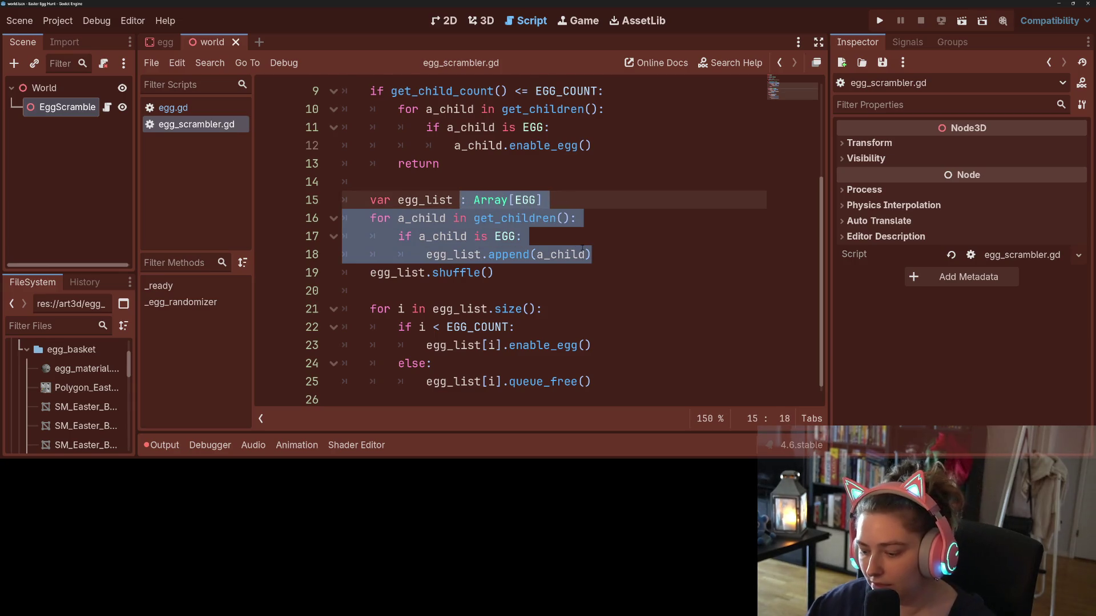
Replace the list-building loop with 'egg_list = get_children()' and save
{"action": "key", "text": "BackSpace"}
{"action": "key", "text": "BackSpace"}
{"action": "type", "text": "= get_chil"}
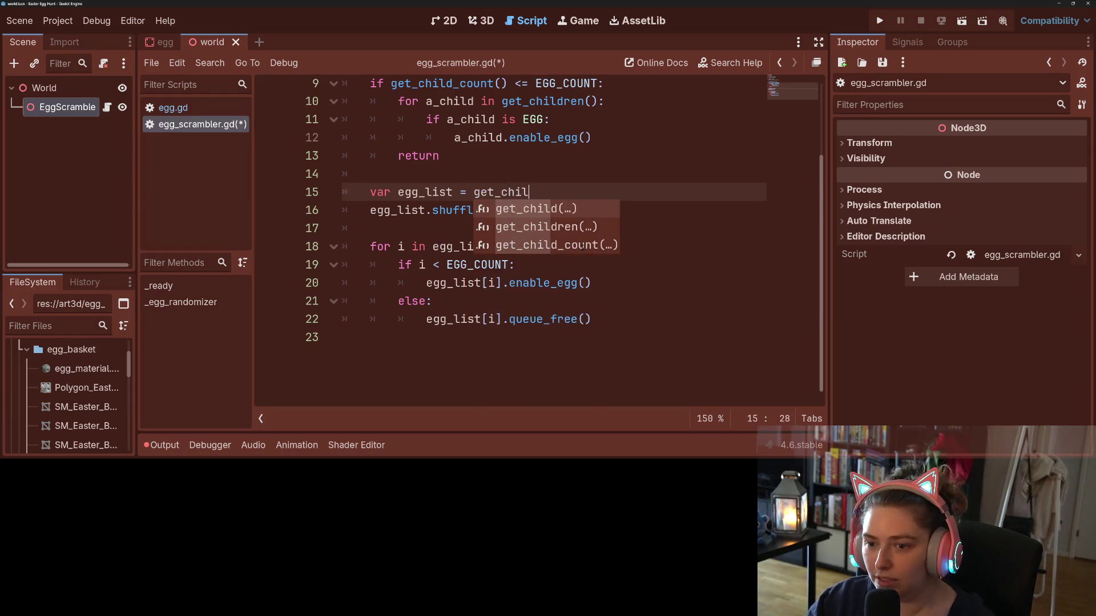
{"action": "key", "text": "Down"}
{"action": "key", "text": "Return"}
{"action": "left_click", "coordinate": [529, 246]}
{"action": "left_click", "coordinate": [398, 210]}
{"action": "double_click", "coordinate": [397, 210]}
{"action": "key", "text": "ctrl+s"}
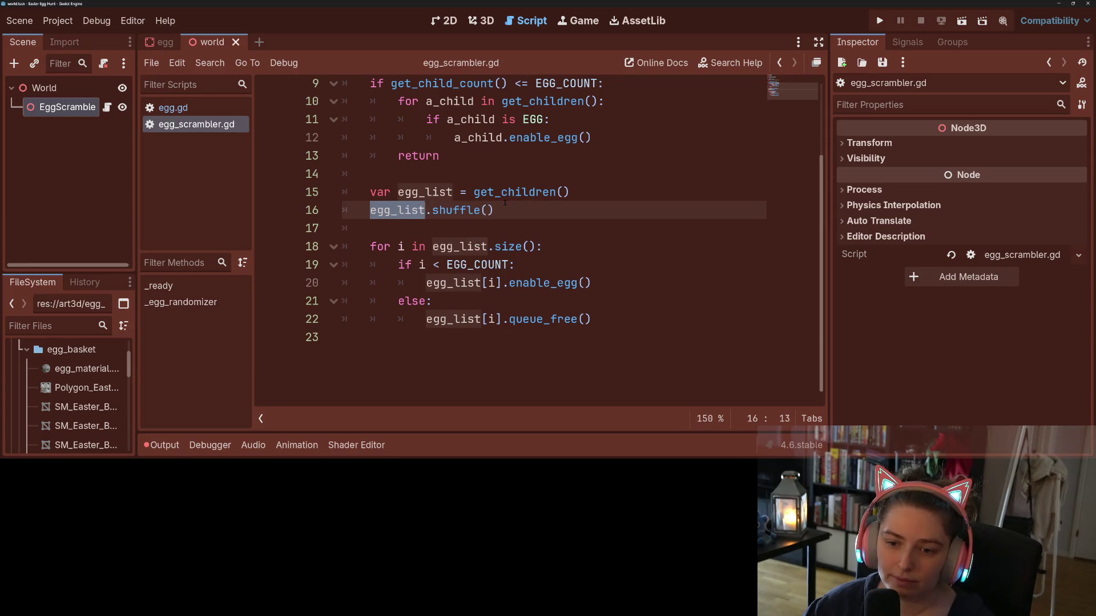
Move through the loop to the EGG_COUNT check line and save the script
{"action": "left_click", "coordinate": [497, 210]}
{"action": "left_click", "coordinate": [517, 265]}
{"action": "left_click", "coordinate": [548, 246]}
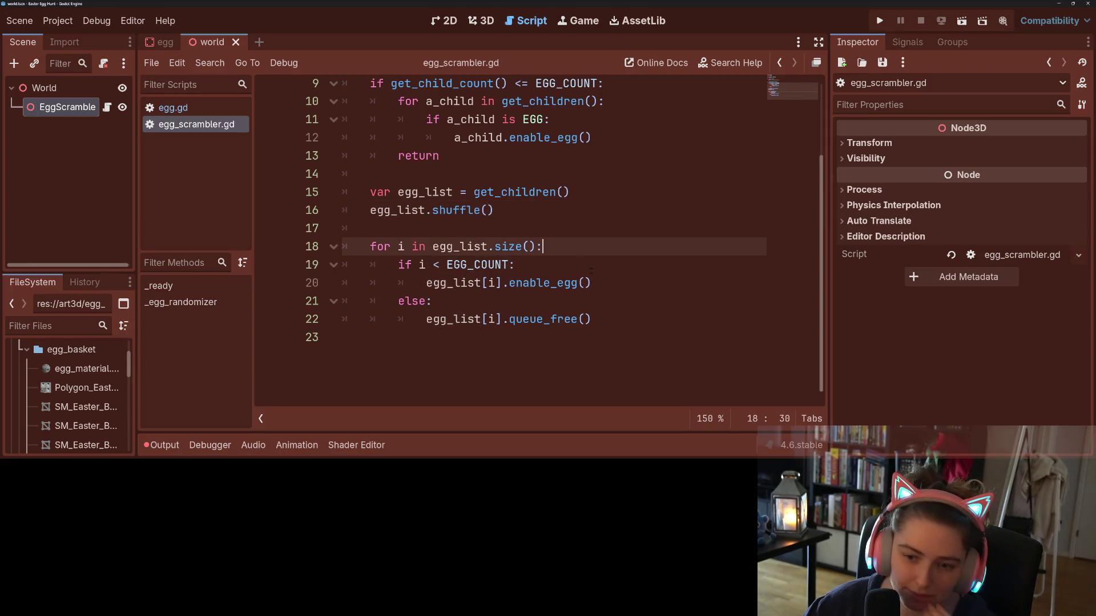
{"action": "key", "text": "Down"}
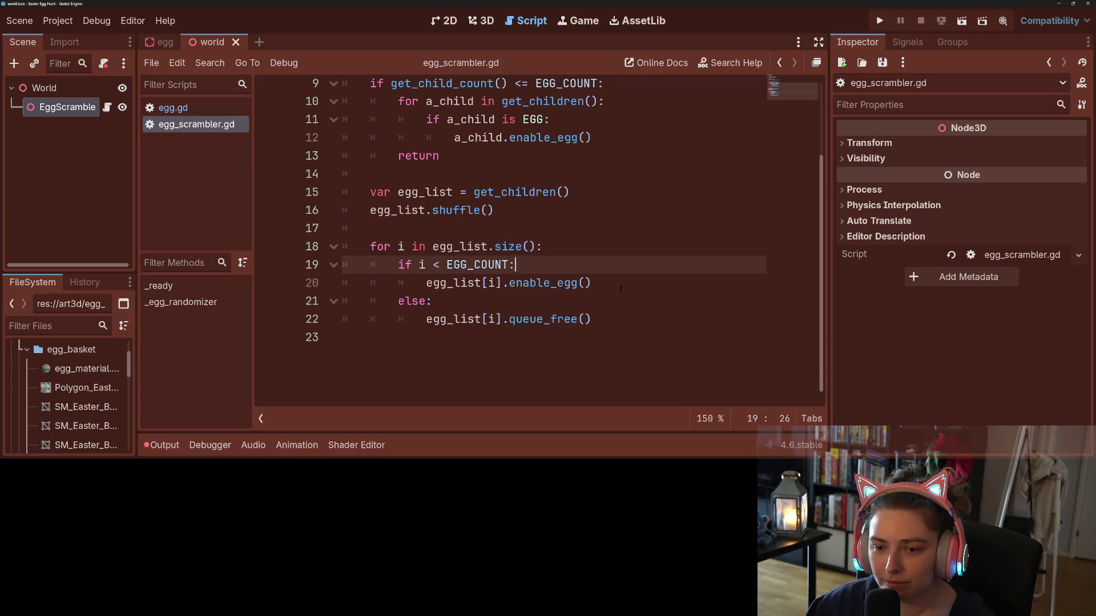
{"action": "key", "text": "Return"}
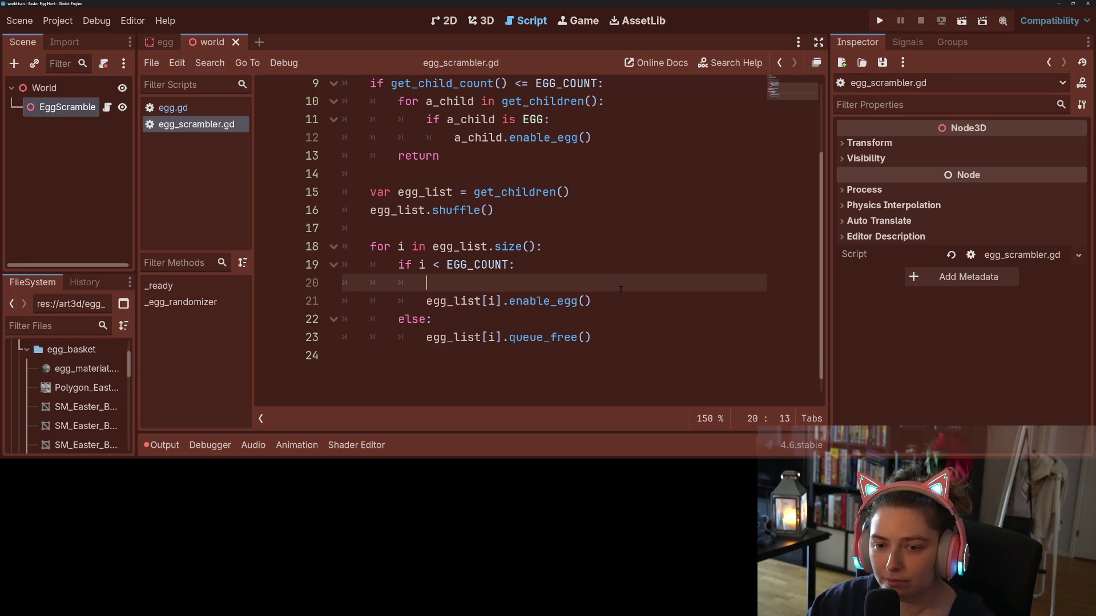
{"action": "key", "text": "BackSpace"}
{"action": "key", "text": "BackSpace"}
{"action": "key", "text": "BackSpace"}
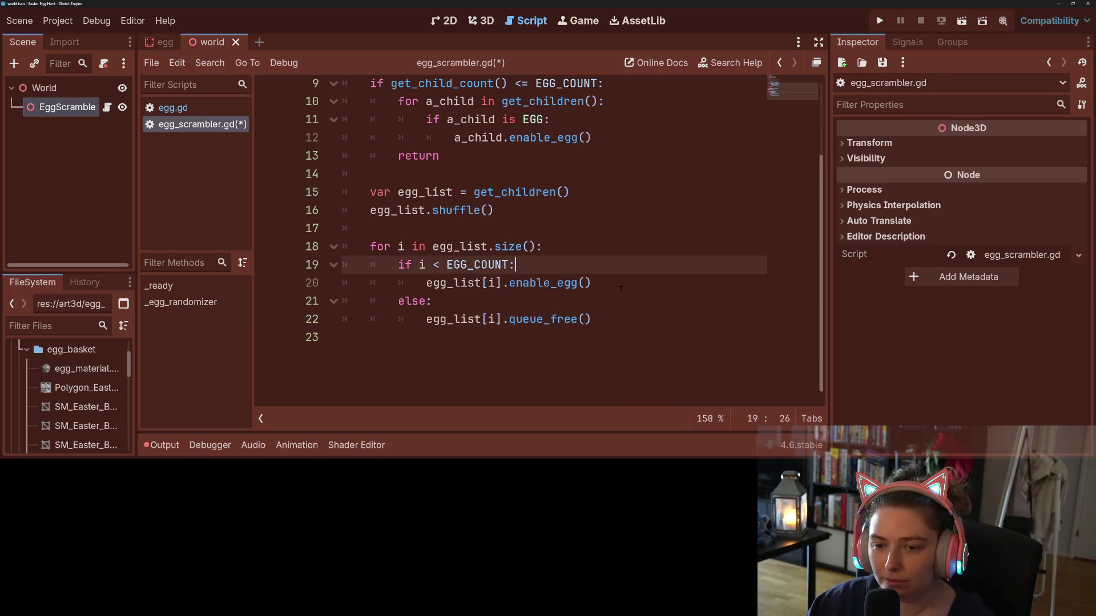
{"action": "key", "text": "Up"}
{"action": "key", "text": "Up"}
{"action": "key", "text": "Down"}
{"action": "key", "text": "Down"}
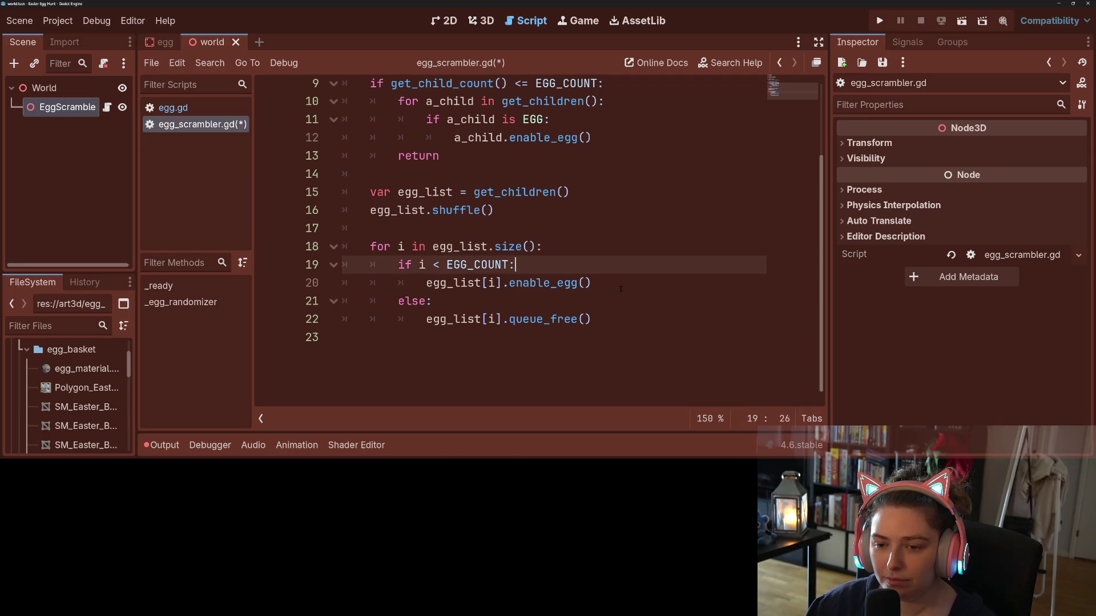
{"action": "key", "text": "ctrl+s"}
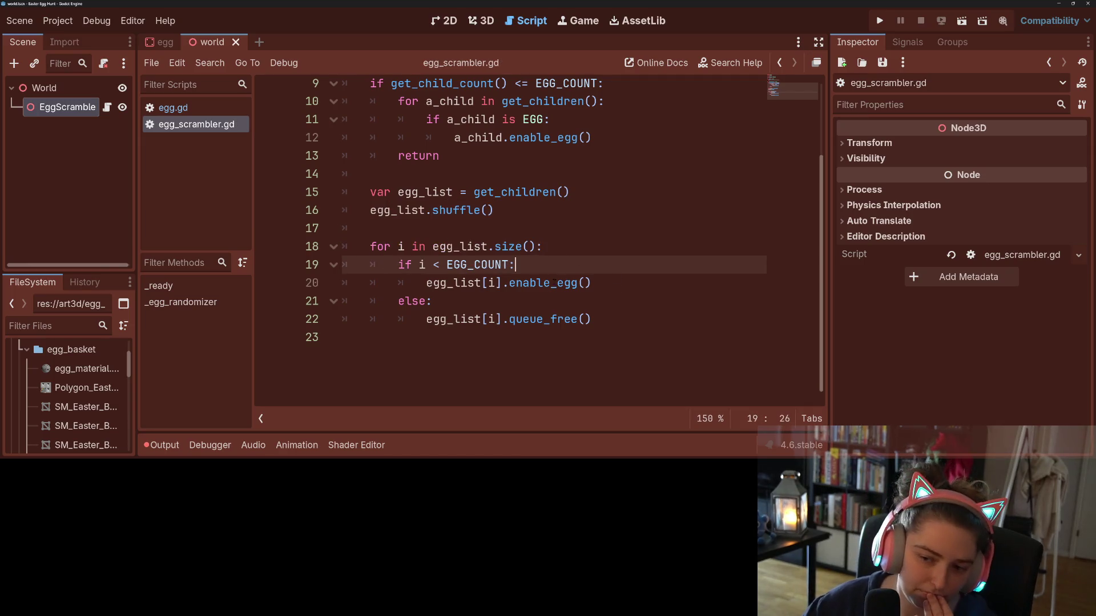
Under the count check, add 'var egg = egg_list[i]' and 'if egg is EGG:'
{"action": "left_click", "coordinate": [634, 284]}
{"action": "left_click", "coordinate": [533, 266]}
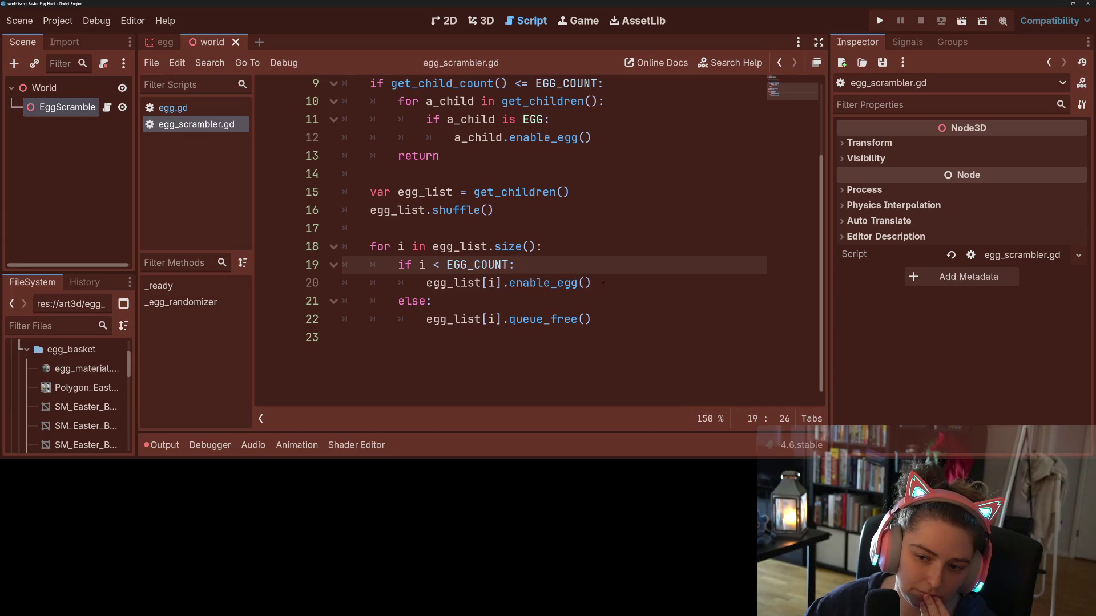
{"action": "key", "text": "Return"}
{"action": "type", "text": "iff"}
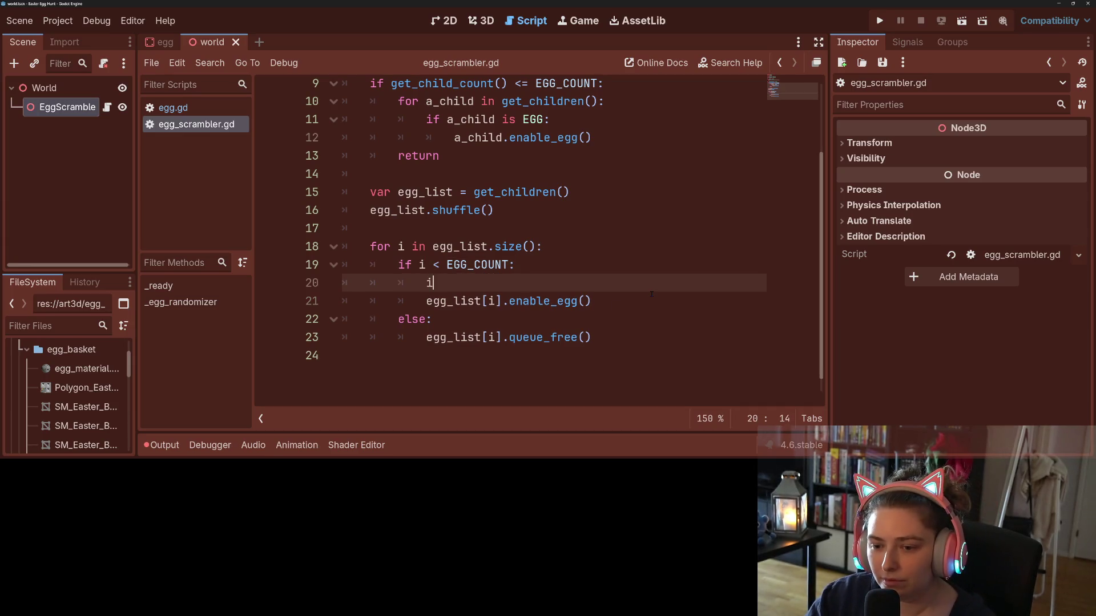
{"action": "key", "text": "BackSpace"}
{"action": "type", "text": "egg"}
{"action": "key", "text": "Return"}
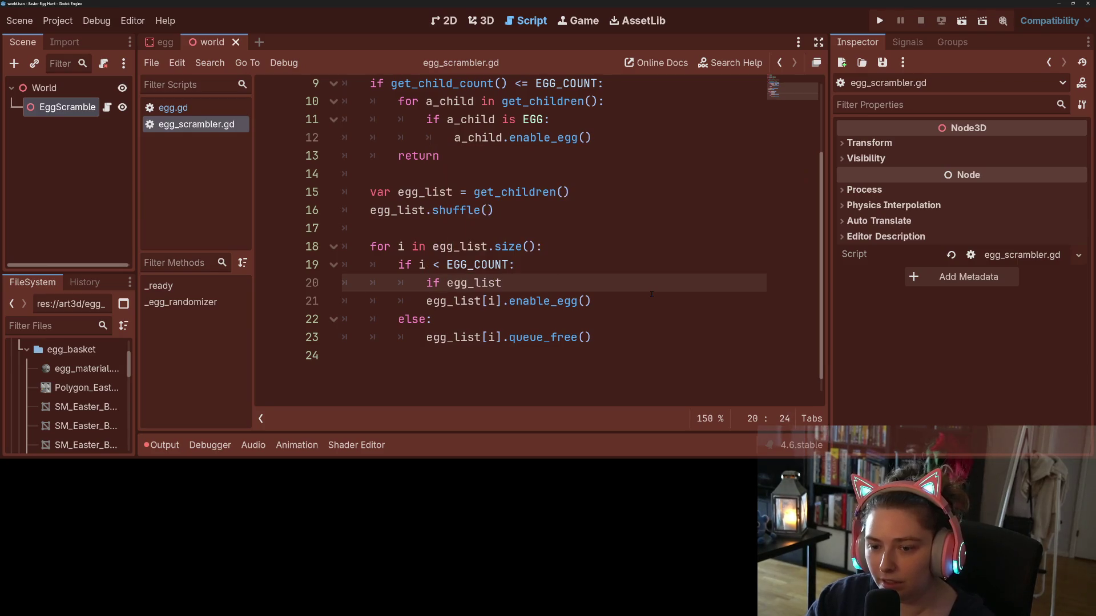
{"action": "type", "text": "[i]"}
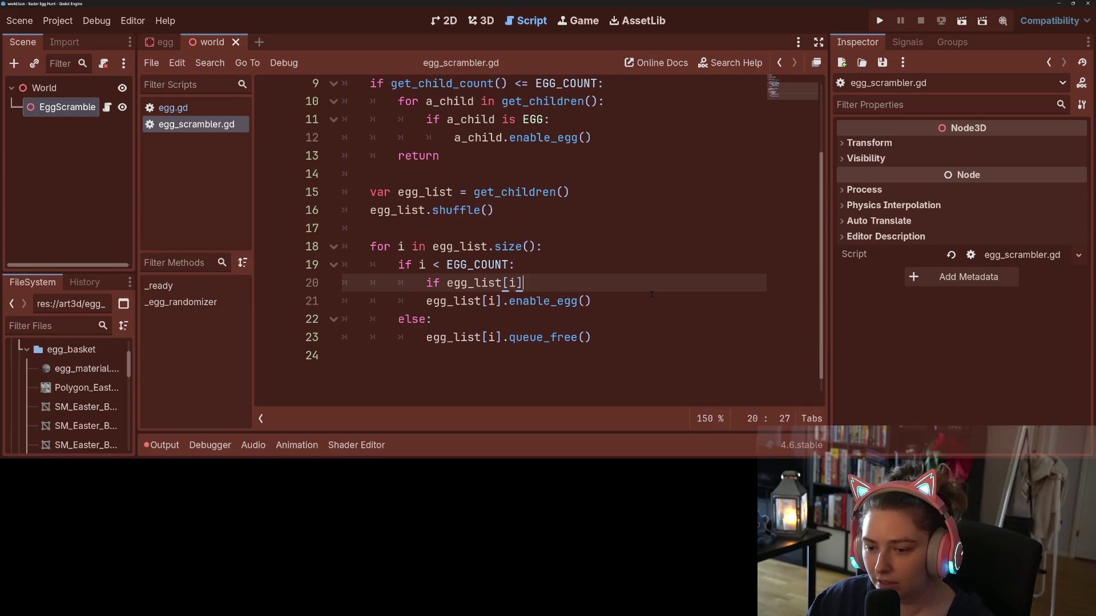
{"action": "key", "text": "BackSpace"}
{"action": "key", "text": "BackSpace"}
{"action": "key", "text": "BackSpace"}
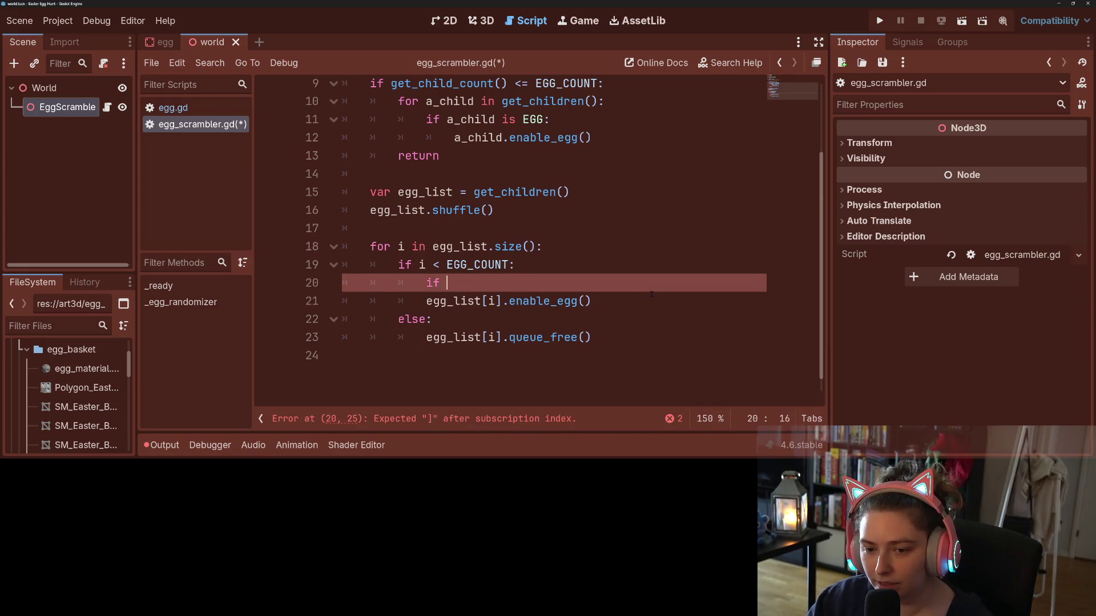
{"action": "type", "text": "var egg = egg"}
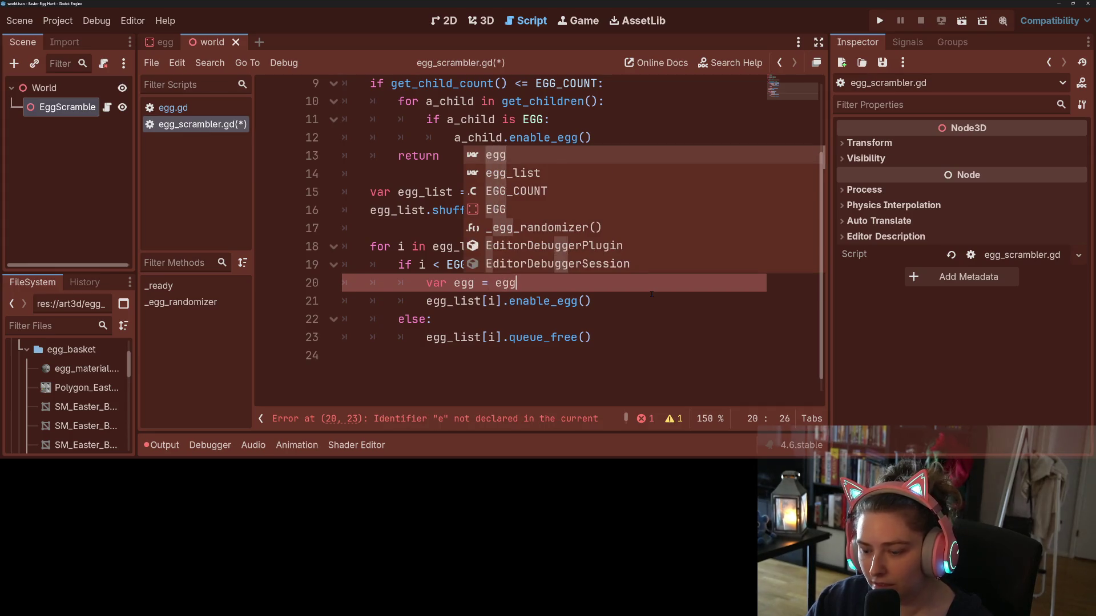
{"action": "type", "text": "_list["}
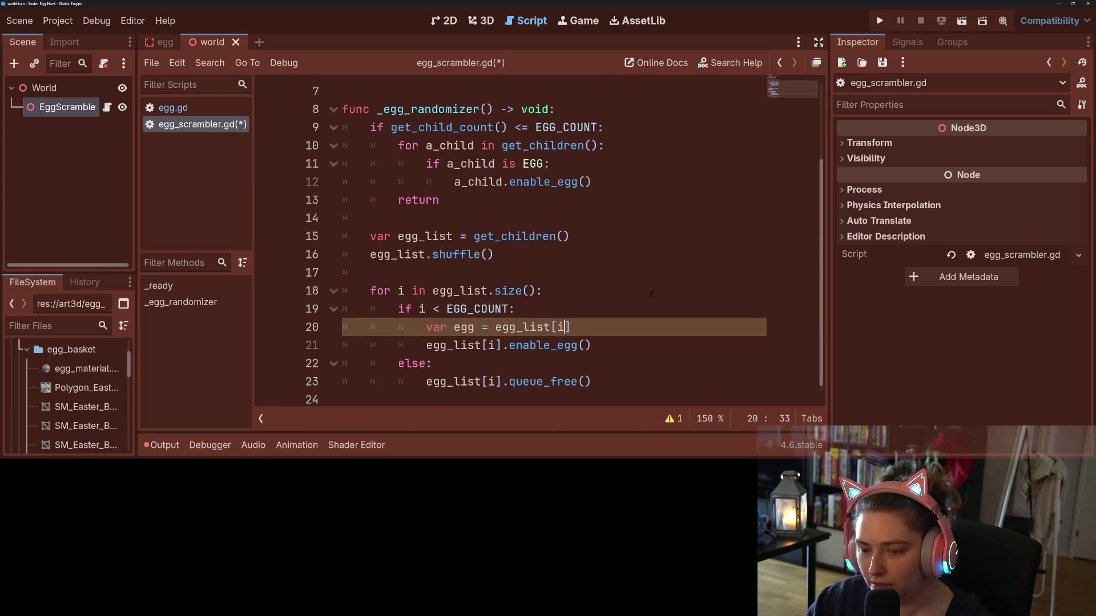
{"action": "type", "text": "i]"}
{"action": "key", "text": "Return"}
{"action": "type", "text": "if egg is EGG:"}
Change the call to 'egg.enable_egg()', indent it under the type check, and save
{"action": "key", "text": "Down"}
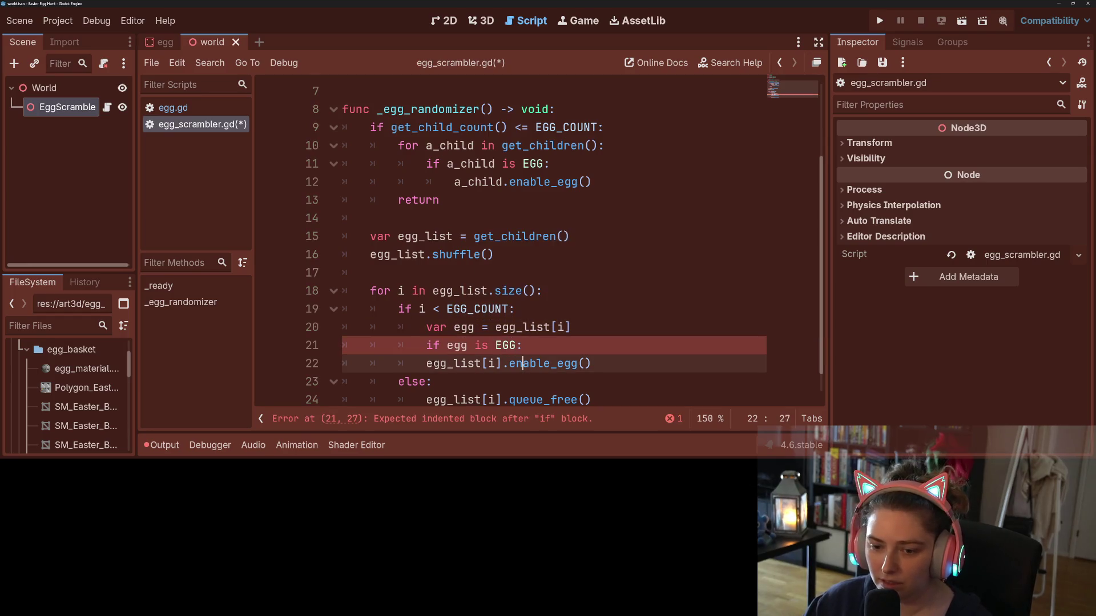
{"action": "left_click_drag", "start_coordinate": [427, 364], "coordinate": [508, 364]}
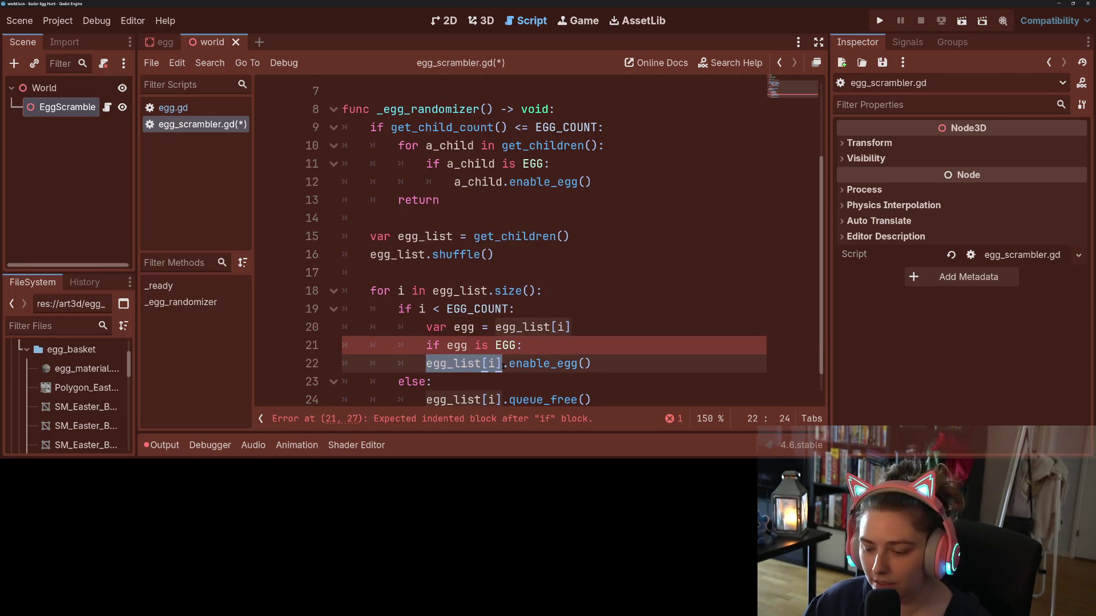
{"action": "key", "text": "BackSpace"}
{"action": "key", "text": "Tab"}
{"action": "type", "text": "egg"}
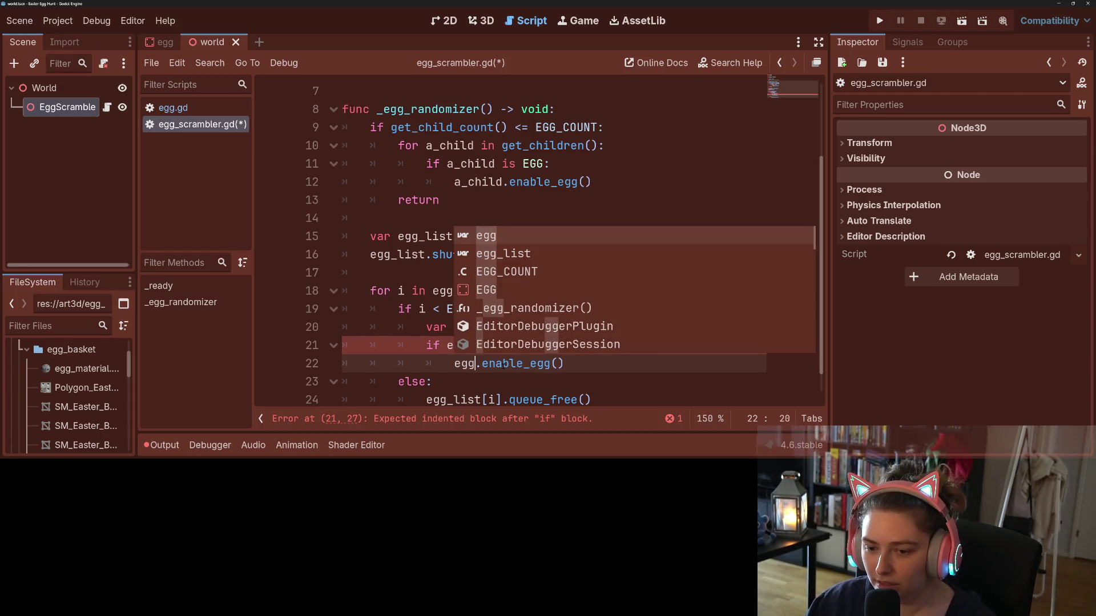
{"action": "key", "text": "ctrl+s"}
{"action": "key", "text": "Escape"}
{"action": "left_click", "coordinate": [593, 348]}
{"action": "scroll", "coordinate": [593, 348], "scroll_direction": "down", "scroll_amount": 1}
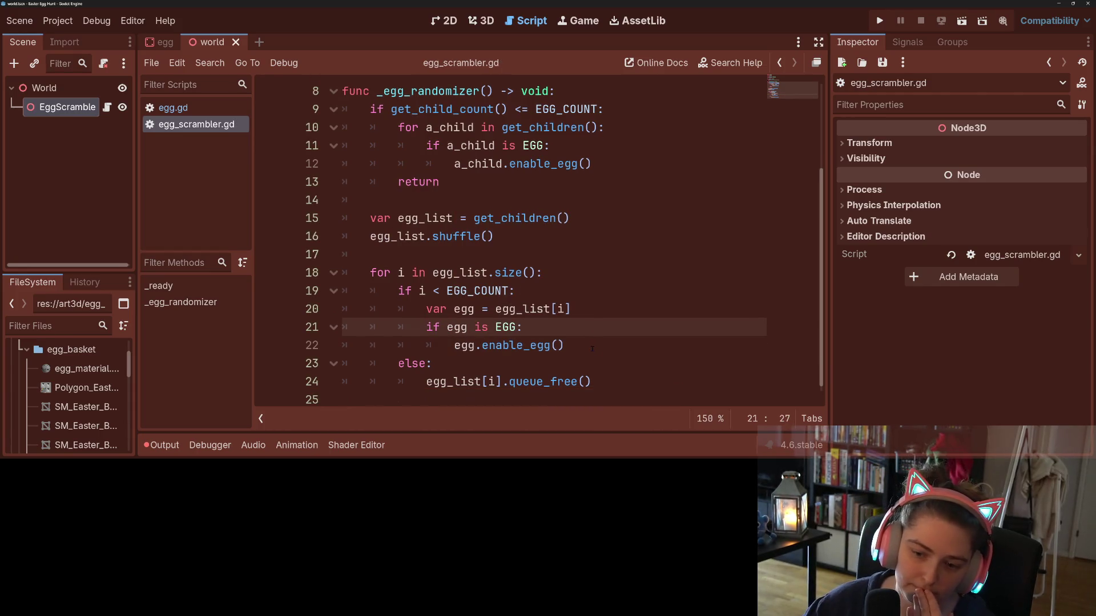
Review the queue_free, for-loop, shuffle and get_children lines of egg_scrambler.gd
{"action": "left_click", "coordinate": [670, 381]}
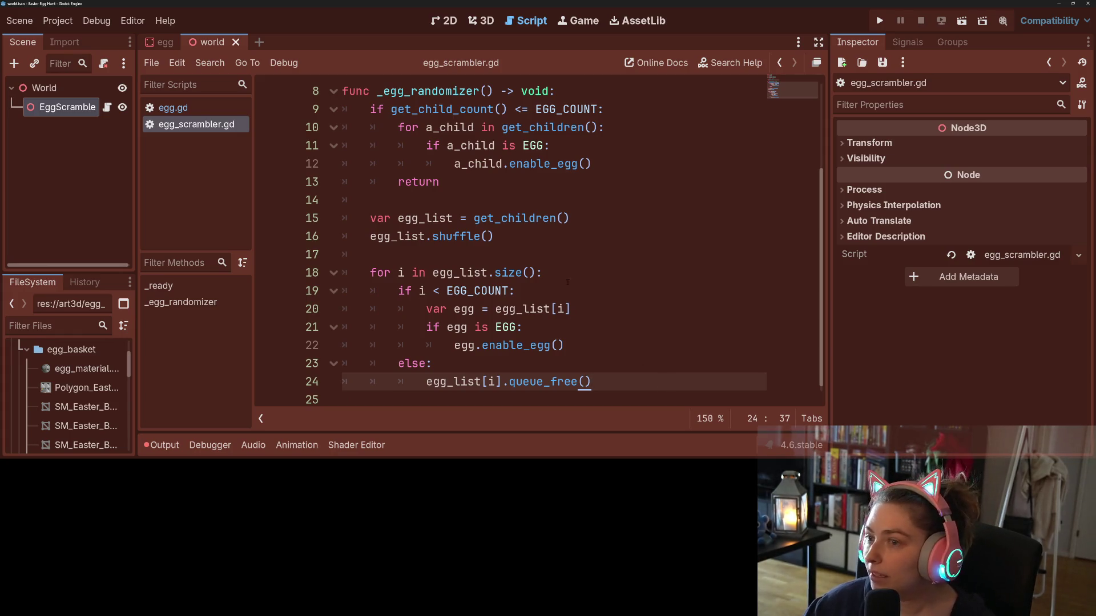
{"action": "left_click", "coordinate": [541, 273]}
{"action": "scroll", "coordinate": [540, 288], "scroll_direction": "up", "scroll_amount": 1}
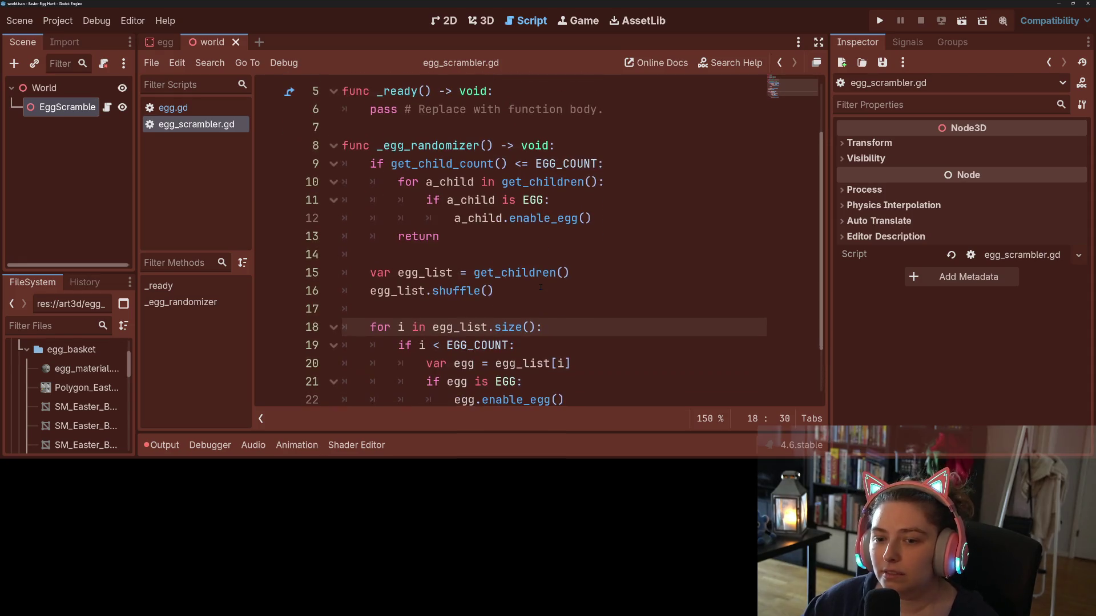
{"action": "scroll", "coordinate": [540, 288], "scroll_direction": "down", "scroll_amount": 1}
{"action": "left_click", "coordinate": [476, 250]}
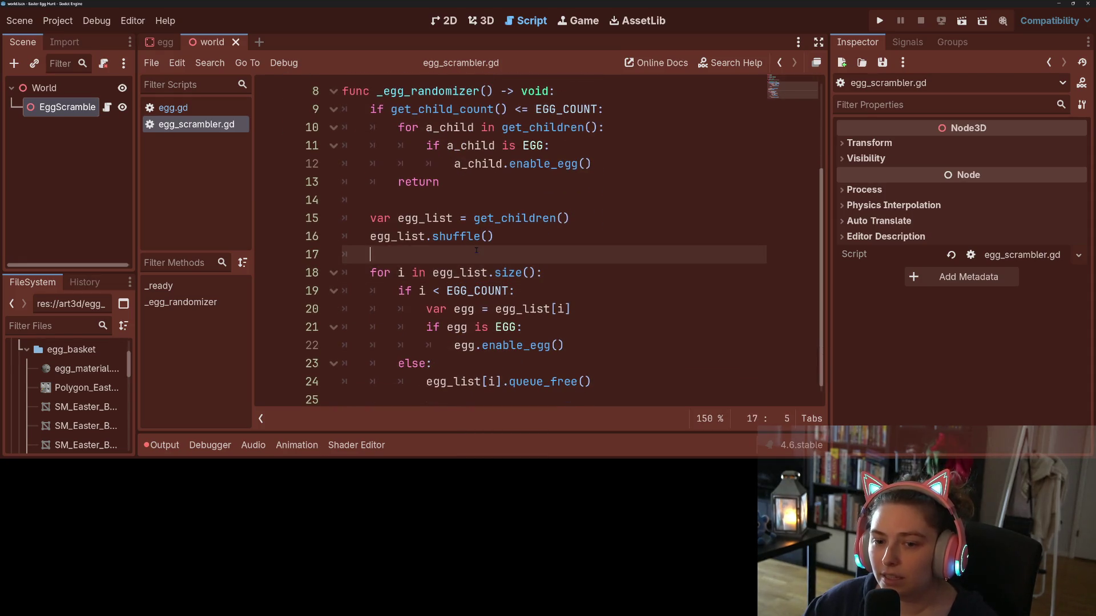
{"action": "left_click", "coordinate": [554, 238]}
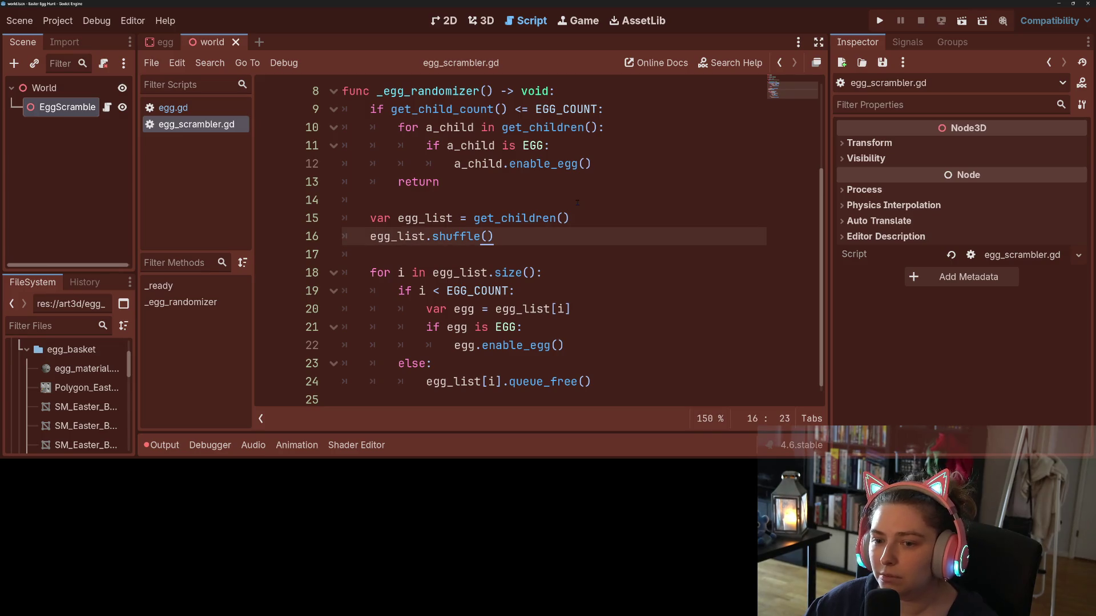
{"action": "left_click", "coordinate": [593, 225]}
{"action": "scroll", "coordinate": [592, 224], "scroll_direction": "up", "scroll_amount": 3}
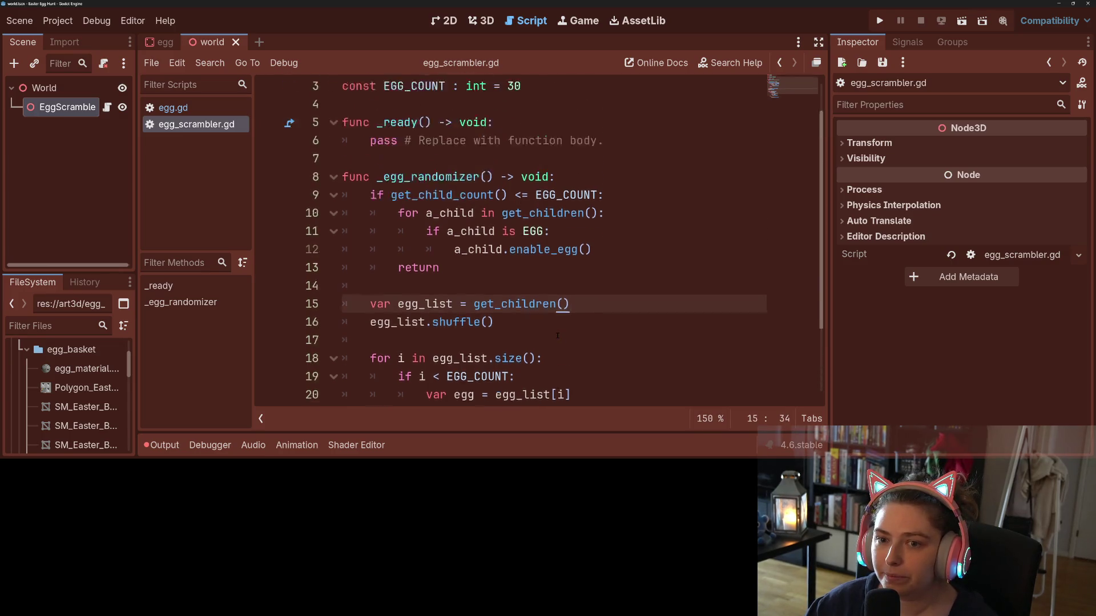
Replace 'pass' in _ready with a copied _egg_randomizer() call, then switch to egg.gd
{"action": "left_click", "coordinate": [487, 181]}
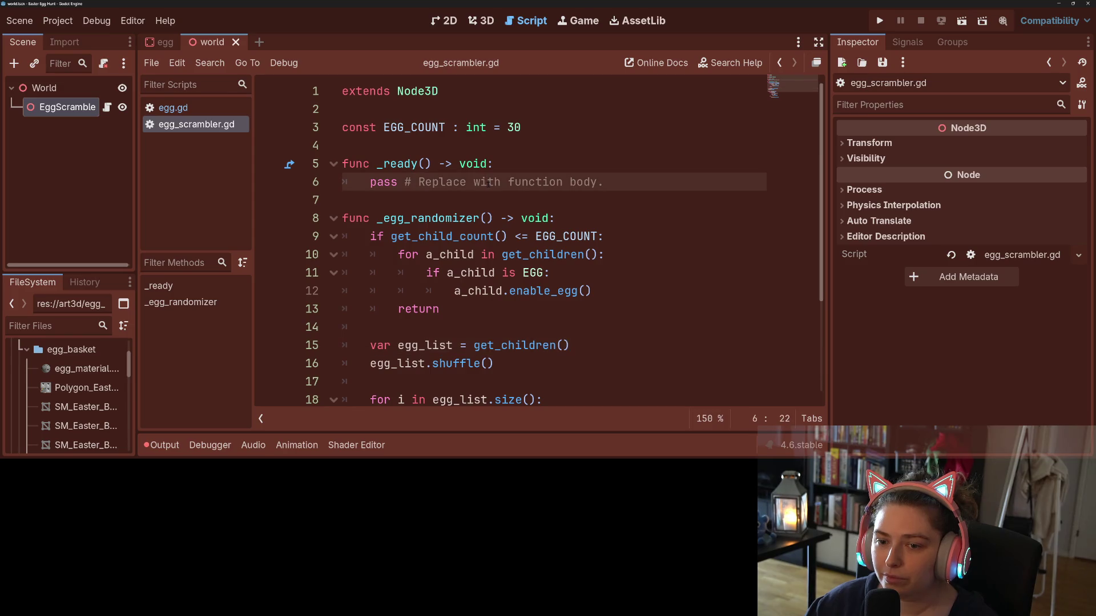
{"action": "left_click_drag", "start_coordinate": [377, 218], "coordinate": [493, 218]}
{"action": "key", "text": "ctrl+c"}
{"action": "left_click_drag", "start_coordinate": [368, 182], "coordinate": [606, 183]}
{"action": "key", "text": "ctrl+v"}
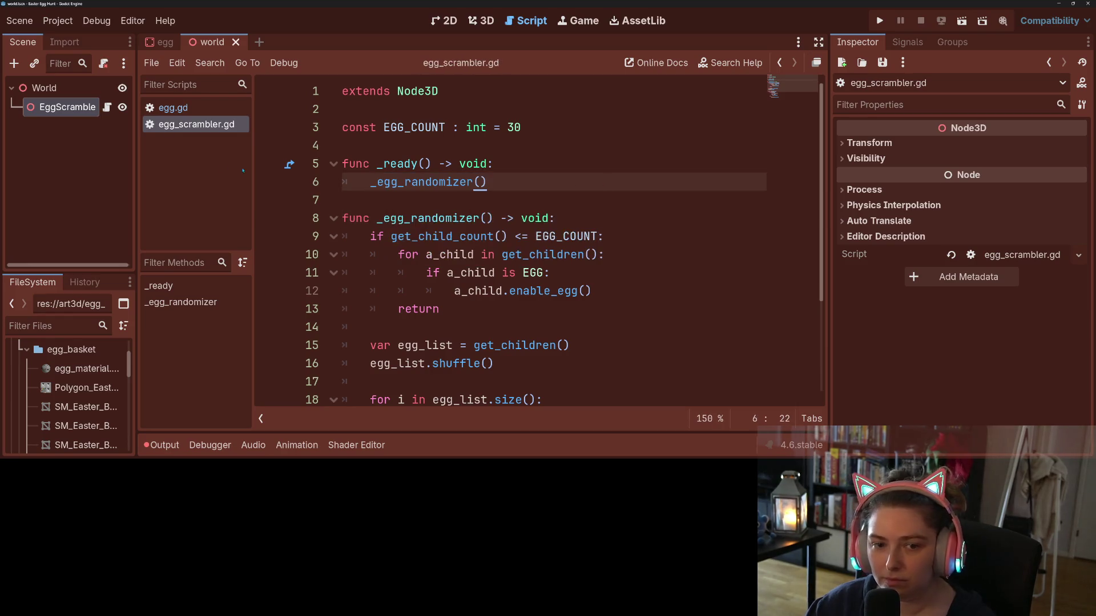
{"action": "left_click", "coordinate": [173, 107]}
{"action": "scroll", "coordinate": [514, 246], "scroll_direction": "down", "scroll_amount": 1}
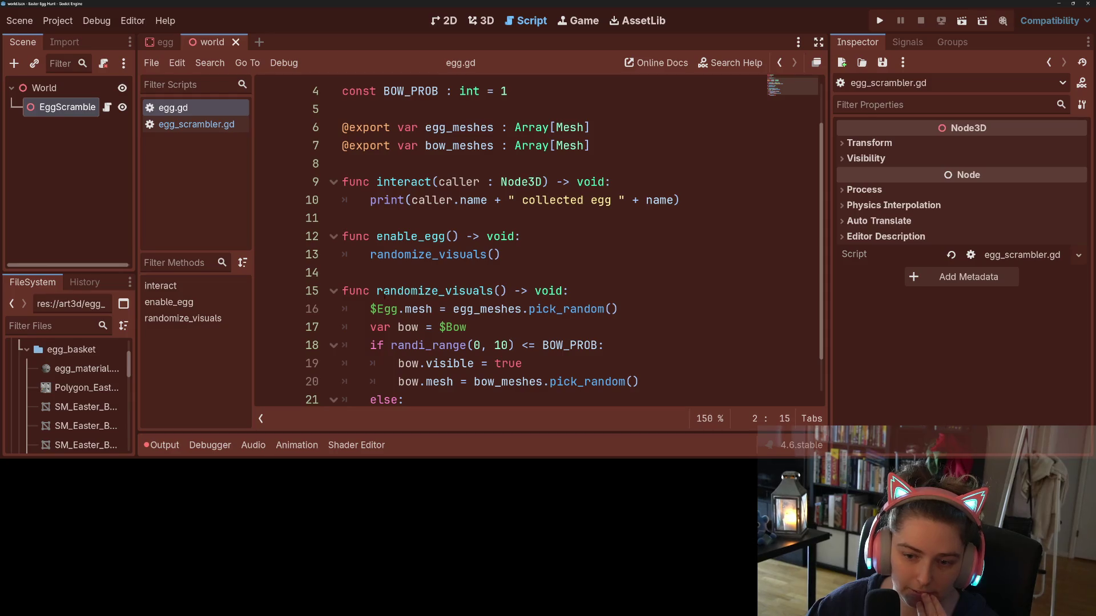
Prefix the randomize_visuals calls with an underscore so enable_egg calls _randomize_visuals, and save egg.gd
{"action": "left_click", "coordinate": [377, 291]}
{"action": "type", "text": "_"}
{"action": "key", "text": "Escape"}
{"action": "left_click", "coordinate": [370, 255]}
{"action": "type", "text": "_"}
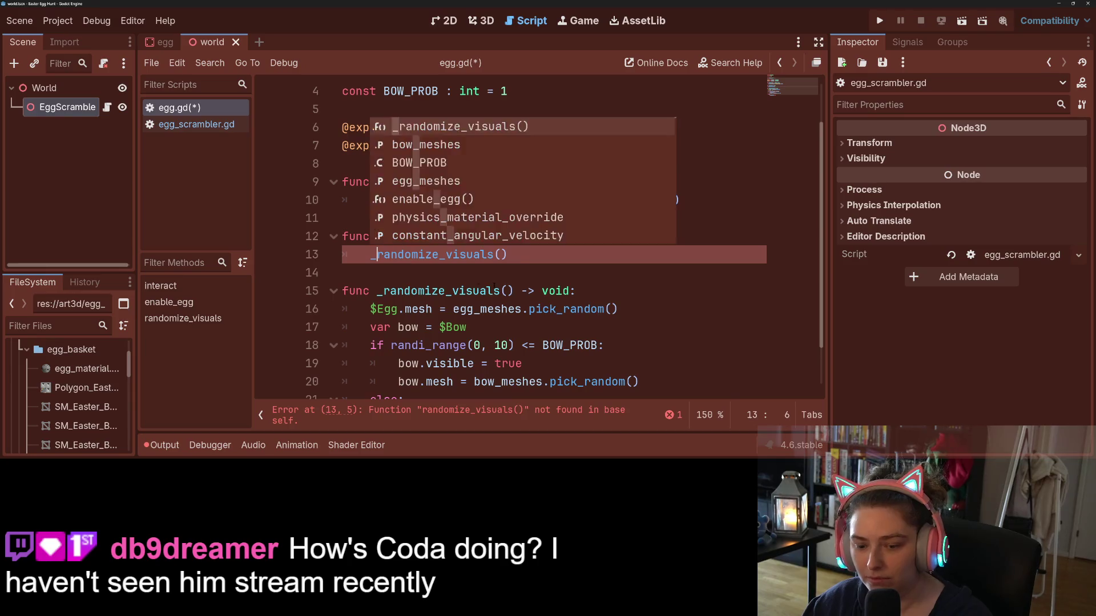
{"action": "key", "text": "ctrl+s"}
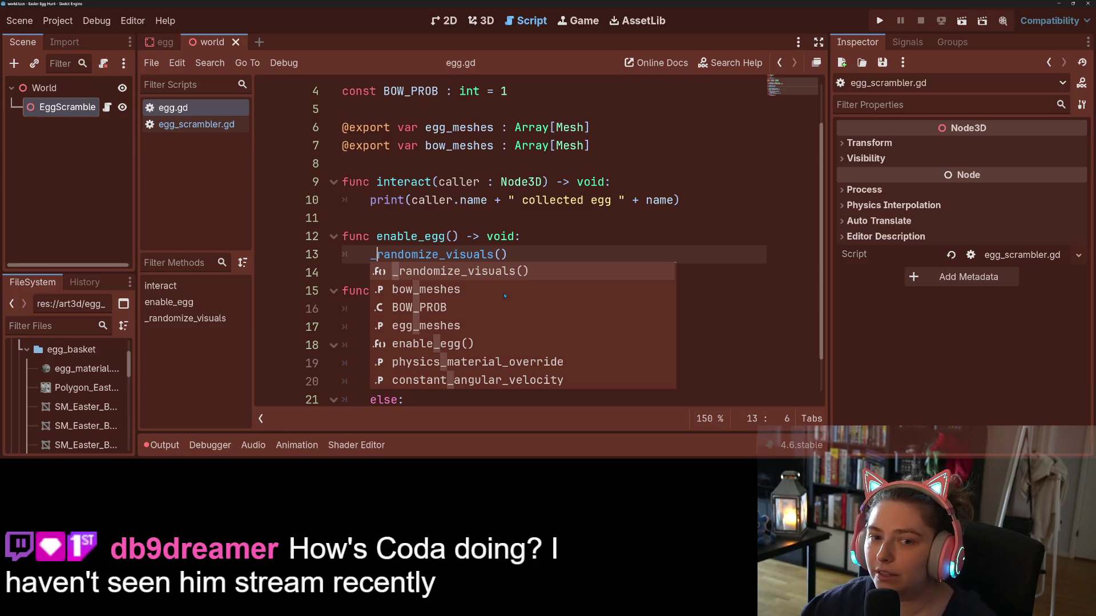
{"action": "left_click", "coordinate": [516, 236]}
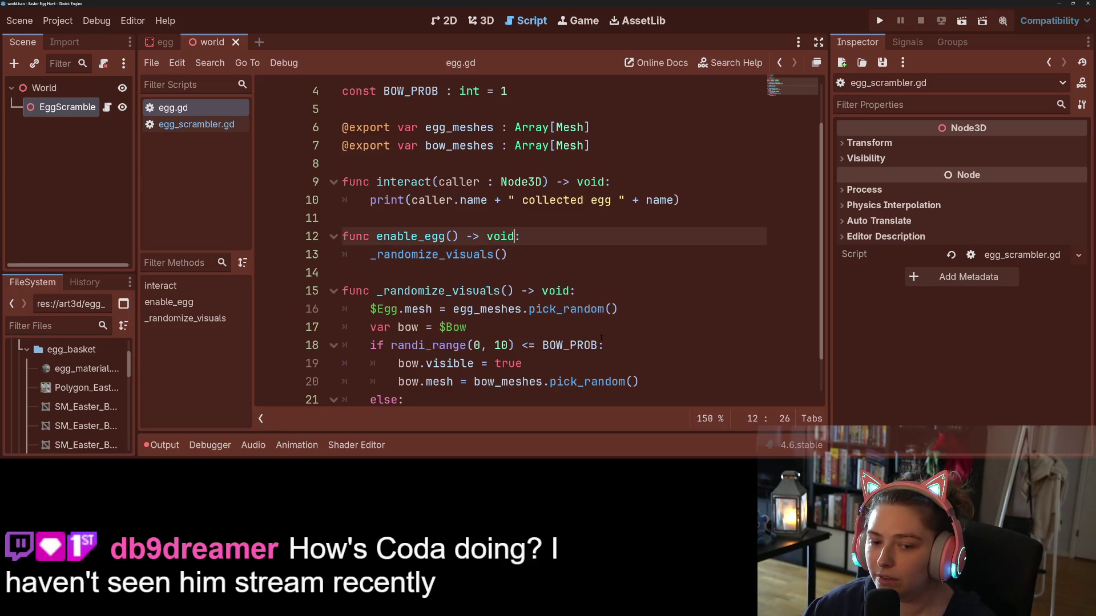
{"action": "scroll", "coordinate": [601, 337], "scroll_direction": "down", "scroll_amount": 1}
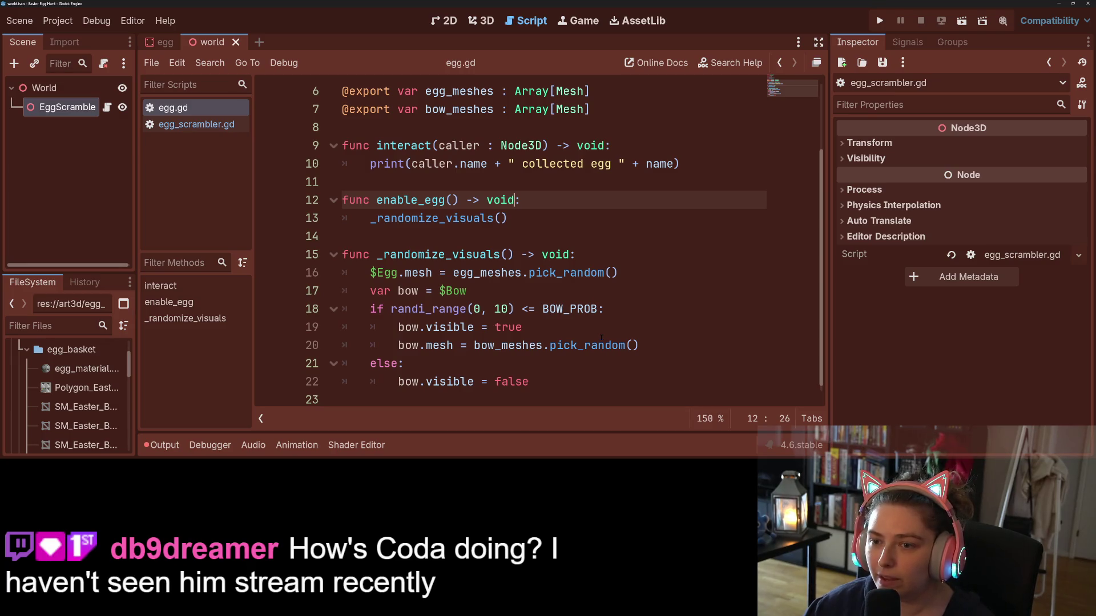
{"action": "scroll", "coordinate": [761, 332], "scroll_direction": "up", "scroll_amount": 2}
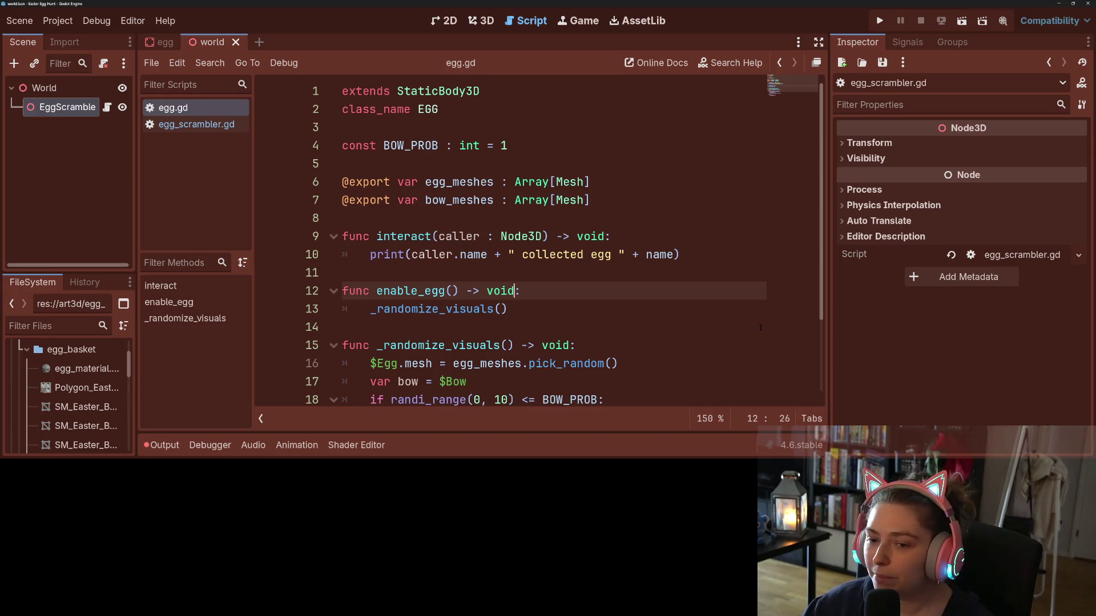
Read through egg.gd's _randomize_visuals and pick_random lines, then return to egg_scrambler.gd
{"action": "scroll", "coordinate": [620, 283], "scroll_direction": "down", "scroll_amount": 1}
{"action": "scroll", "coordinate": [619, 283], "scroll_direction": "down", "scroll_amount": 2}
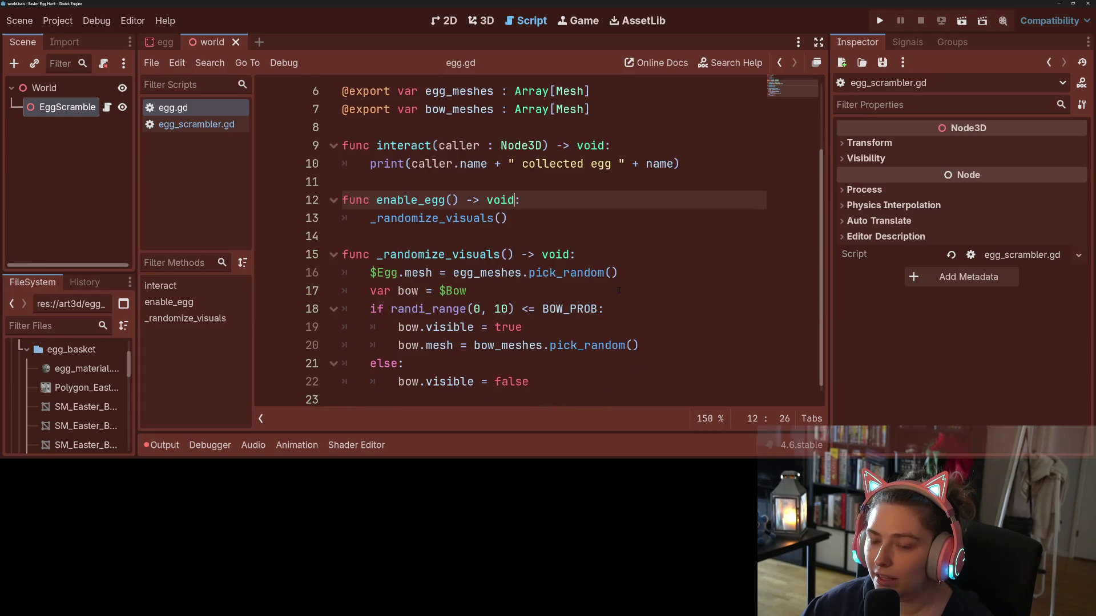
{"action": "left_click", "coordinate": [560, 244]}
{"action": "left_click", "coordinate": [554, 225]}
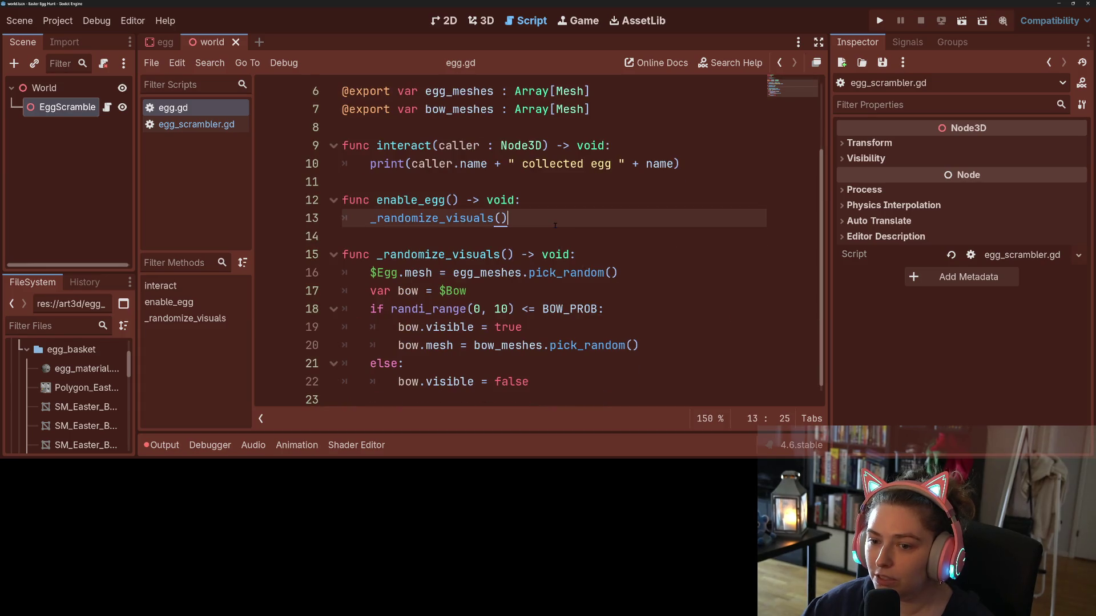
{"action": "left_click", "coordinate": [637, 250]}
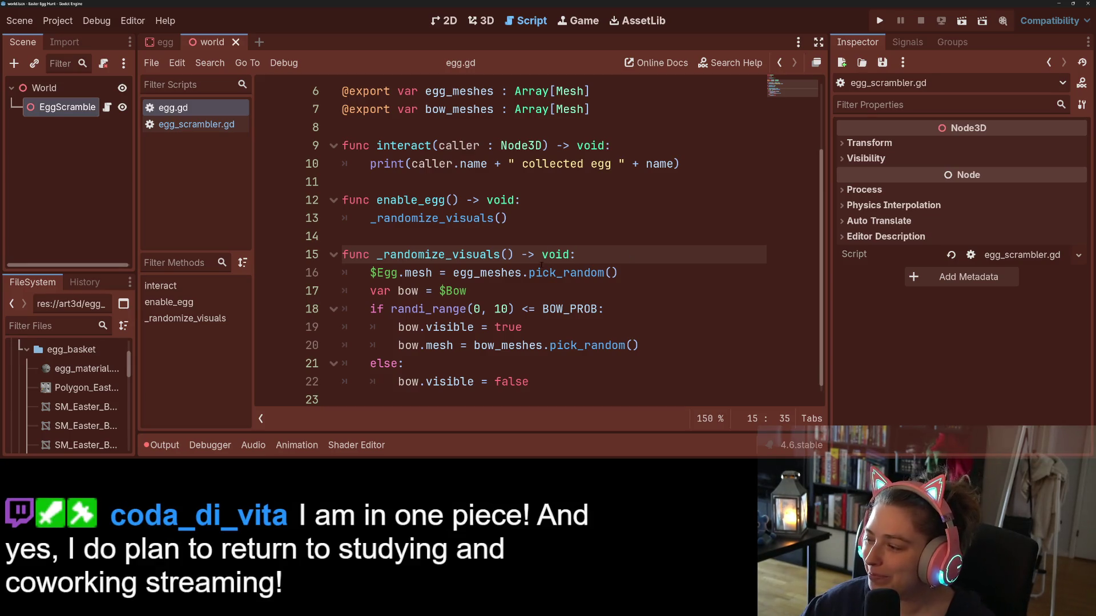
{"action": "left_click", "coordinate": [541, 268]}
{"action": "left_click", "coordinate": [644, 250]}
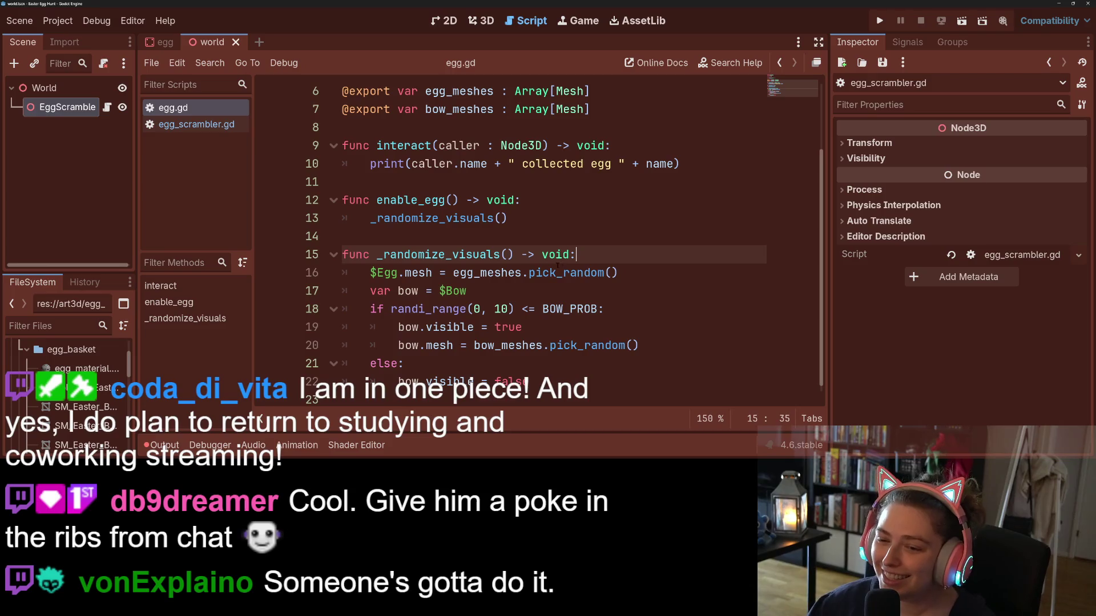
{"action": "left_click", "coordinate": [549, 310]}
{"action": "scroll", "coordinate": [548, 313], "scroll_direction": "up", "scroll_amount": 2}
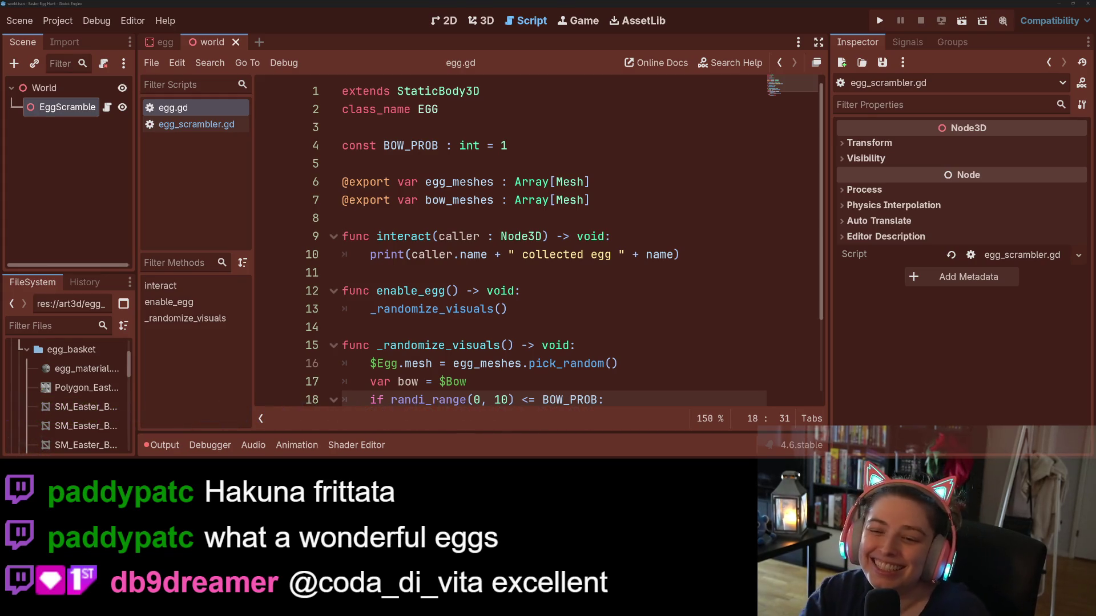
{"action": "left_click", "coordinate": [182, 125]}
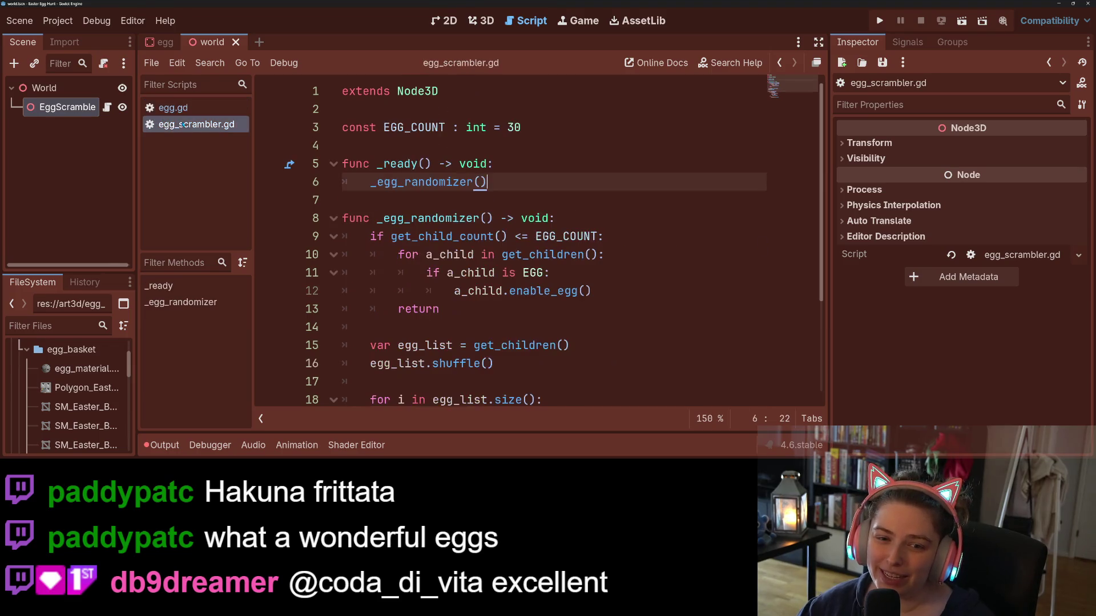
Switch to the 3D view of the world scene and open the EggScrambler node's context menu
{"action": "scroll", "coordinate": [496, 217], "scroll_direction": "down", "scroll_amount": 3}
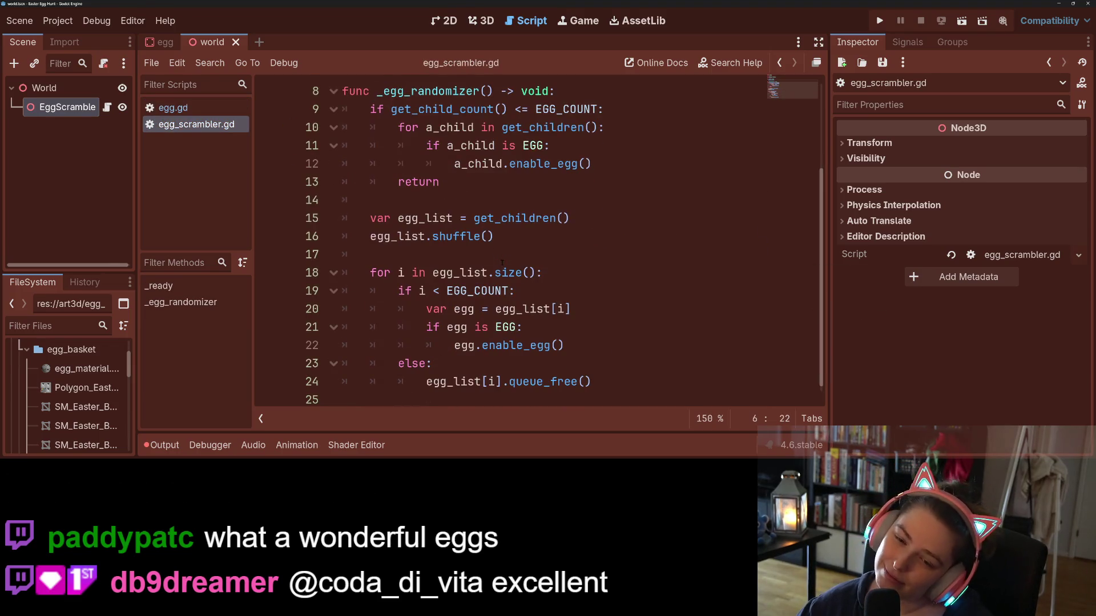
{"action": "scroll", "coordinate": [502, 262], "scroll_direction": "up", "scroll_amount": 3}
{"action": "left_click", "coordinate": [432, 145]}
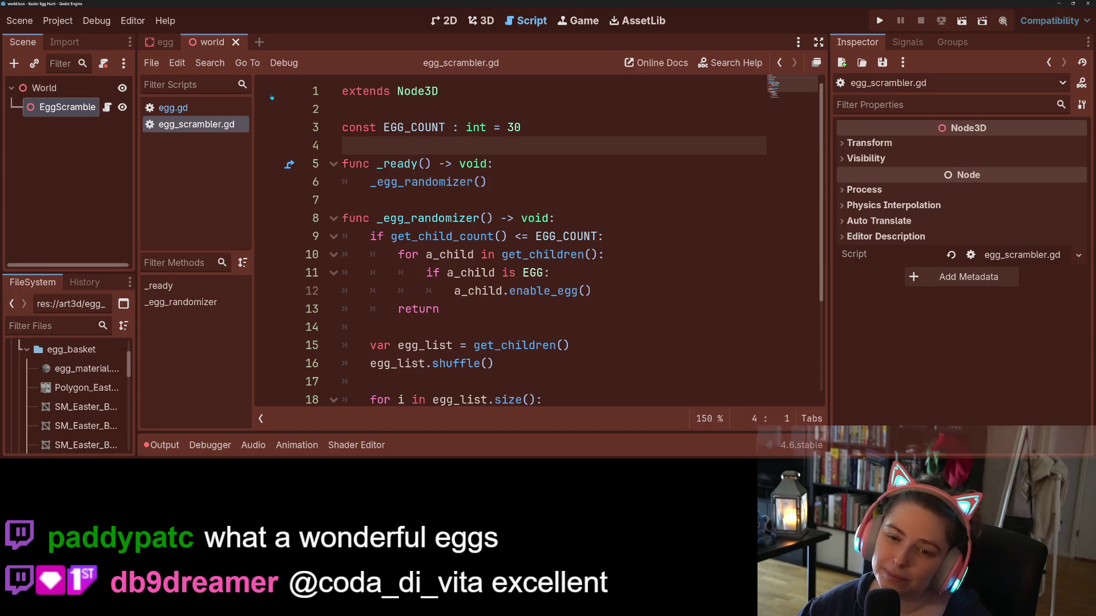
{"action": "left_click", "coordinate": [480, 21]}
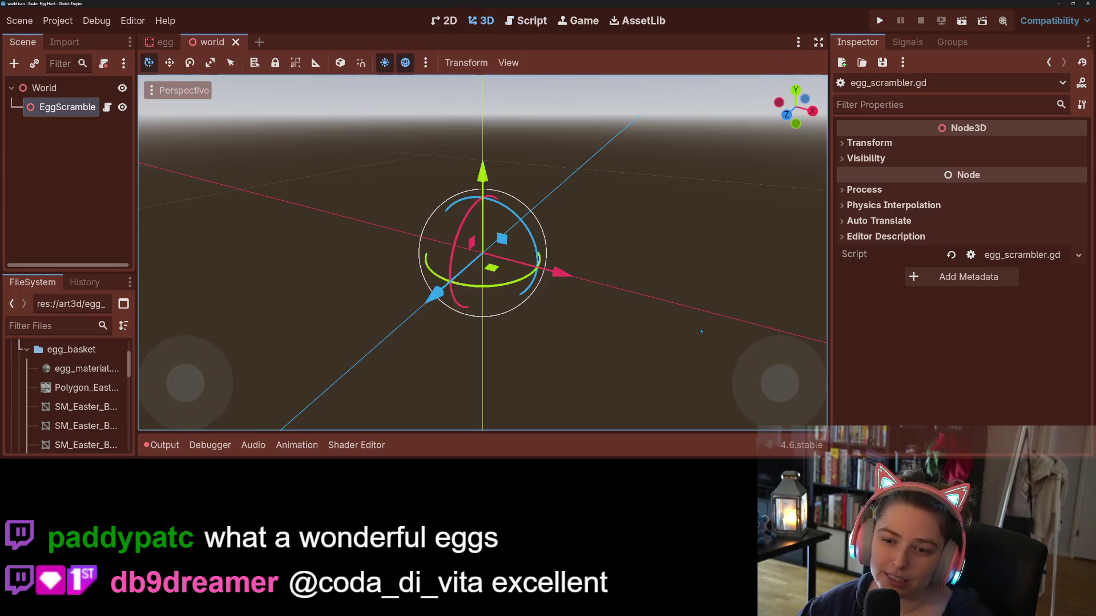
{"action": "scroll", "coordinate": [624, 320], "scroll_direction": "up", "scroll_amount": 5}
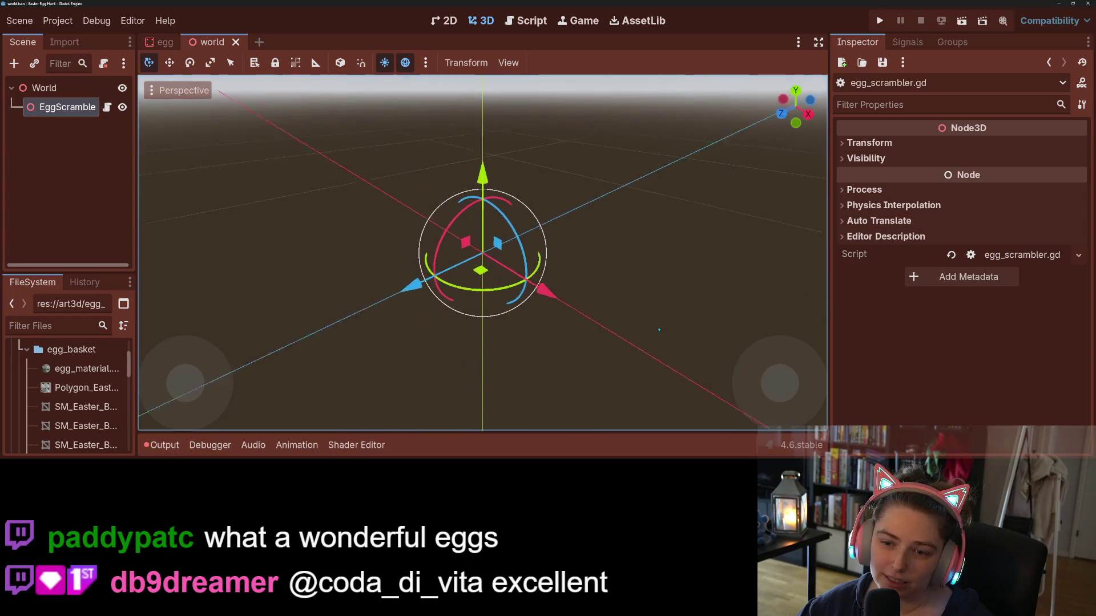
{"action": "left_click_drag", "start_coordinate": [526, 337], "coordinate": [501, 281]}
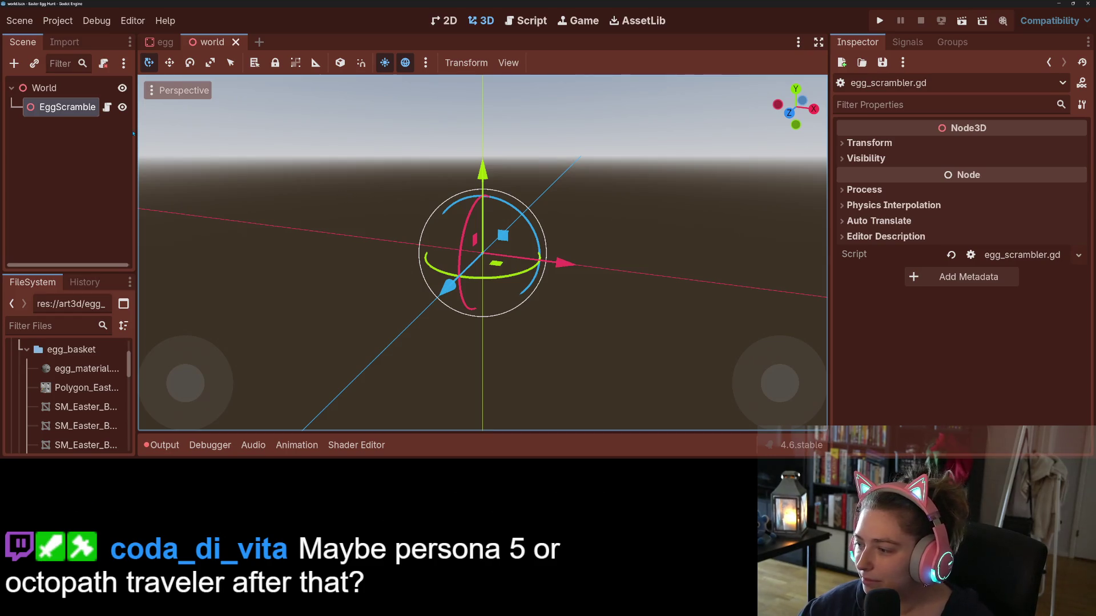
{"action": "right_click", "coordinate": [68, 107]}
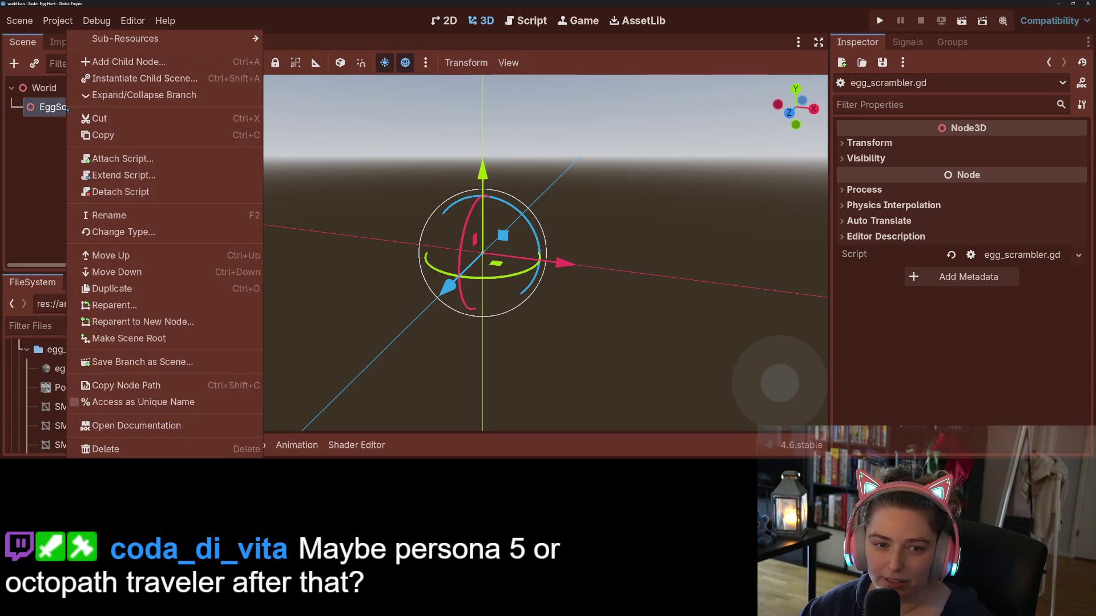
Instance egg.tscn under EggScrambler and move it left along X in front view
{"action": "left_click", "coordinate": [122, 78]}
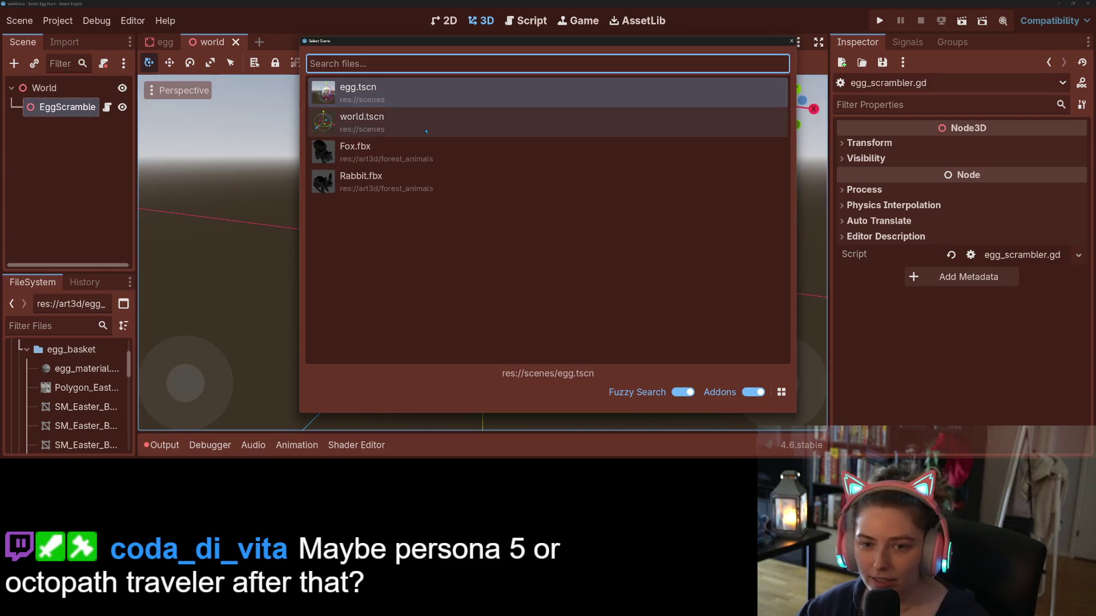
{"action": "key", "text": "Return"}
{"action": "scroll", "coordinate": [567, 199], "scroll_direction": "down", "scroll_amount": 3}
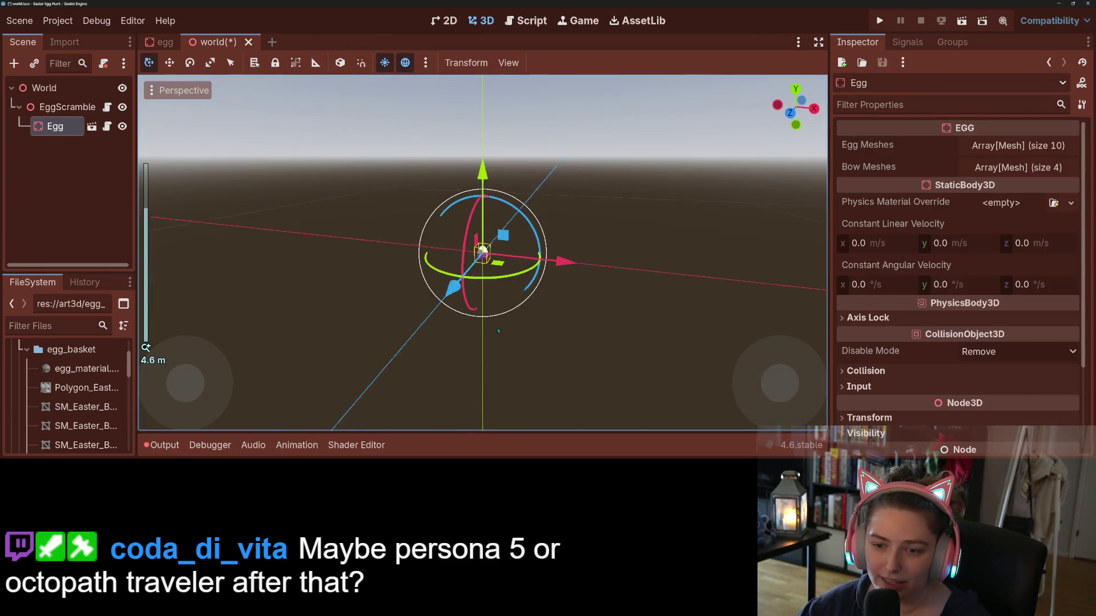
{"action": "key", "text": "KP_1"}
{"action": "left_click_drag", "start_coordinate": [555, 260], "coordinate": [411, 266]}
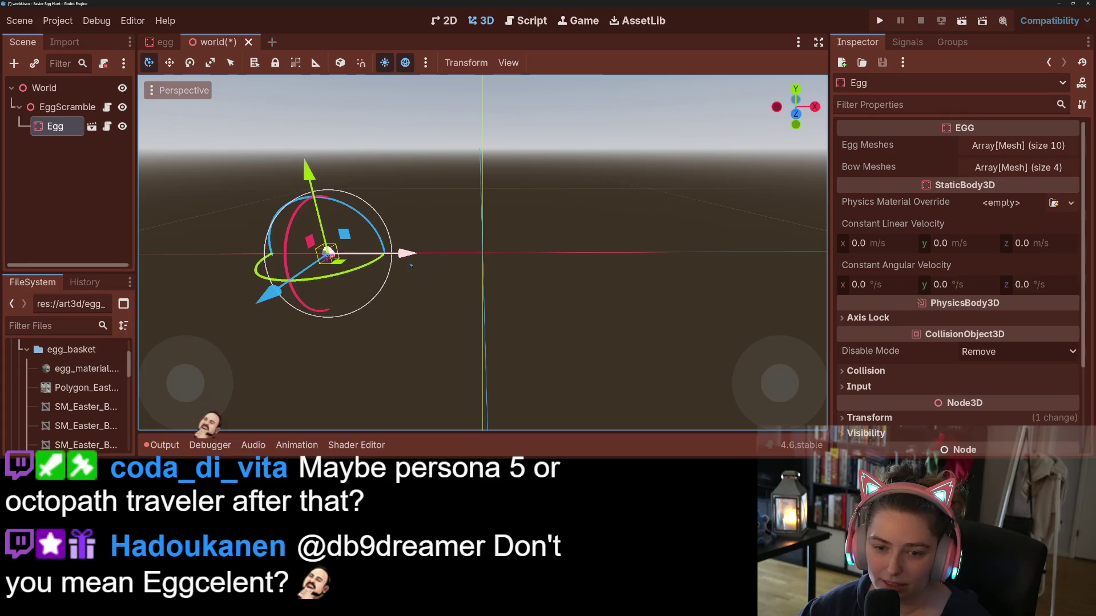
Duplicate the egg into eight eggs spaced along the X axis and shift the row left
{"action": "key", "text": "ctrl+d"}
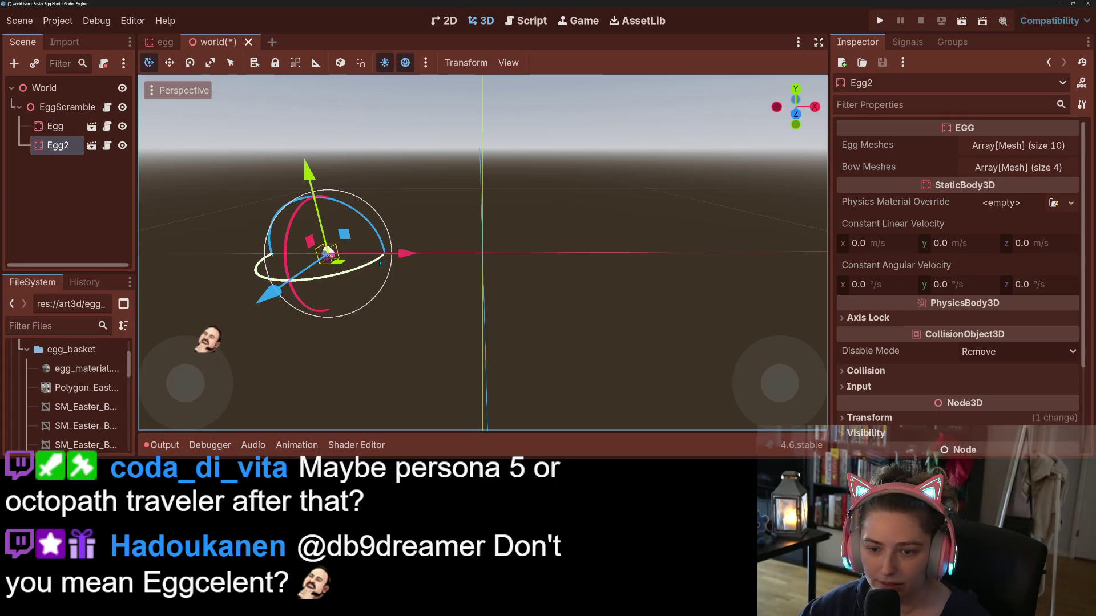
{"action": "left_click_drag", "start_coordinate": [402, 254], "coordinate": [822, 255]}
{"action": "key", "text": "ctrl+d"}
{"action": "key", "text": "ctrl+d"}
{"action": "key", "text": "ctrl+d"}
{"action": "key", "text": "ctrl+d"}
{"action": "key", "text": "ctrl+d"}
{"action": "key", "text": "ctrl+d"}
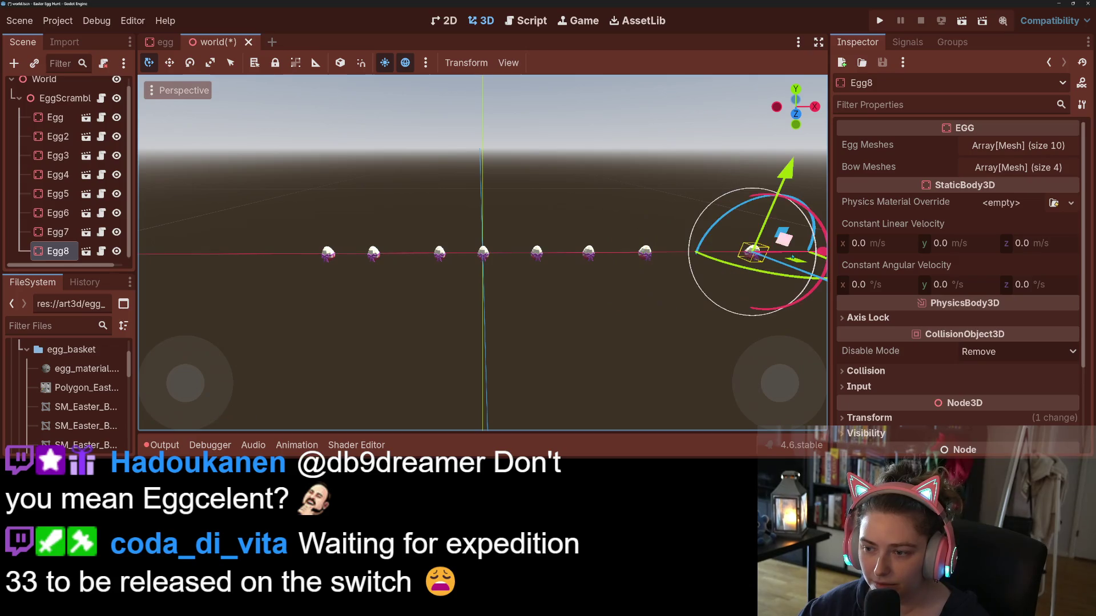
{"action": "scroll", "coordinate": [714, 266], "scroll_direction": "down", "scroll_amount": 5}
{"action": "left_click_drag", "start_coordinate": [752, 253], "coordinate": [710, 253]}
{"action": "left_click", "coordinate": [57, 137]}
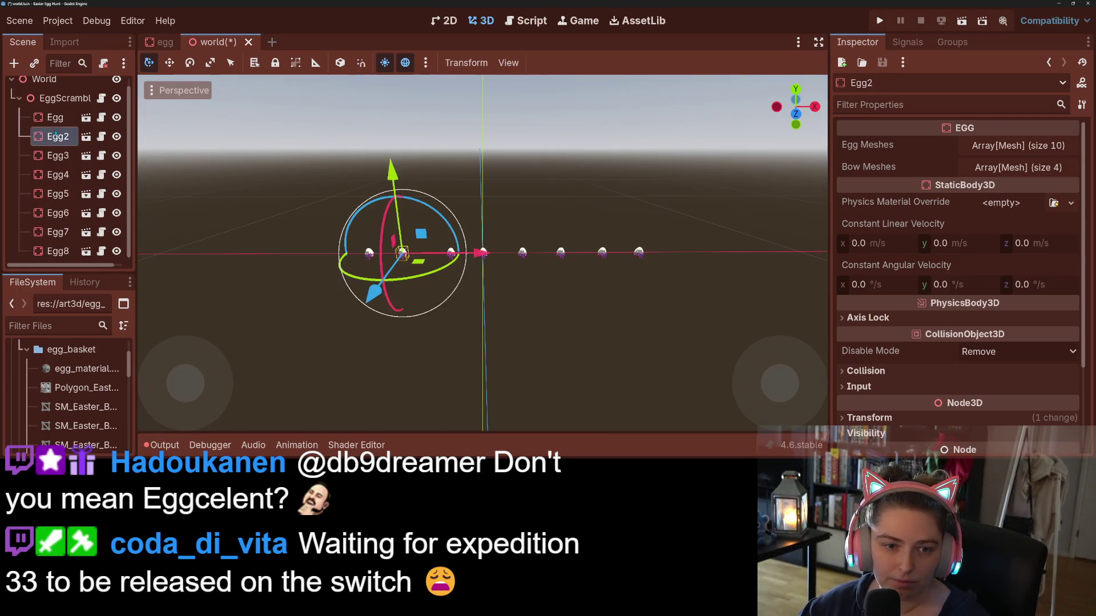
{"action": "left_click", "coordinate": [54, 117]}
{"action": "left_click", "coordinate": [57, 252], "text": "shift"}
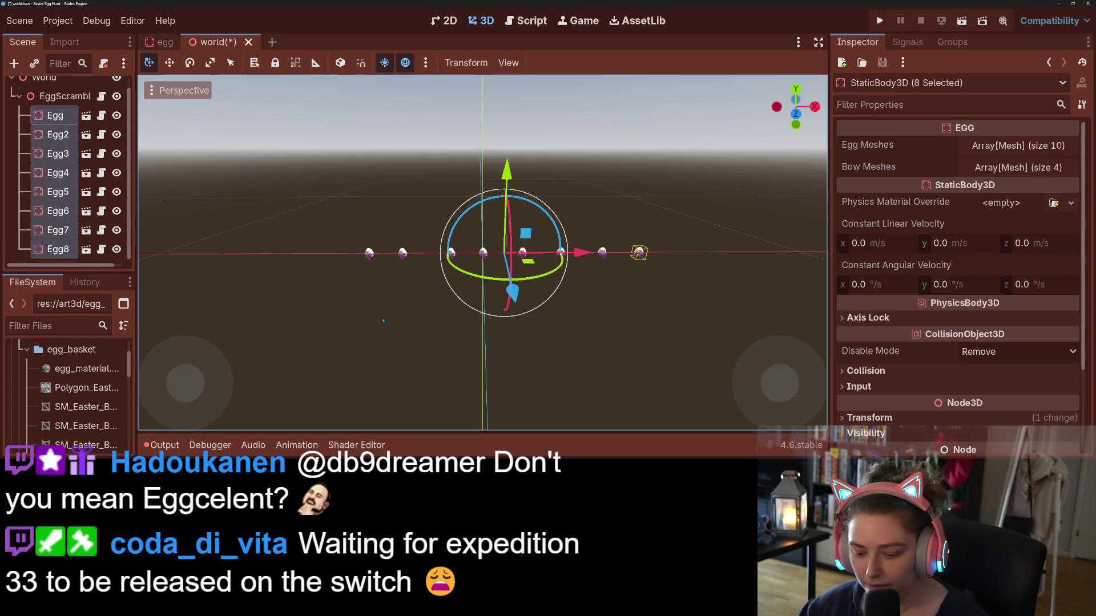
{"action": "scroll", "coordinate": [370, 297], "scroll_direction": "down", "scroll_amount": 2}
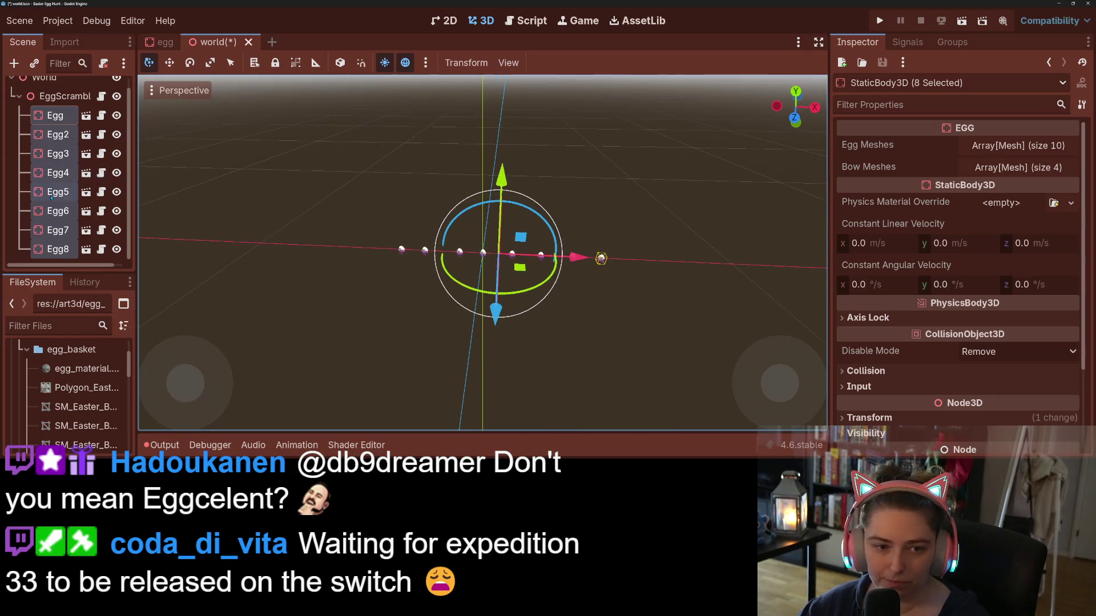
{"action": "left_click", "coordinate": [601, 258]}
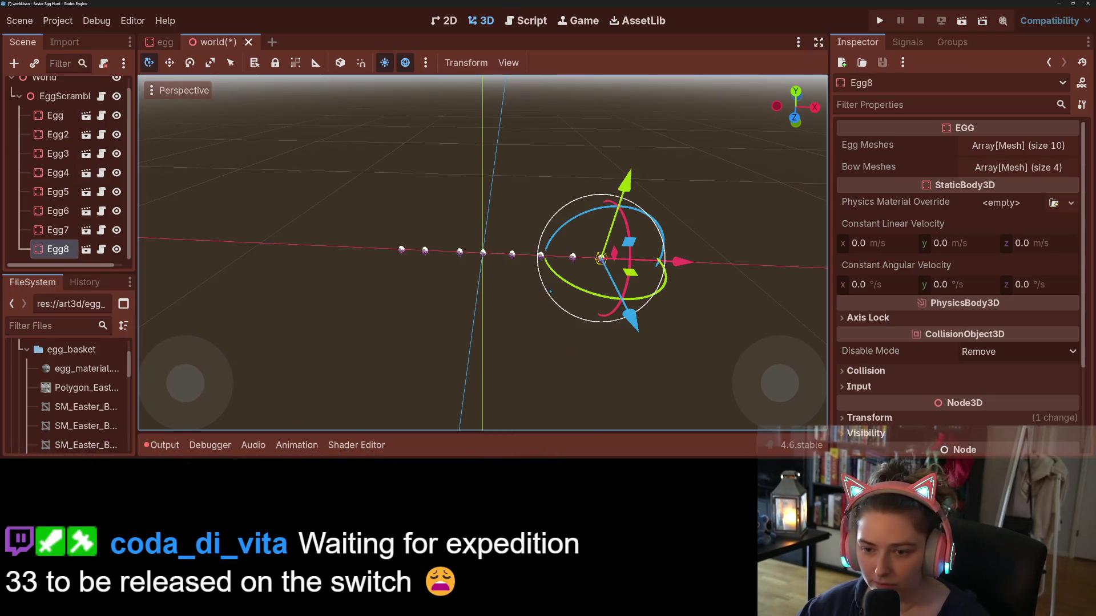
{"action": "key", "text": "ctrl+z"}
{"action": "left_click_drag", "start_coordinate": [574, 266], "coordinate": [550, 258]}
Duplicate Egg8 into Egg9 and Egg10 along X and select all ten eggs
{"action": "left_click", "coordinate": [569, 256]}
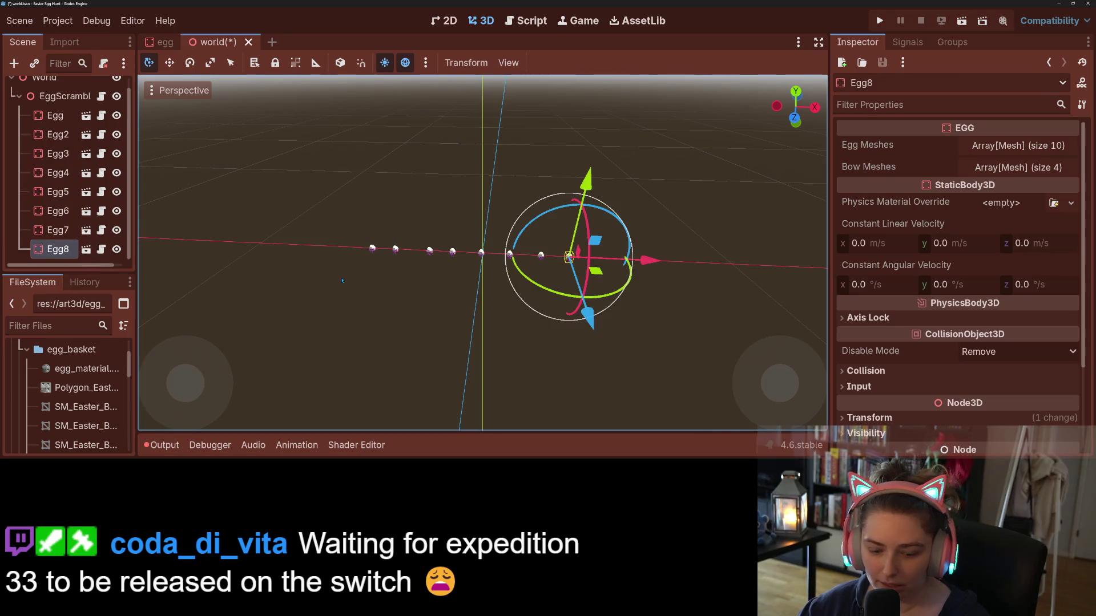
{"action": "key", "text": "ctrl+d"}
{"action": "left_click_drag", "start_coordinate": [652, 262], "coordinate": [706, 264]}
{"action": "key", "text": "ctrl+d"}
{"action": "scroll", "coordinate": [57, 171], "scroll_direction": "up", "scroll_amount": 2}
{"action": "left_click", "coordinate": [54, 126], "text": "shift"}
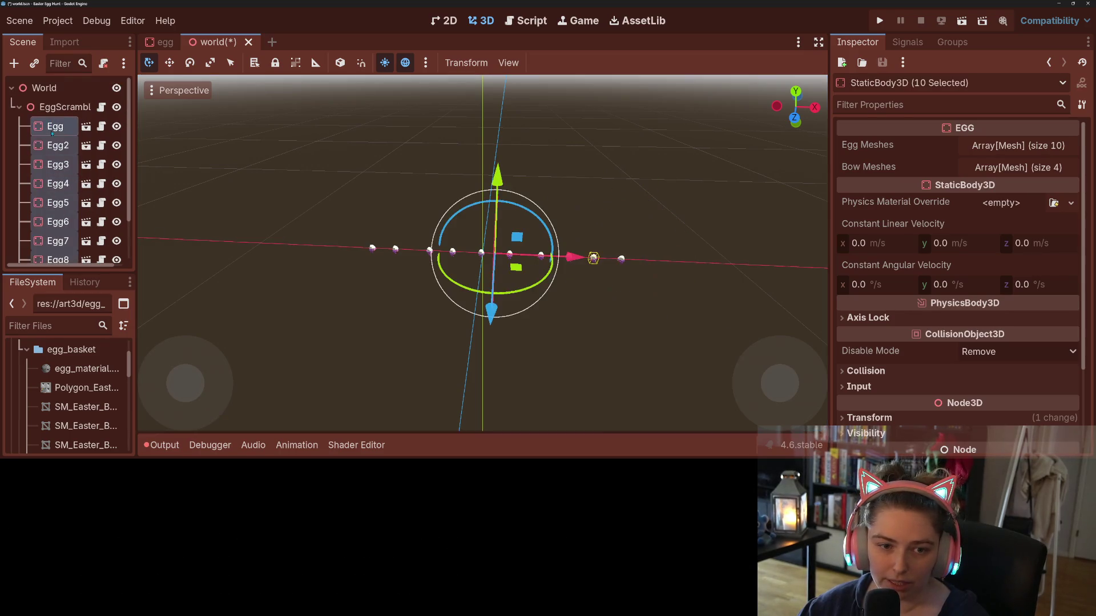
Duplicate the row of ten eggs repeatedly and offset the copies along Z into new rows
{"action": "scroll", "coordinate": [554, 257], "scroll_direction": "down", "scroll_amount": 5}
{"action": "mouse_move", "coordinate": [554, 256]}
{"action": "left_mouse_down"}
{"action": "mouse_move", "coordinate": [573, 284]}
{"action": "mouse_move", "coordinate": [403, 228]}
{"action": "left_mouse_up"}
{"action": "key", "text": "ctrl+d"}
{"action": "key", "text": "ctrl+d"}
{"action": "key", "text": "ctrl+d"}
{"action": "key", "text": "ctrl+d"}
{"action": "key", "text": "ctrl+d"}
{"action": "key", "text": "ctrl+d"}
{"action": "key", "text": "ctrl+d"}
{"action": "scroll", "coordinate": [399, 228], "scroll_direction": "down", "scroll_amount": 2}
{"action": "key", "text": "ctrl+d"}
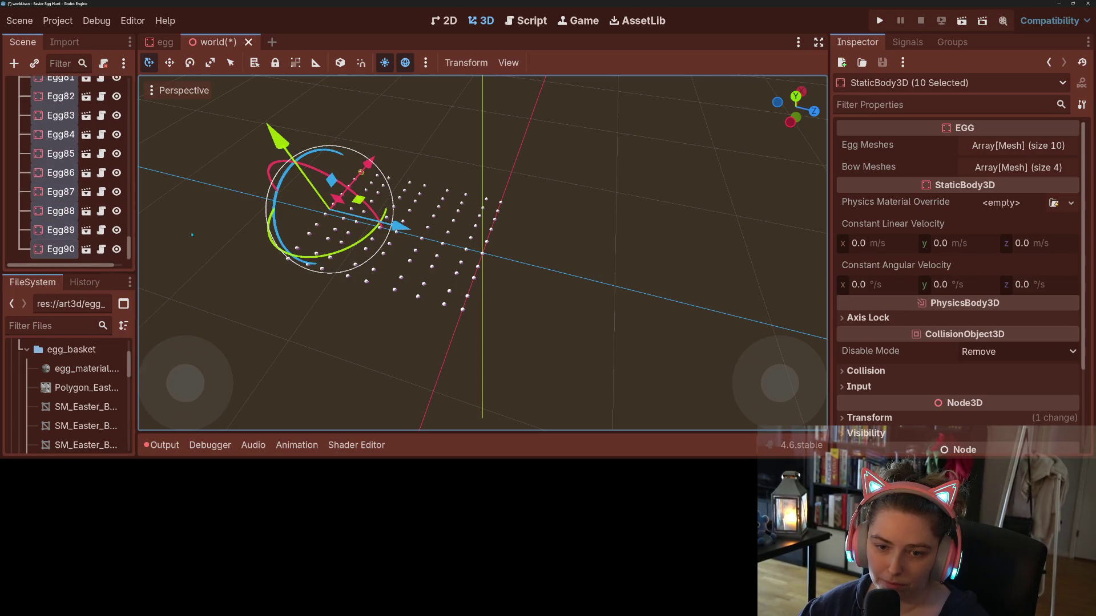
{"action": "key", "text": "ctrl+d"}
{"action": "left_click_drag", "start_coordinate": [401, 227], "coordinate": [385, 223]}
Clear the selection and collapse the EggScramble children in the scene tree
{"action": "left_click", "coordinate": [583, 303]}
{"action": "scroll", "coordinate": [367, 250], "scroll_direction": "up", "scroll_amount": 3}
{"action": "scroll", "coordinate": [82, 190], "scroll_direction": "up", "scroll_amount": 20}
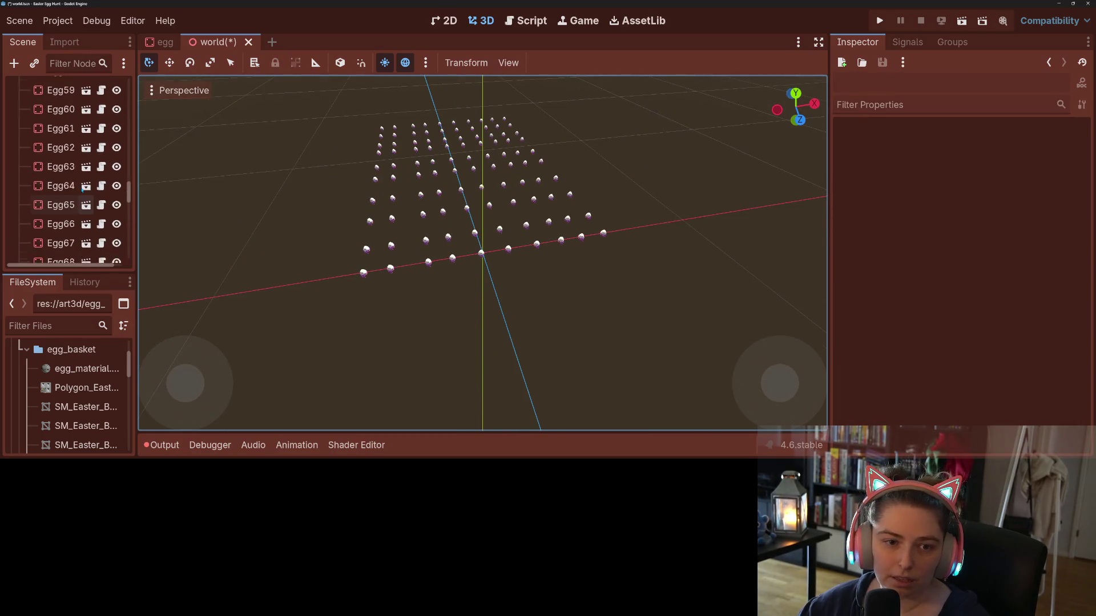
{"action": "scroll", "coordinate": [82, 190], "scroll_direction": "up", "scroll_amount": 5}
{"action": "left_click", "coordinate": [18, 107]}
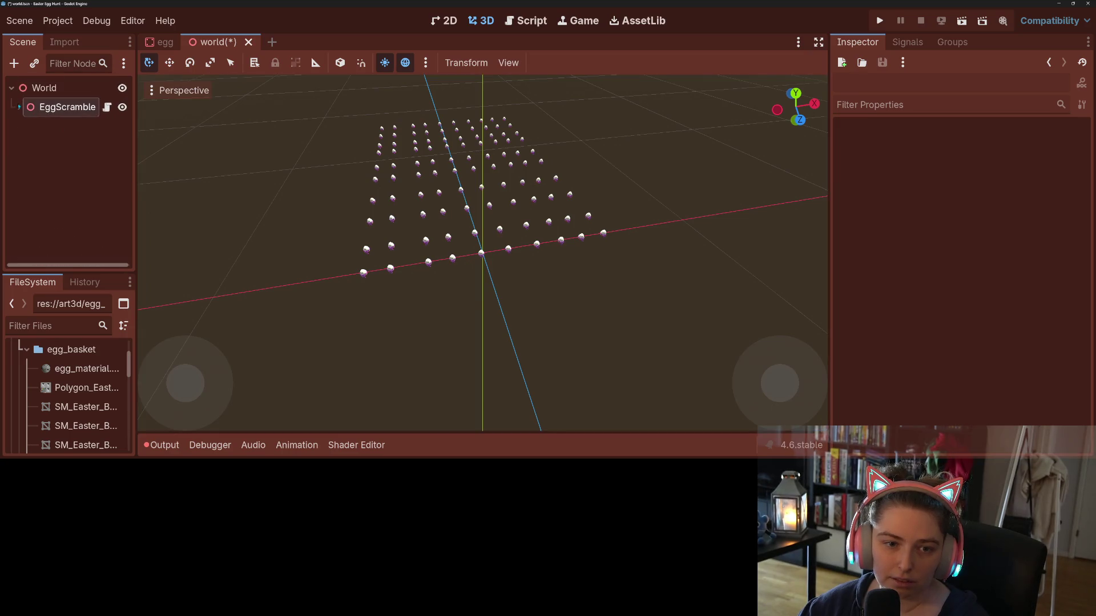
Add the preview sun and preview environment to the World scene
{"action": "left_click", "coordinate": [44, 87]}
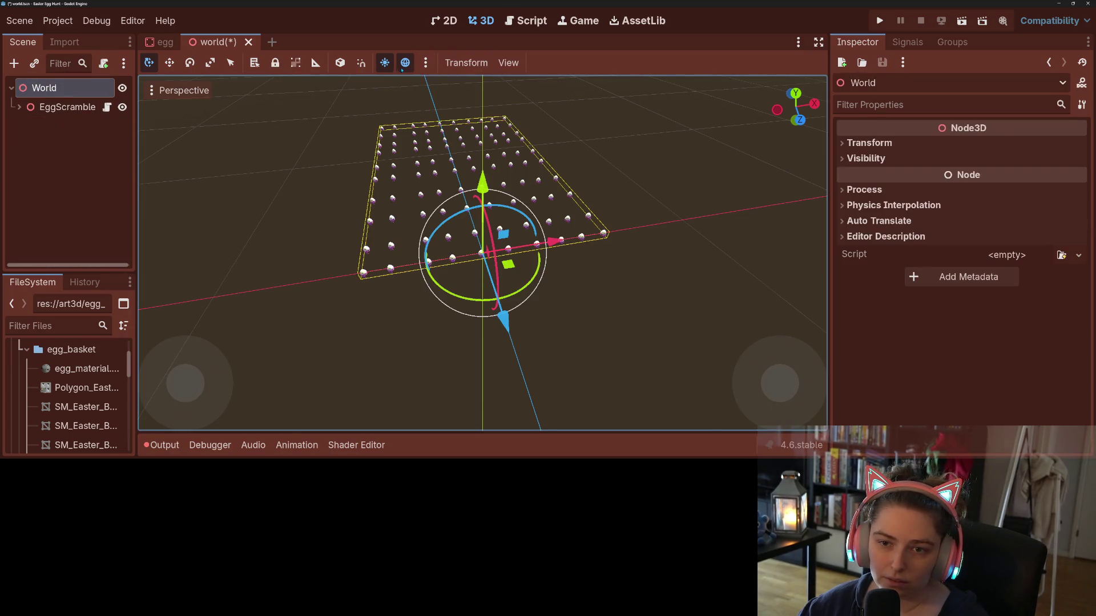
{"action": "left_click", "coordinate": [425, 63]}
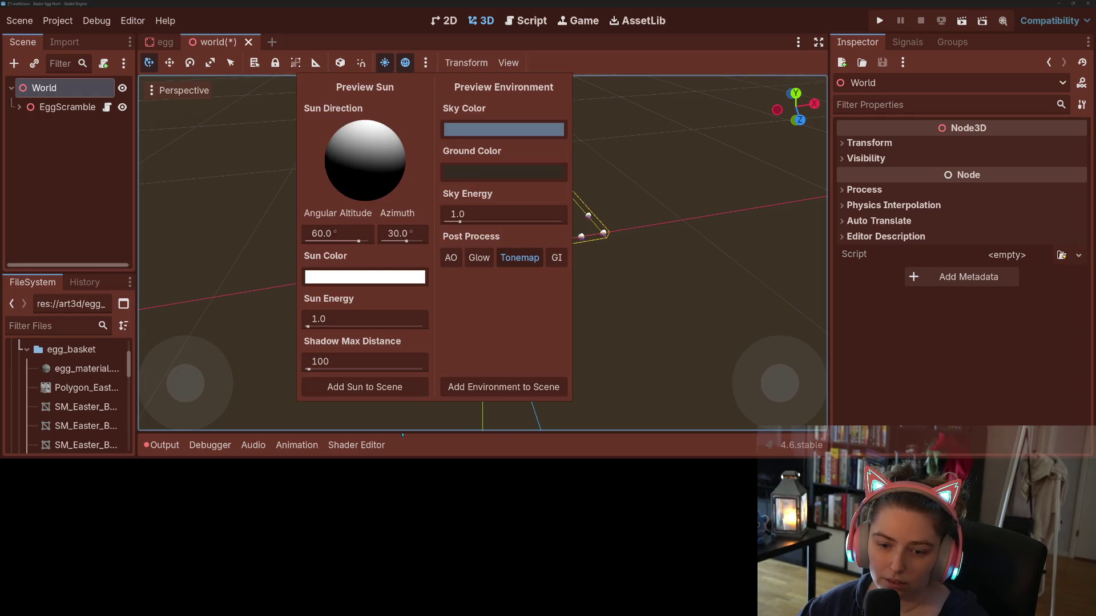
{"action": "left_click", "coordinate": [391, 388]}
{"action": "left_click", "coordinate": [425, 63]}
{"action": "left_click", "coordinate": [472, 388]}
Add a Camera3D as a child node of World
{"action": "right_click", "coordinate": [69, 92]}
{"action": "left_click", "coordinate": [101, 100]}
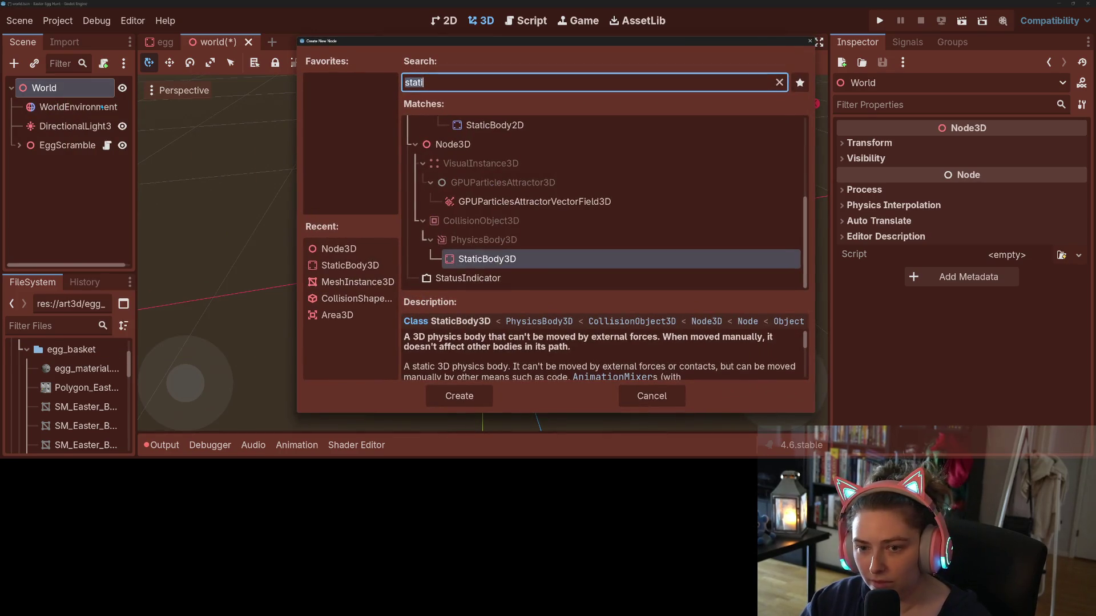
{"action": "left_click", "coordinate": [651, 396]}
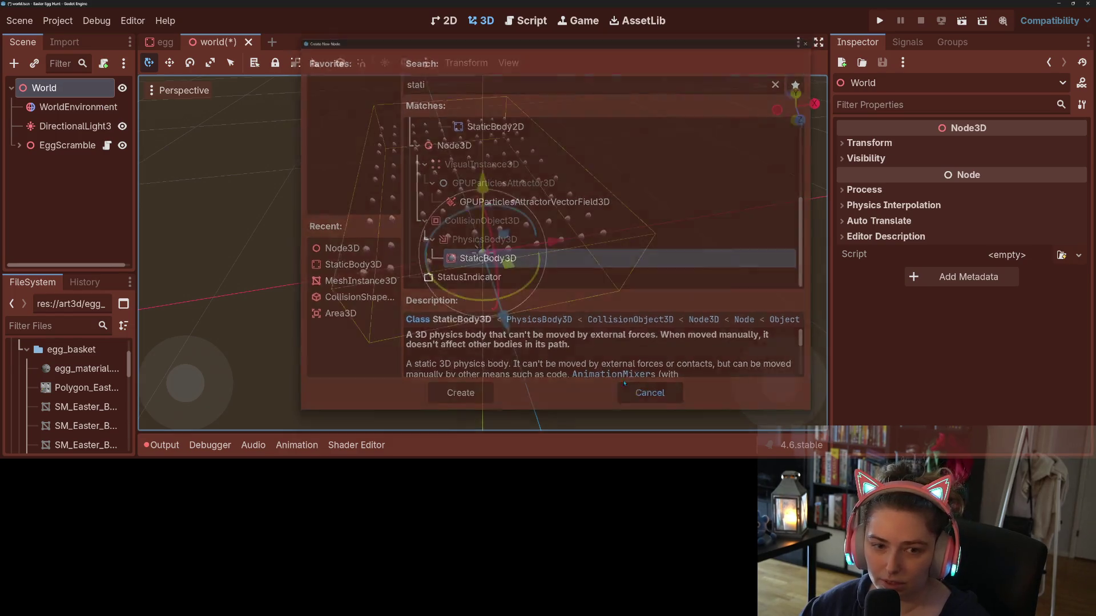
{"action": "right_click", "coordinate": [78, 89]}
{"action": "left_click", "coordinate": [100, 98]}
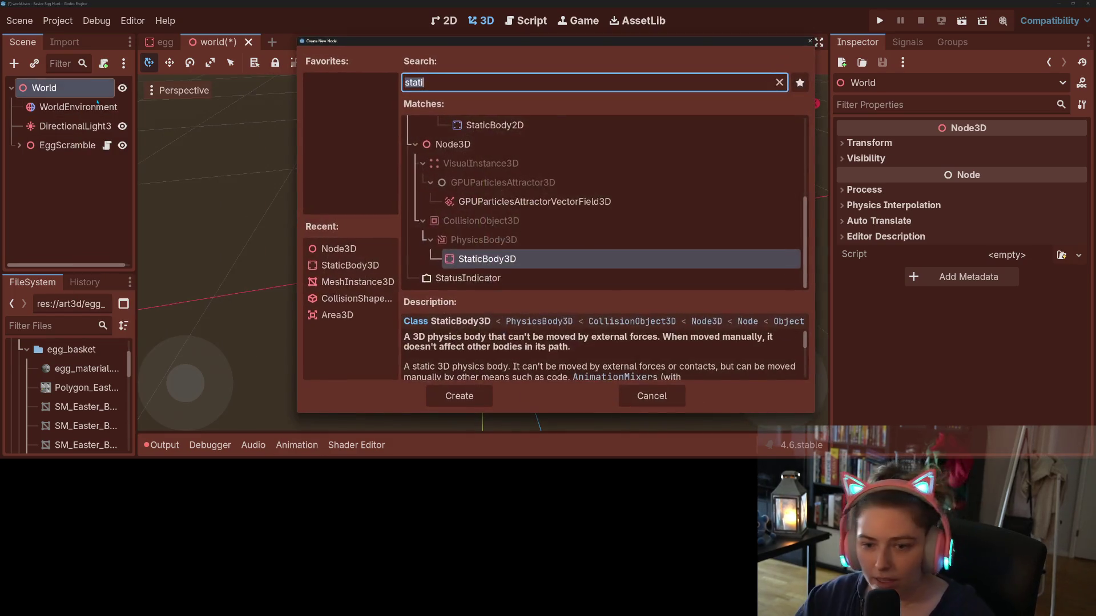
{"action": "type", "text": "camer"}
{"action": "key", "text": "Return"}
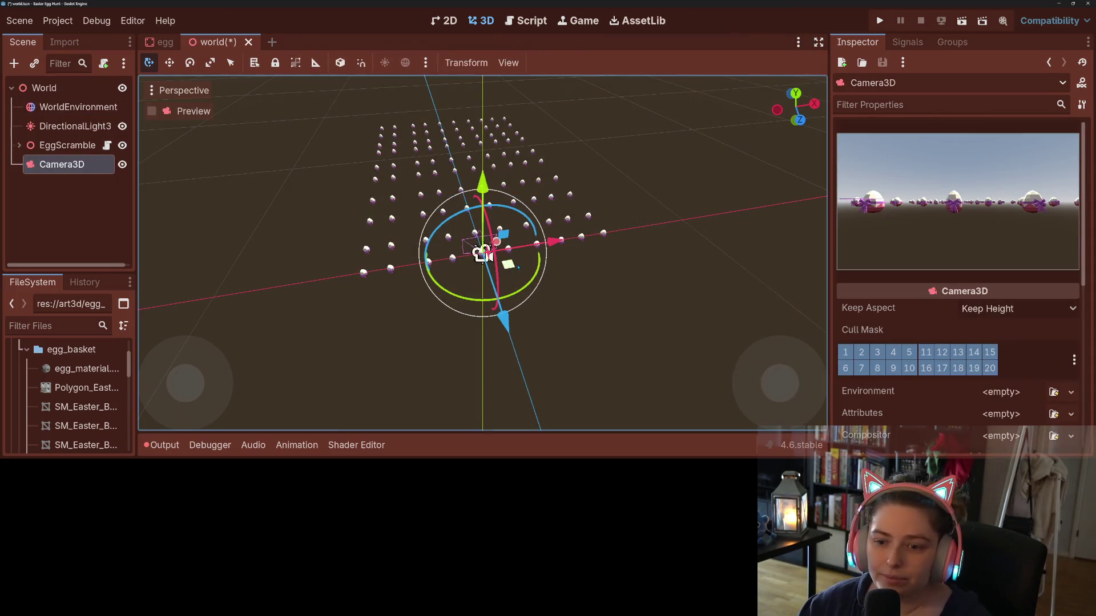
Raise the Camera3D above the egg grid, tilt it down toward the eggs, and save the scene
{"action": "scroll", "coordinate": [542, 343], "scroll_direction": "down", "scroll_amount": 3}
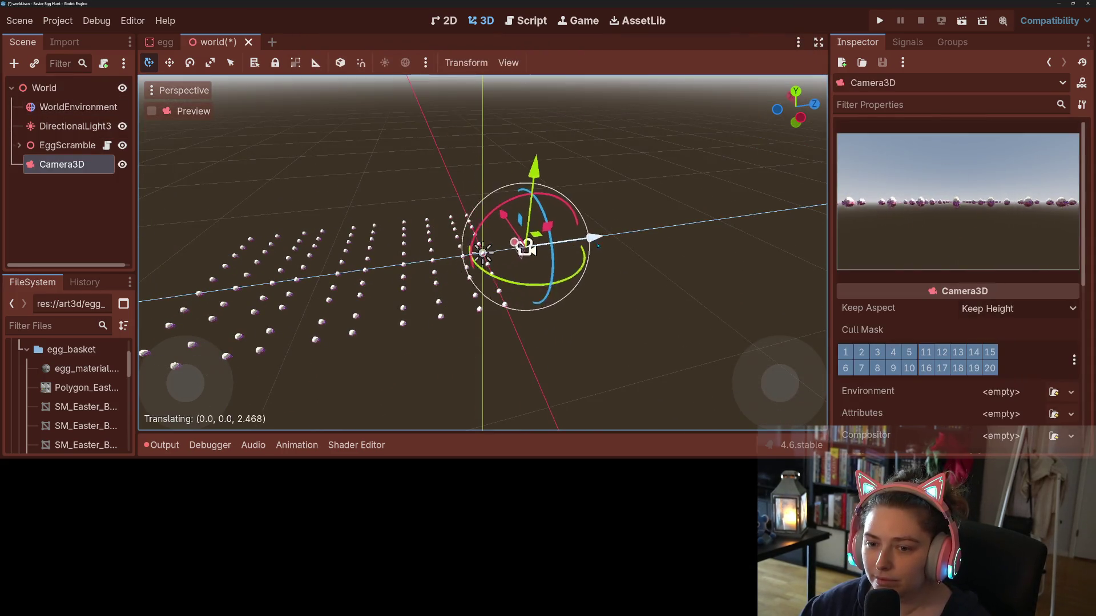
{"action": "left_click_drag", "start_coordinate": [551, 165], "coordinate": [555, 116]}
{"action": "mouse_move", "coordinate": [525, 151]}
{"action": "left_mouse_down"}
{"action": "mouse_move", "coordinate": [502, 191]}
{"action": "mouse_move", "coordinate": [525, 191]}
{"action": "mouse_move", "coordinate": [516, 167]}
{"action": "mouse_move", "coordinate": [530, 145]}
{"action": "left_mouse_up"}
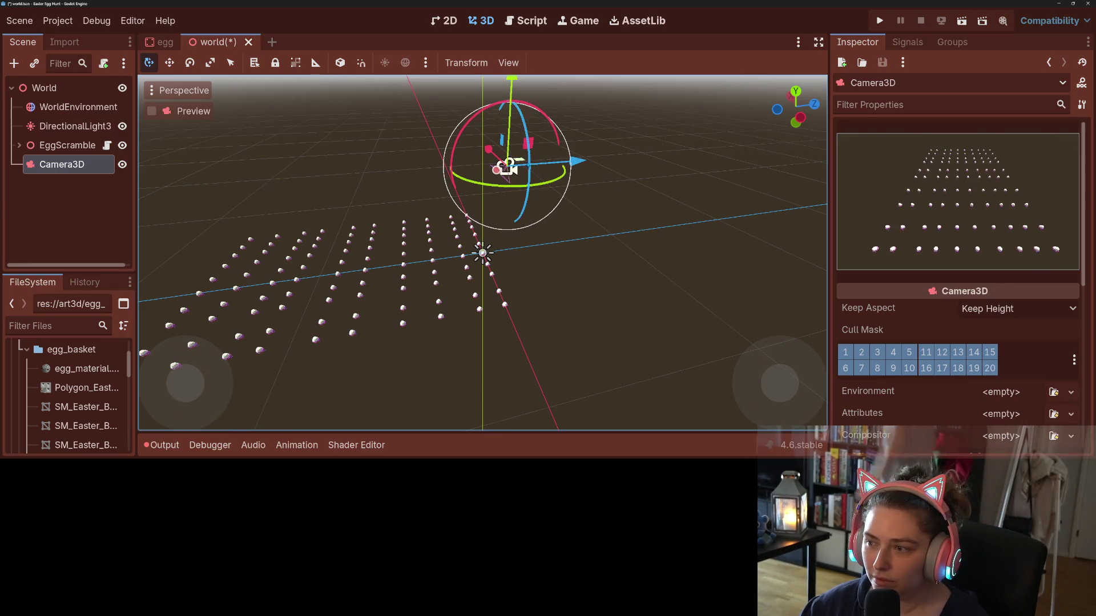
{"action": "key", "text": "ctrl+s"}
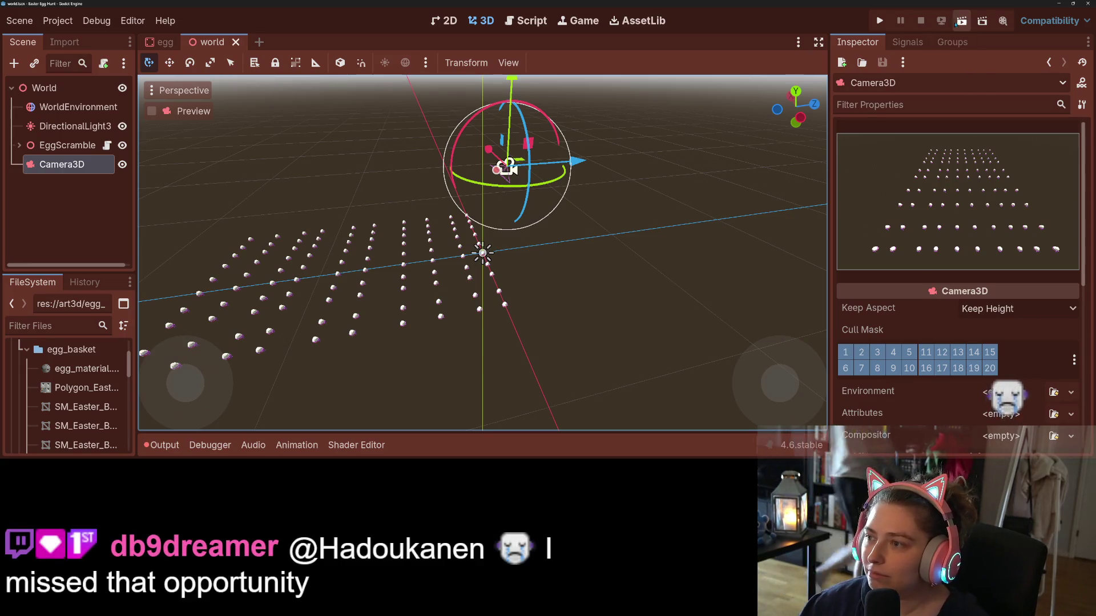
Run the project with the world as main scene, maximize the game and stretch it to fit
{"action": "left_click", "coordinate": [880, 21]}
{"action": "left_click", "coordinate": [649, 252]}
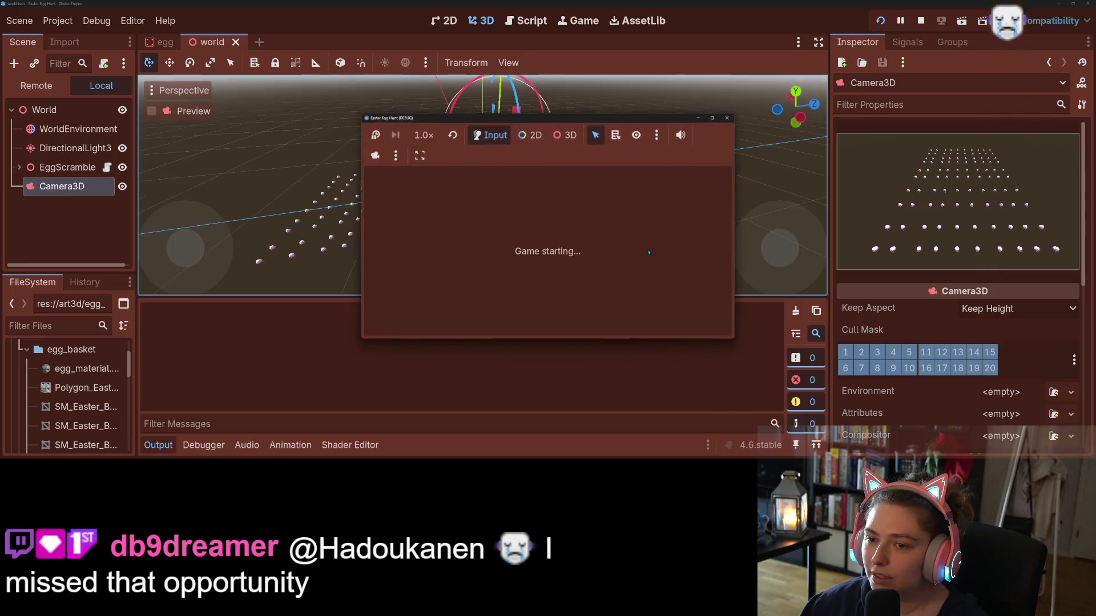
{"action": "left_click", "coordinate": [714, 118]}
{"action": "left_click", "coordinate": [394, 20]}
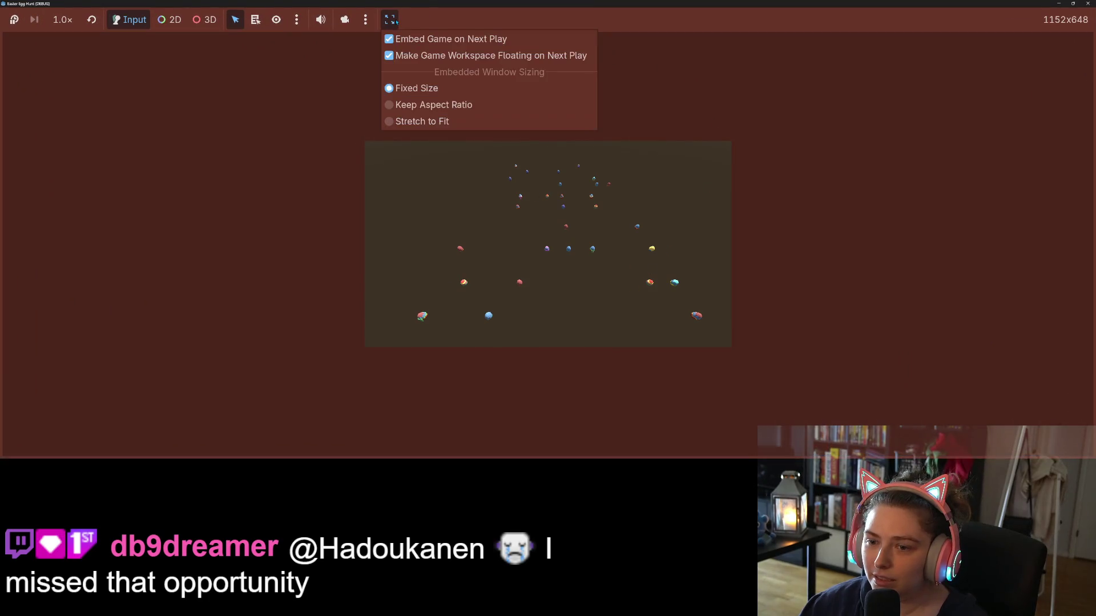
{"action": "left_click", "coordinate": [432, 122]}
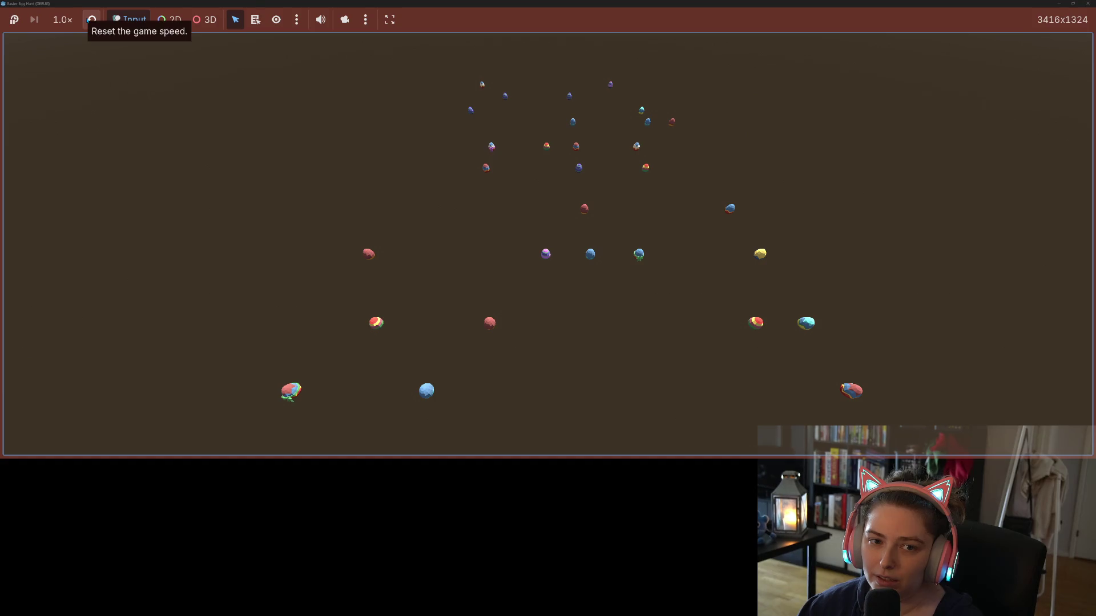
Turn off 'Make Game Workspace Floating on Next Play' and close the floating game window
{"action": "mouse_move", "coordinate": [1015, 6]}
{"action": "left_mouse_down"}
{"action": "mouse_move", "coordinate": [971, 80]}
{"action": "mouse_move", "coordinate": [833, 89]}
{"action": "left_mouse_up"}
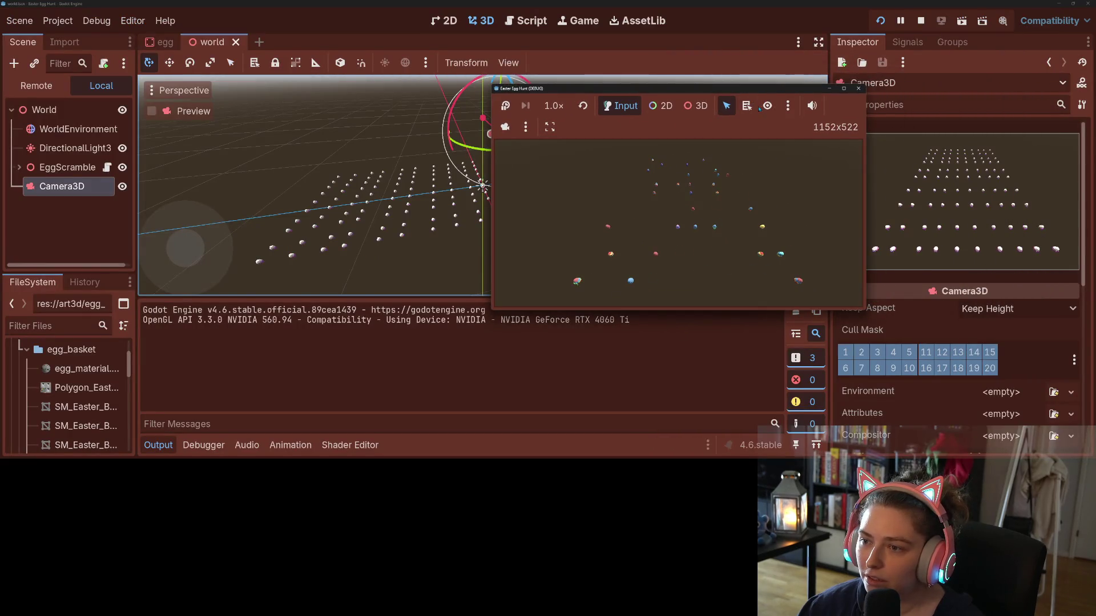
{"action": "left_click", "coordinate": [787, 105]}
{"action": "left_click", "coordinate": [787, 101]}
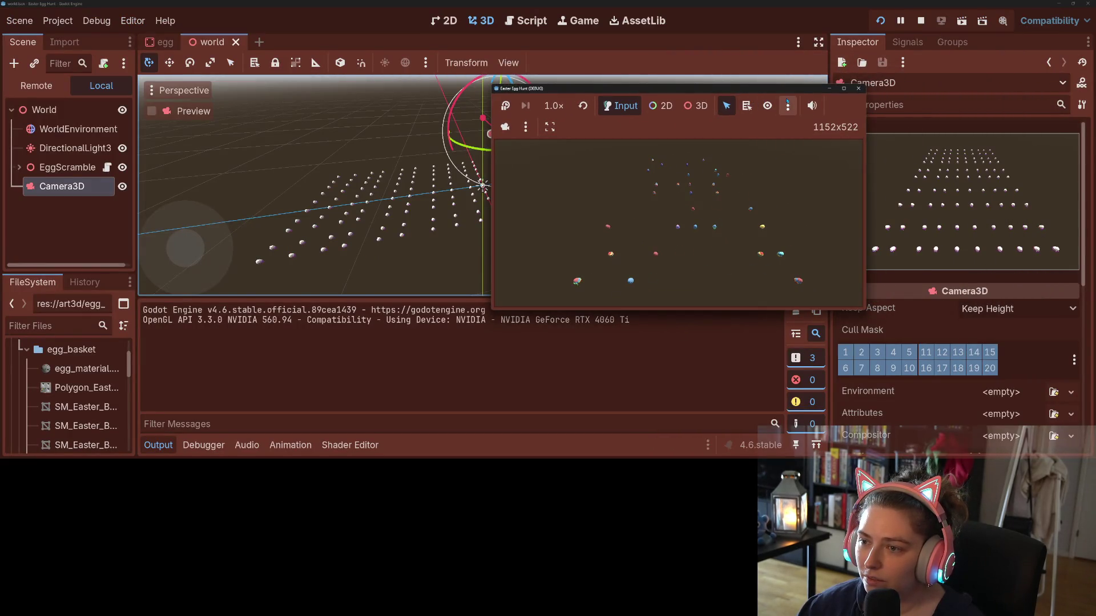
{"action": "left_click", "coordinate": [526, 126]}
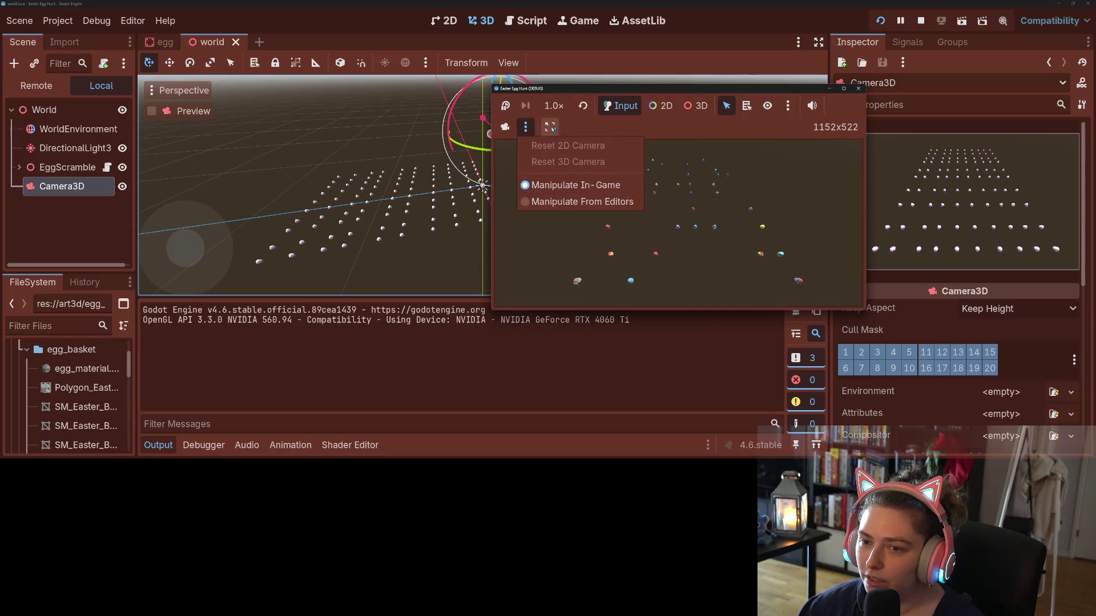
{"action": "left_click", "coordinate": [551, 127]}
{"action": "left_click", "coordinate": [551, 127]}
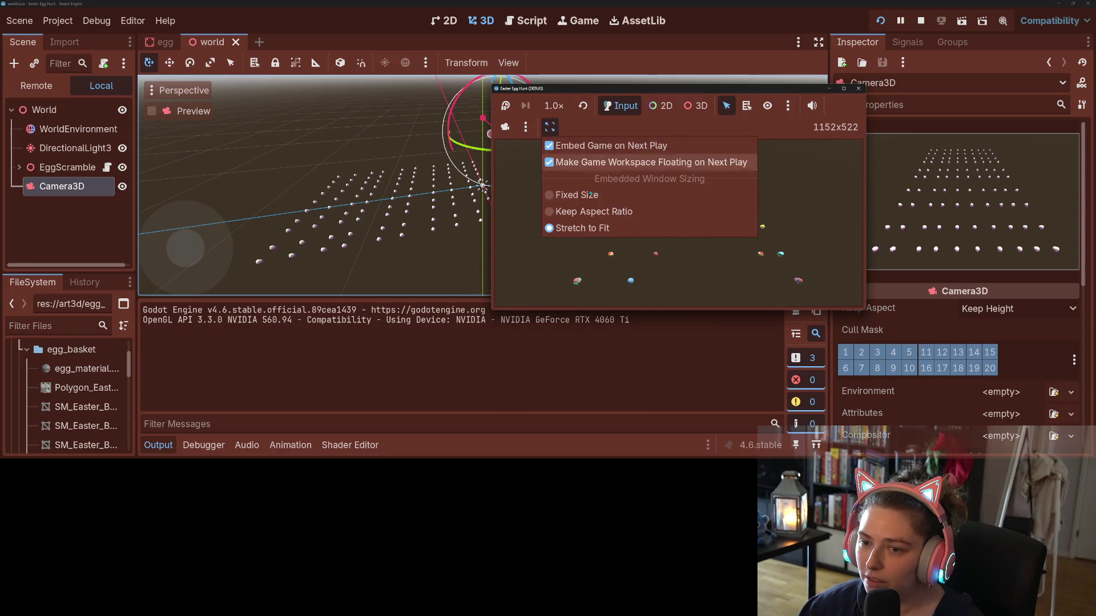
{"action": "left_click", "coordinate": [595, 163]}
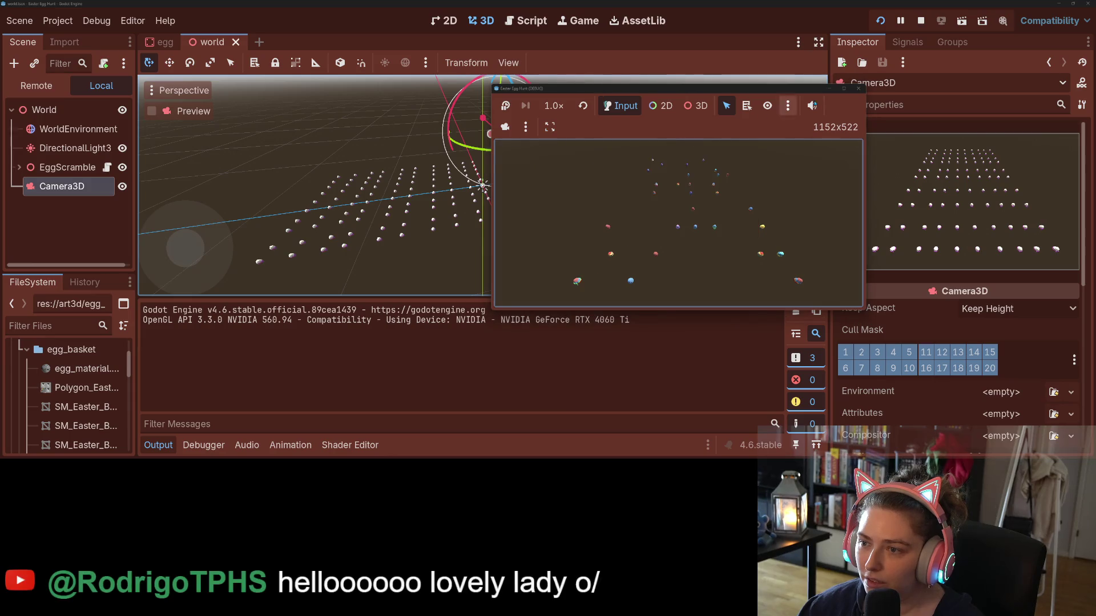
{"action": "left_click", "coordinate": [859, 89]}
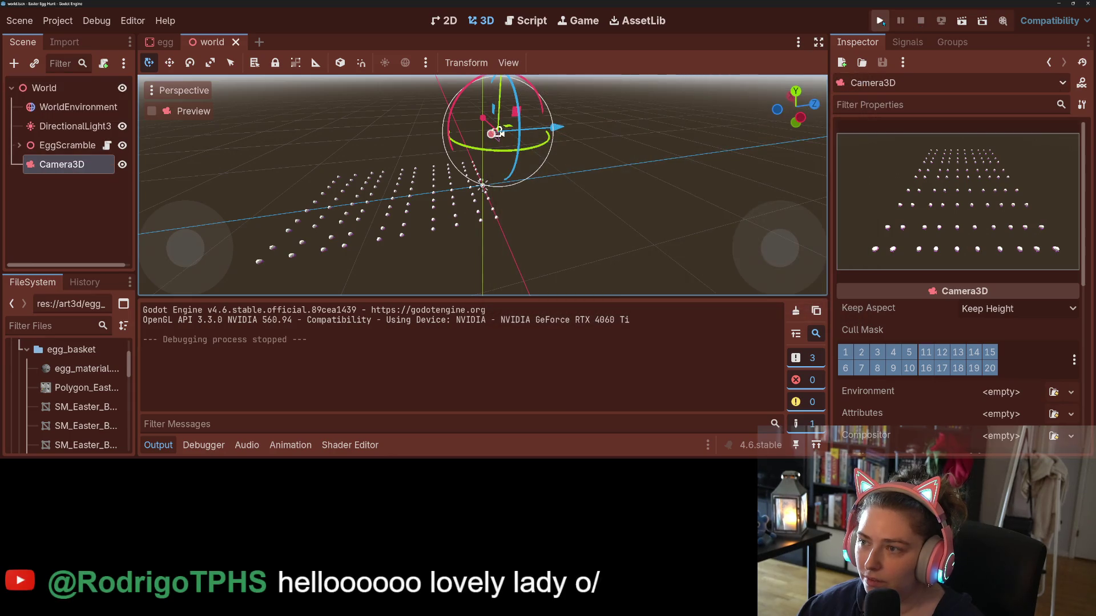
Run the game embedded, reload it three times to re-scatter the eggs, then stop
{"action": "left_click", "coordinate": [881, 22]}
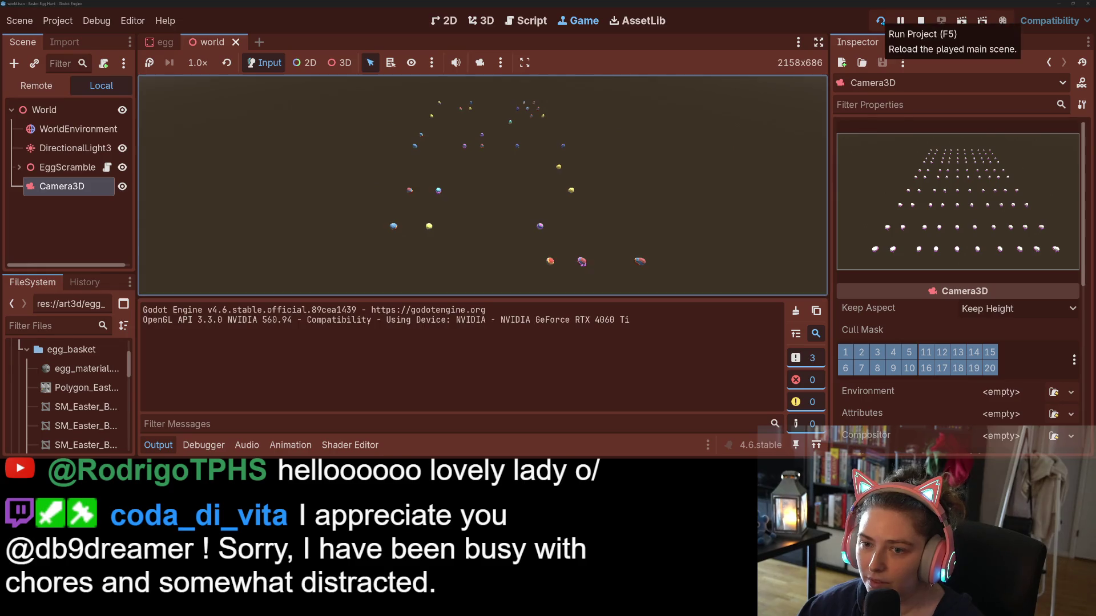
{"action": "left_click", "coordinate": [880, 21]}
{"action": "left_click", "coordinate": [880, 21]}
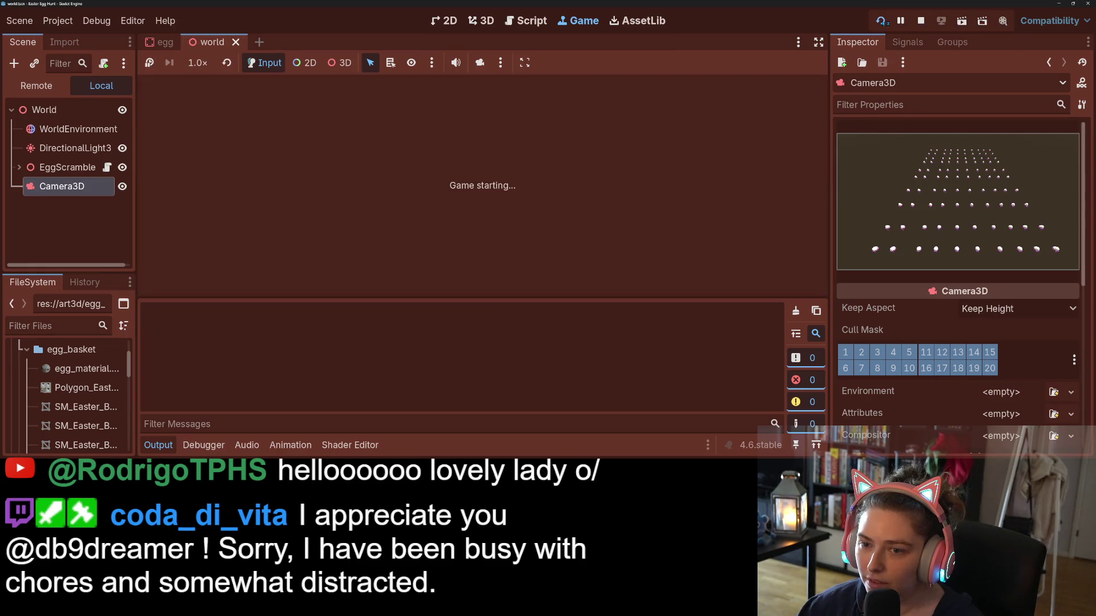
{"action": "left_click", "coordinate": [880, 21]}
{"action": "left_click", "coordinate": [921, 21]}
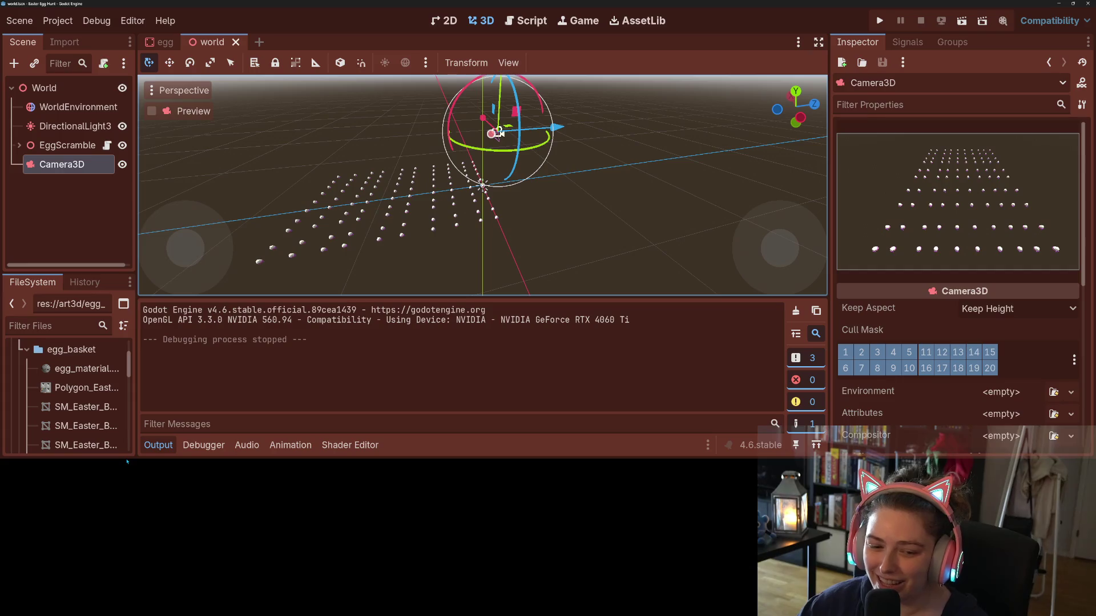
Run the game again with the Output panel hidden
{"action": "key", "text": "ctrl+j"}
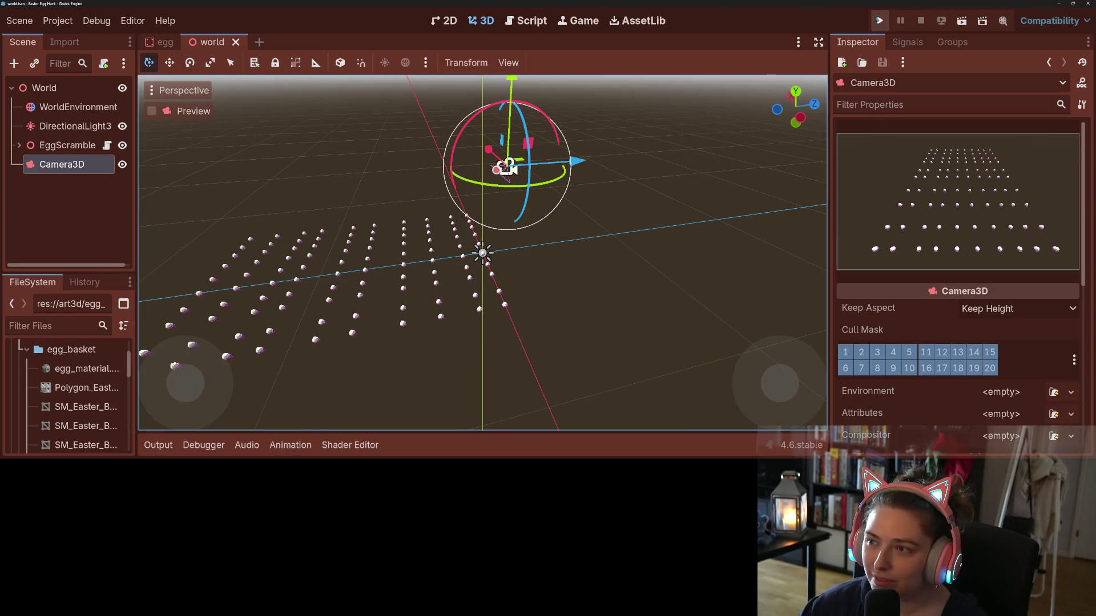
{"action": "left_click", "coordinate": [879, 21]}
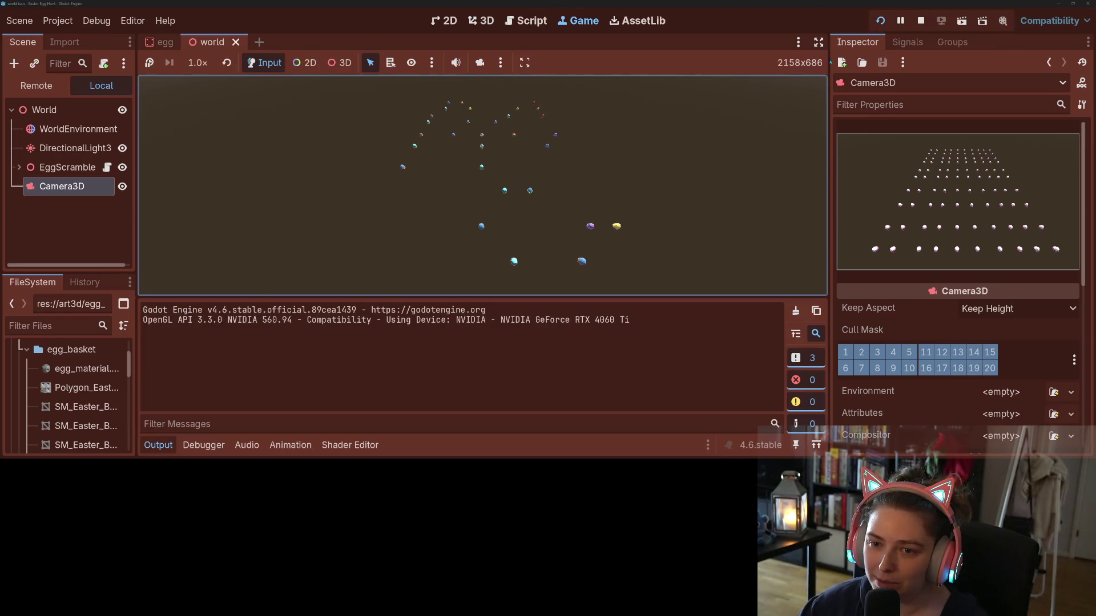
{"action": "left_click", "coordinate": [149, 445]}
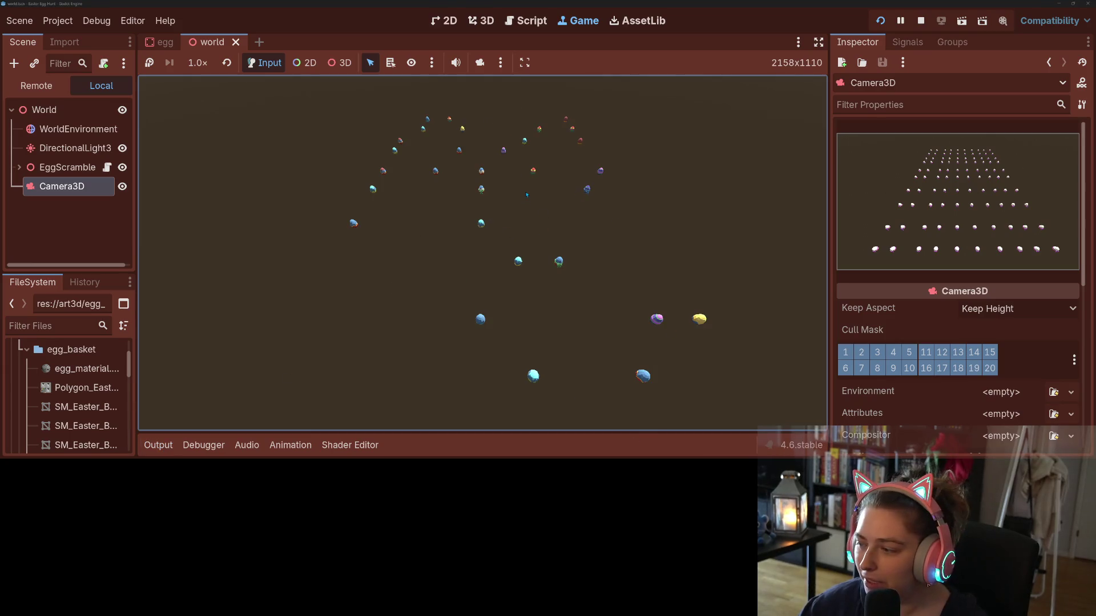